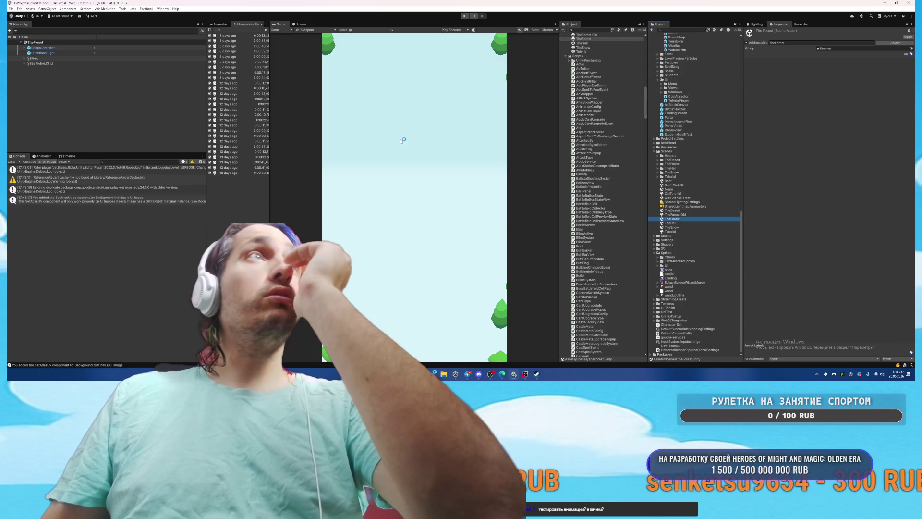
# Step: In the Scene view, divide Scale X of Track_2, Track and Track_1 by 10 and 100, bringing them to about 0.12
pyautogui.click(298, 24)
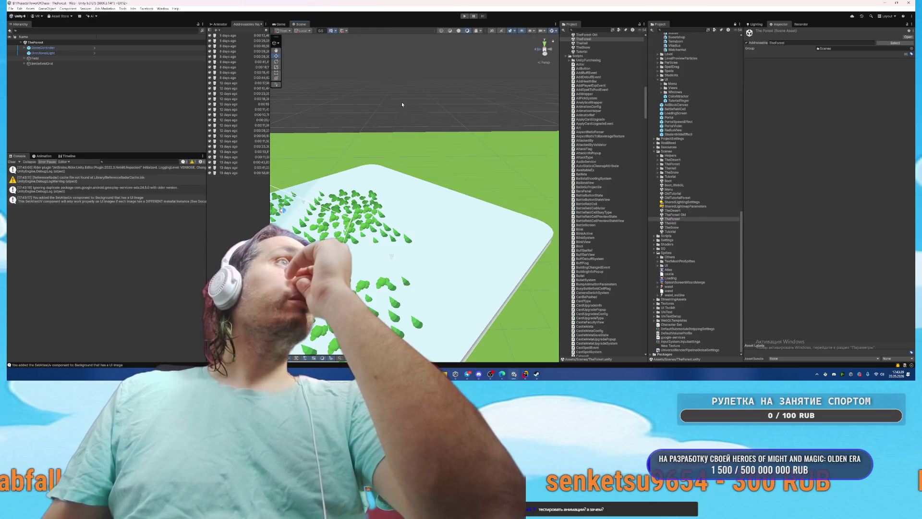
pyautogui.click(513, 266)
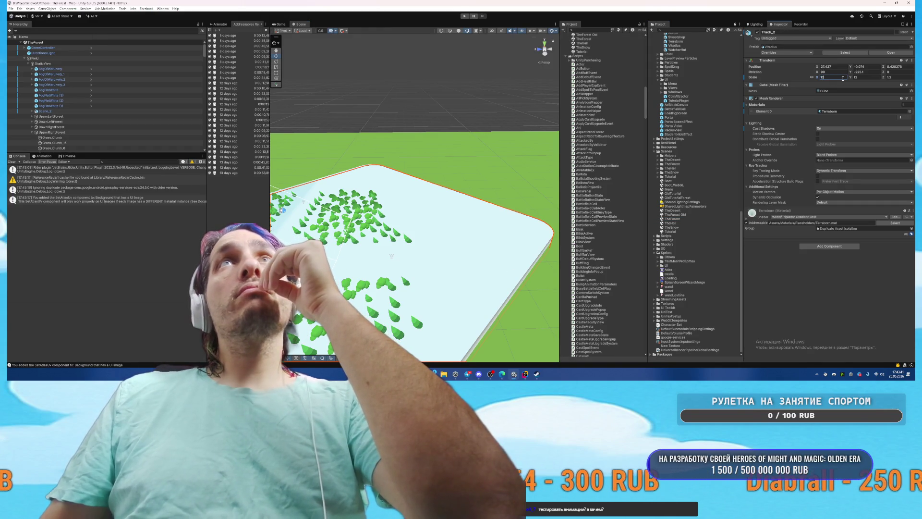
pyautogui.write('/10')
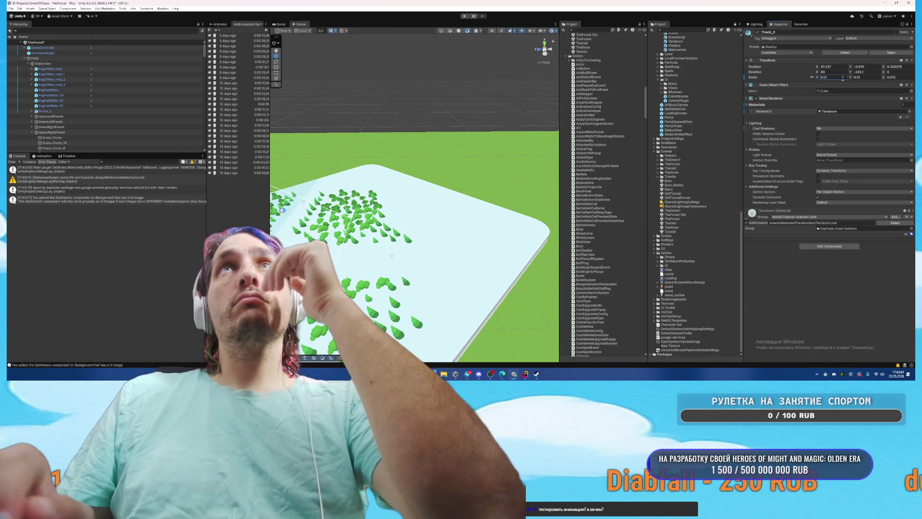
pyautogui.click(511, 247)
pyautogui.click(841, 77)
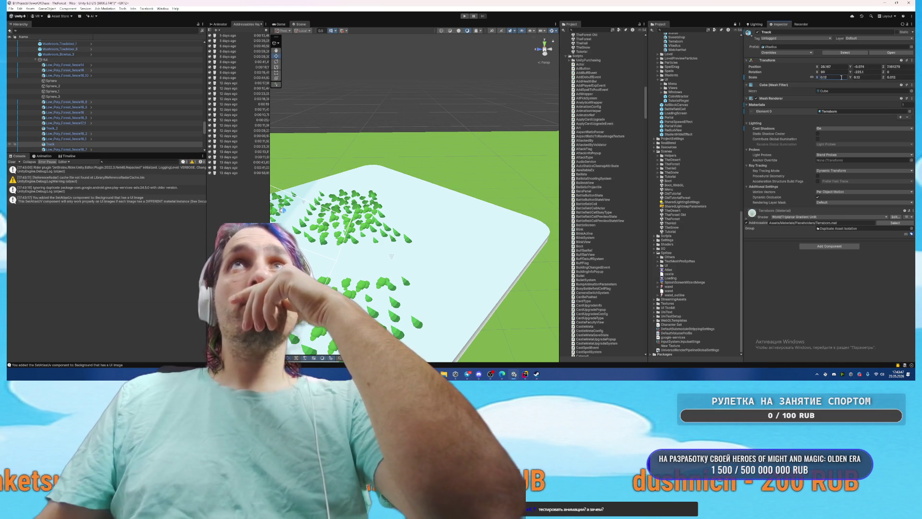
pyautogui.click(512, 226)
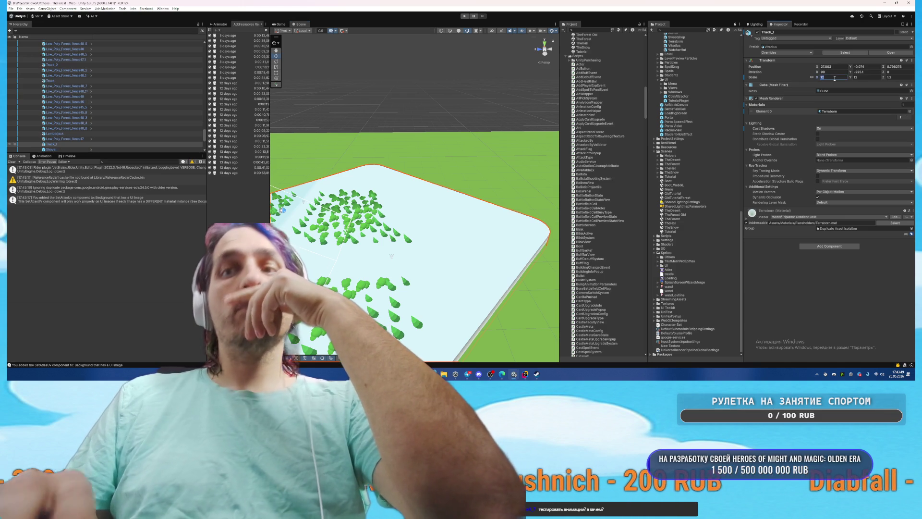
pyautogui.write('00')
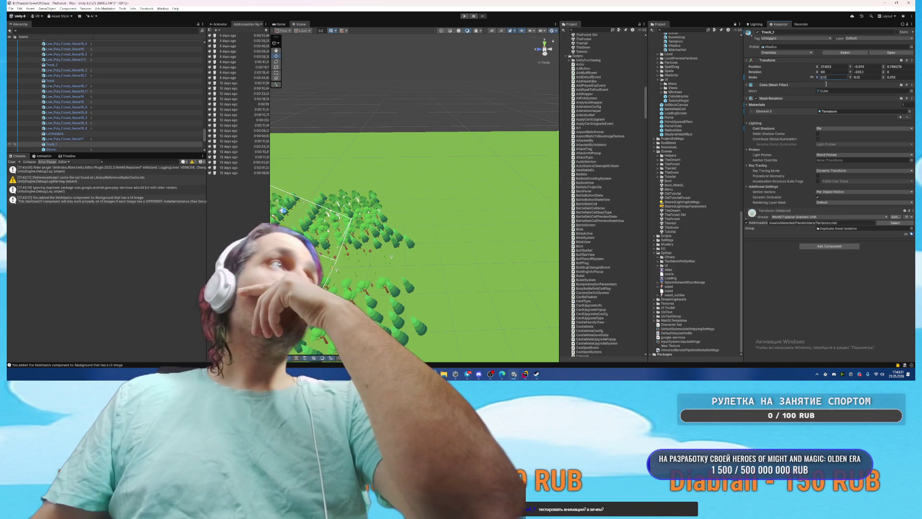
pyautogui.write('f')
pyautogui.moveTo(344, 160); pyautogui.dragTo(316, 173)
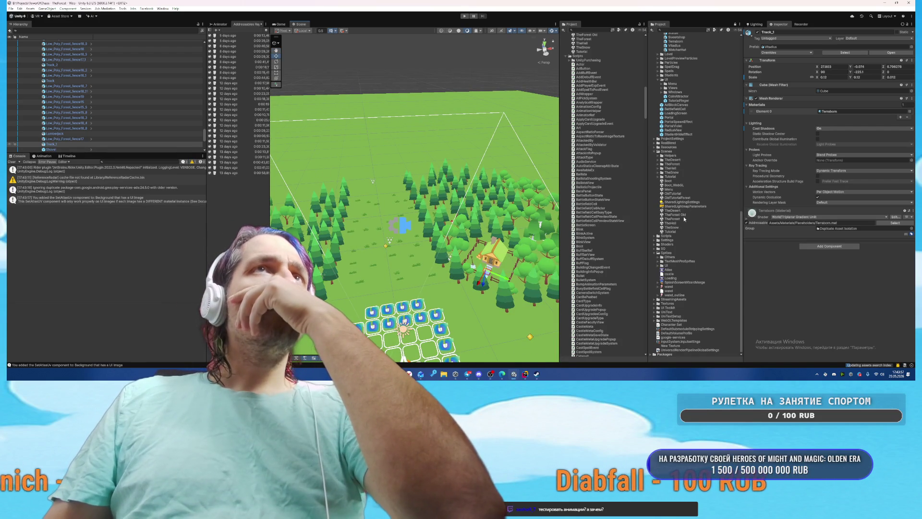
# Step: Open the TheForest, TheHell and TheSnow scenes in turn, ending on the Tutorial scene
pyautogui.doubleClick(682, 218)
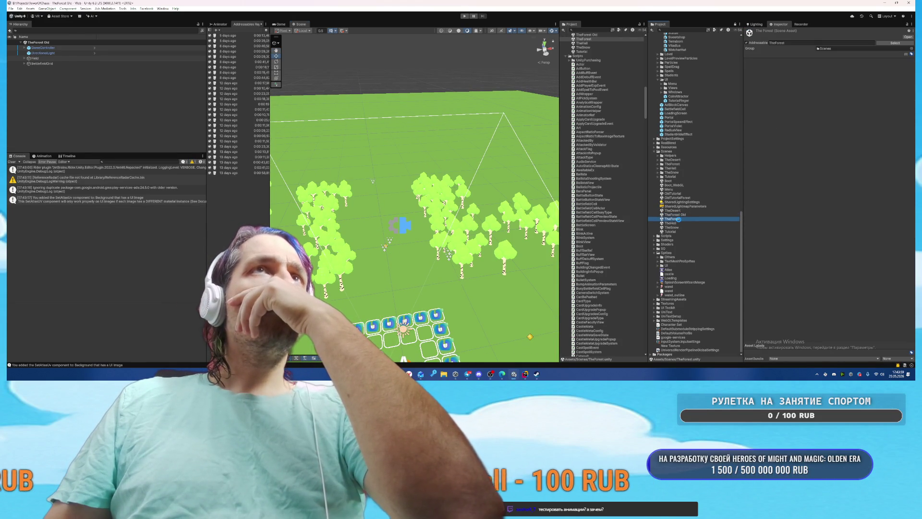
pyautogui.click(676, 224)
pyautogui.doubleClick(676, 224)
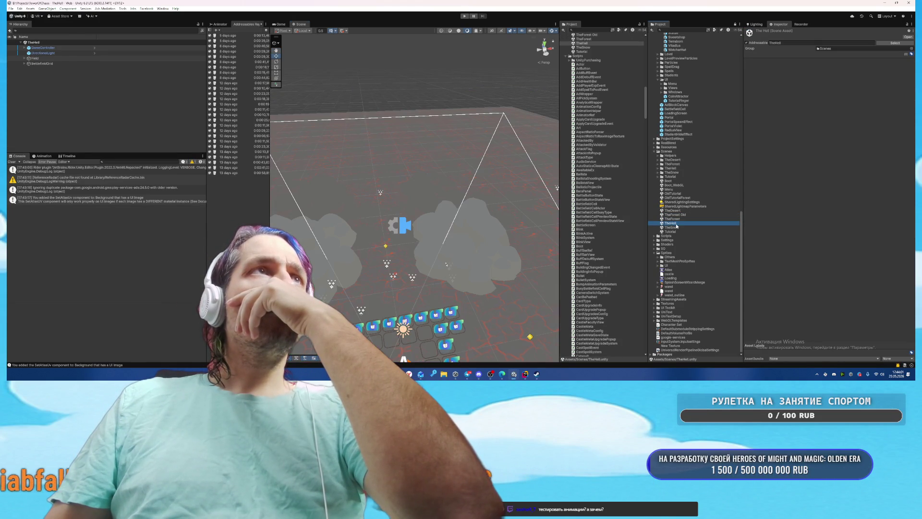
pyautogui.scroll(5, 479, 236)
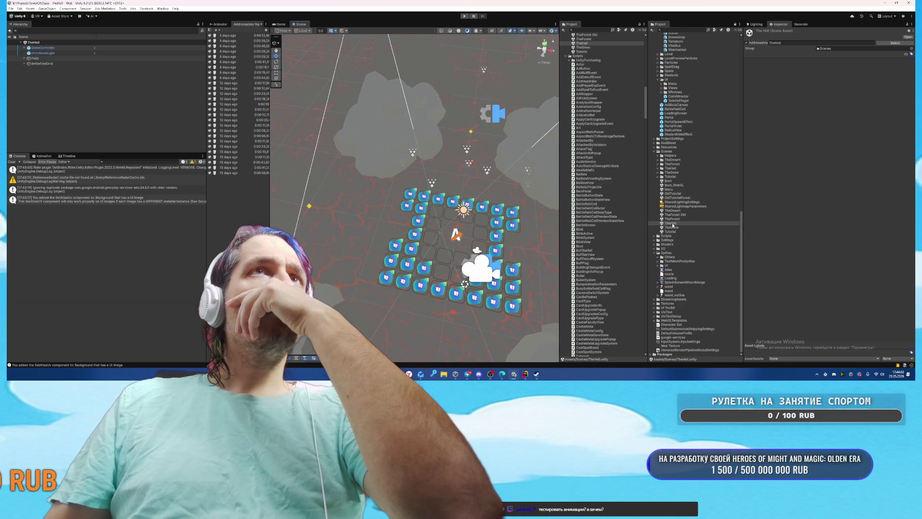
pyautogui.click(674, 227)
pyautogui.doubleClick(672, 228)
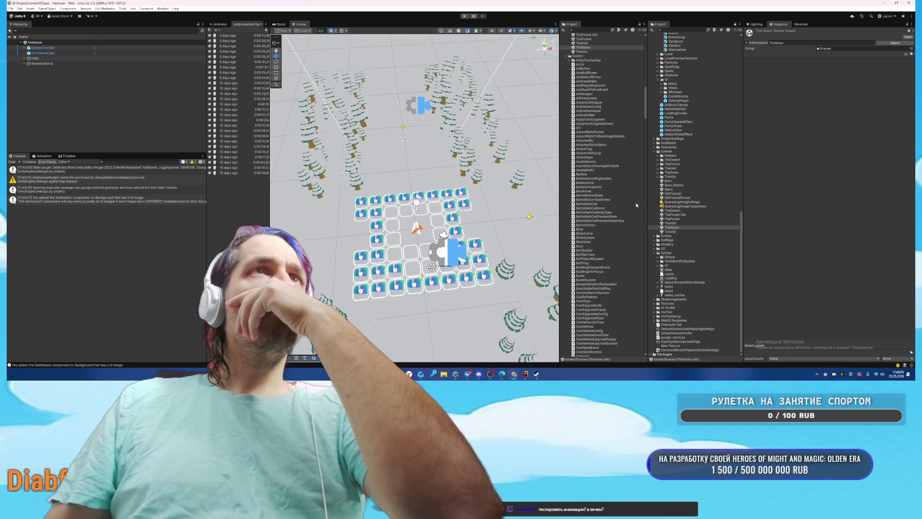
pyautogui.doubleClick(676, 232)
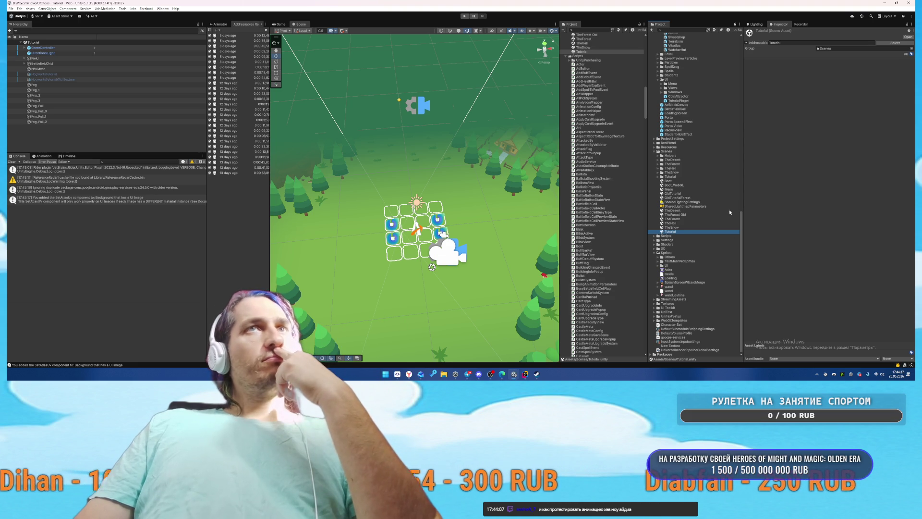
# Step: Open the Boot_WebGL scene and enter Play mode
pyautogui.scroll(3, 619, 109)
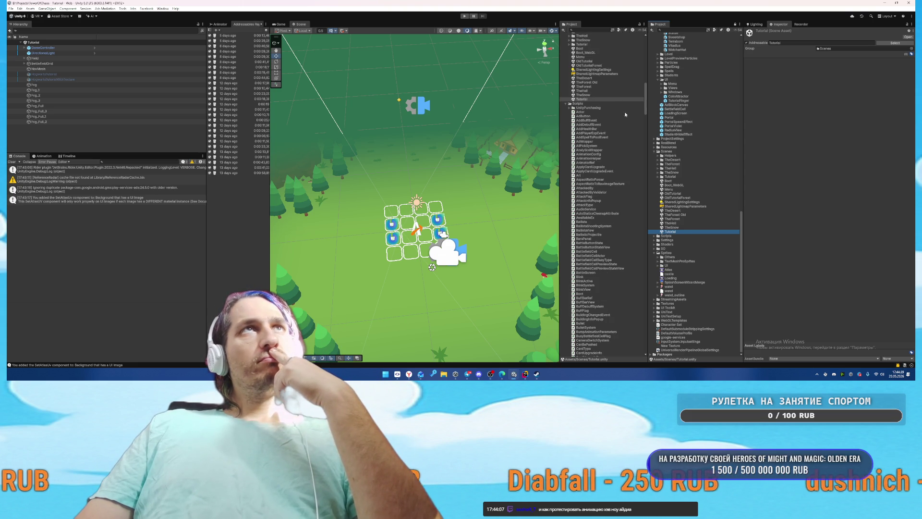
pyautogui.click(585, 50)
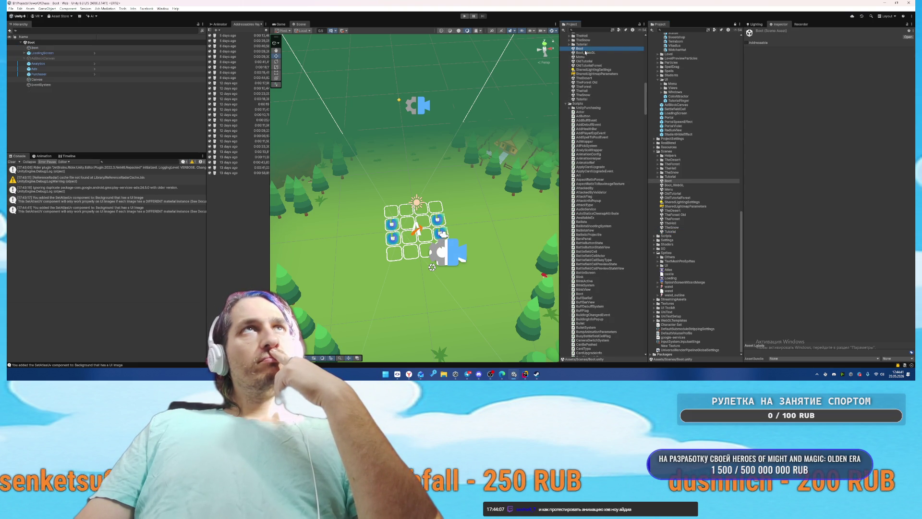
pyautogui.doubleClick(586, 52)
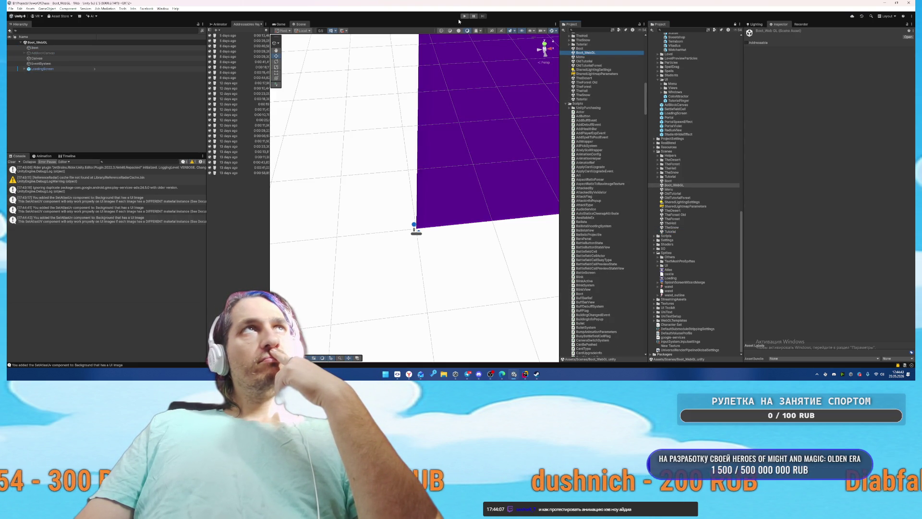
pyautogui.click(465, 16)
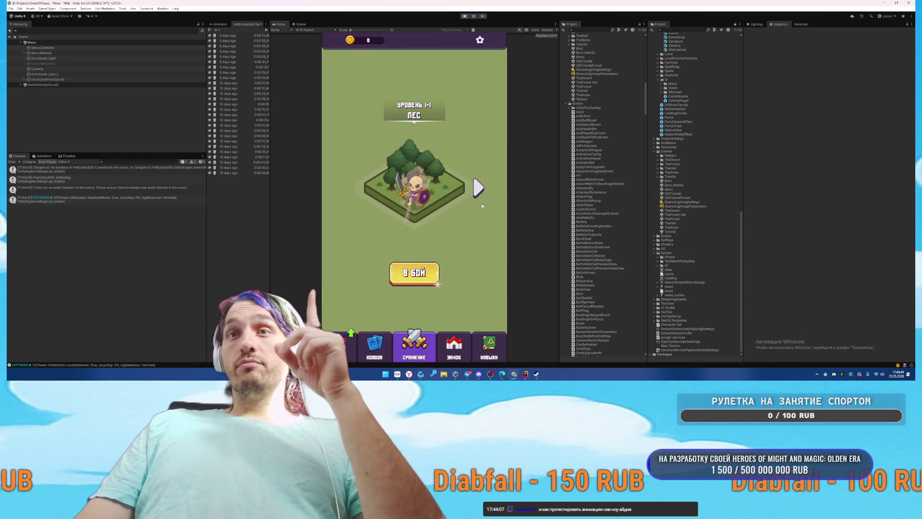
# Step: Browse the castle screen and skill tree, viewing the castle health and damage +10% offers
pyautogui.click(454, 345)
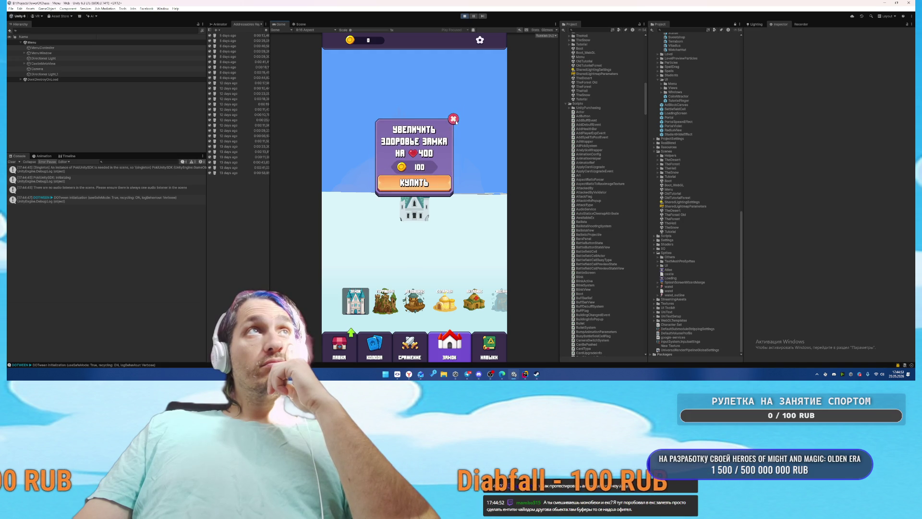
pyautogui.click(492, 355)
pyautogui.click(491, 355)
pyautogui.click(457, 295)
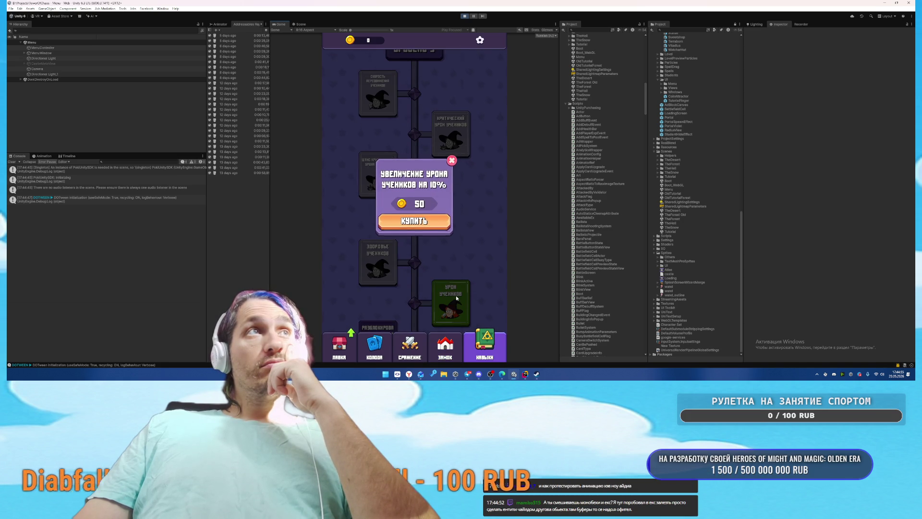
pyautogui.click(452, 159)
pyautogui.scroll(-2, 471, 188)
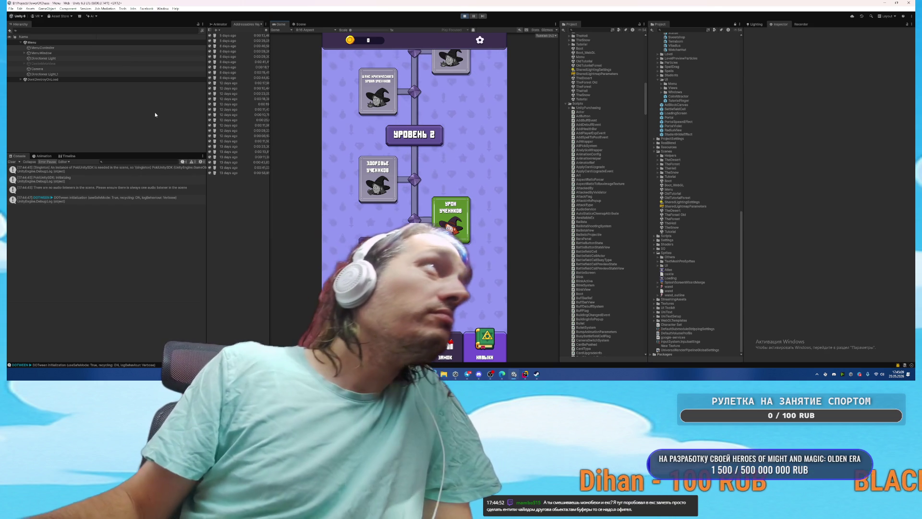
# Step: Find FacultyUnlockPopup under MenuWindow > UpgradeScreen and toggle it on, then off again
pyautogui.click(24, 54)
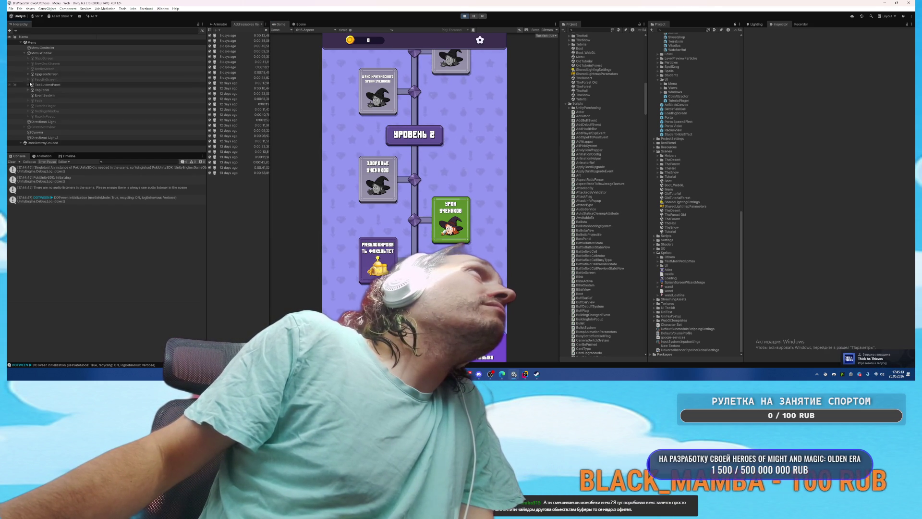
pyautogui.click(29, 74)
pyautogui.click(53, 106)
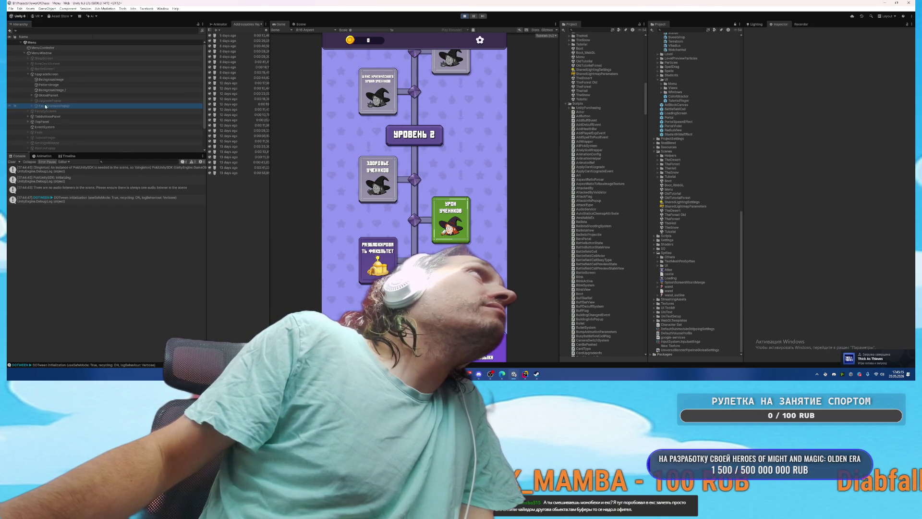
pyautogui.click(758, 32)
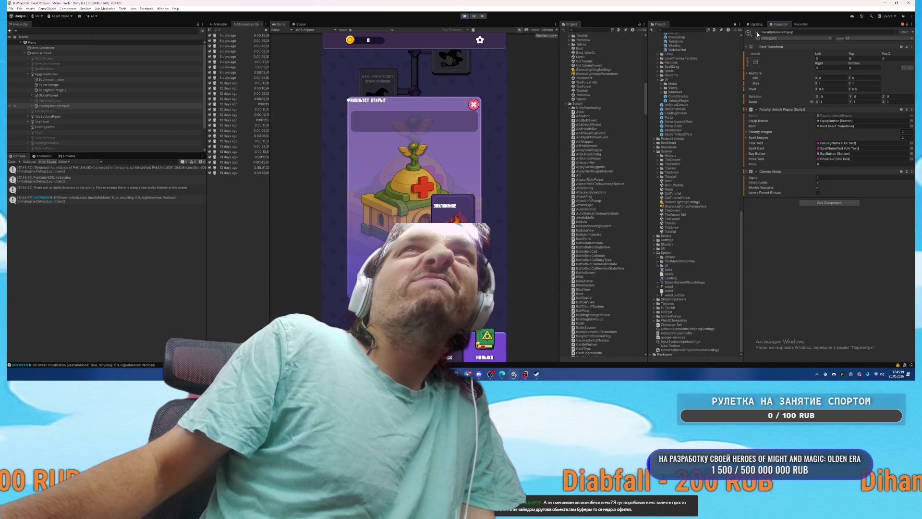
pyautogui.click(757, 32)
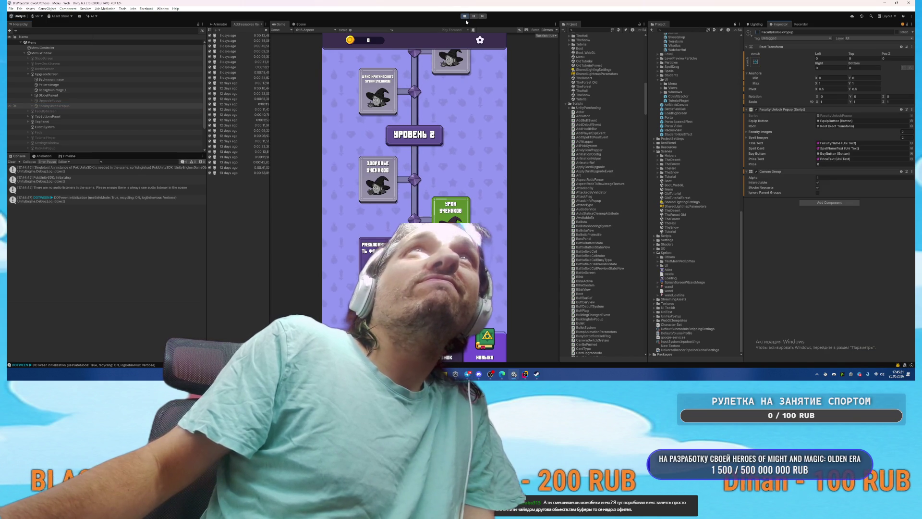
# Step: Stop Play mode, search the Project for 'Addun', and open the FacultyUnlockPopup prefab in Prefab Mode
pyautogui.hotkey('ctrl', 'p')
pyautogui.click(681, 30)
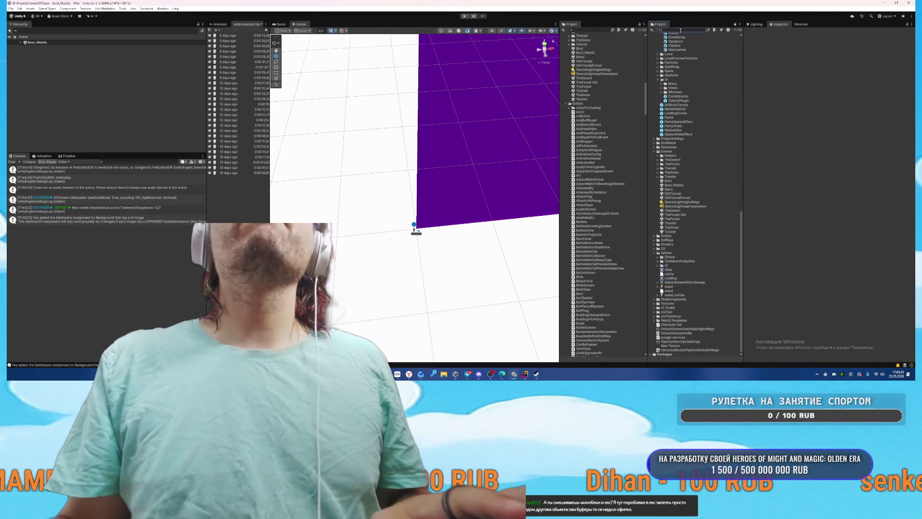
pyautogui.write('Add')
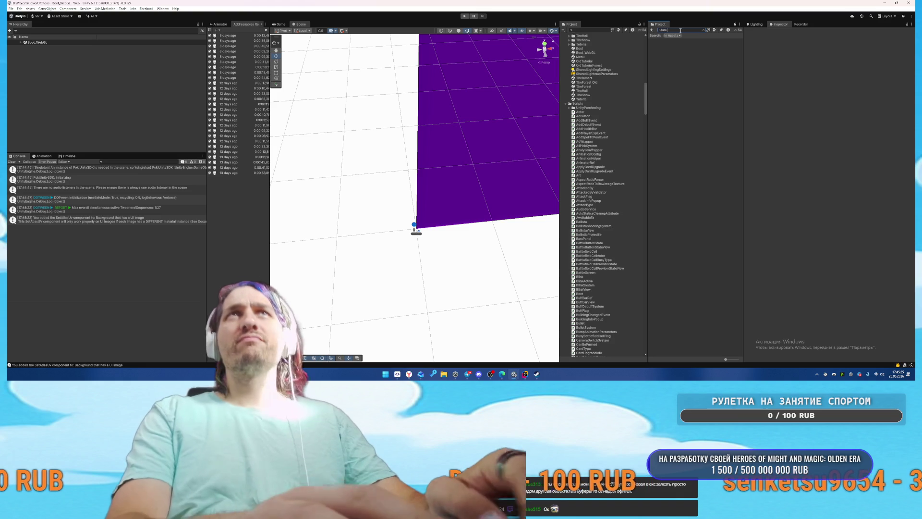
pyautogui.write('un')
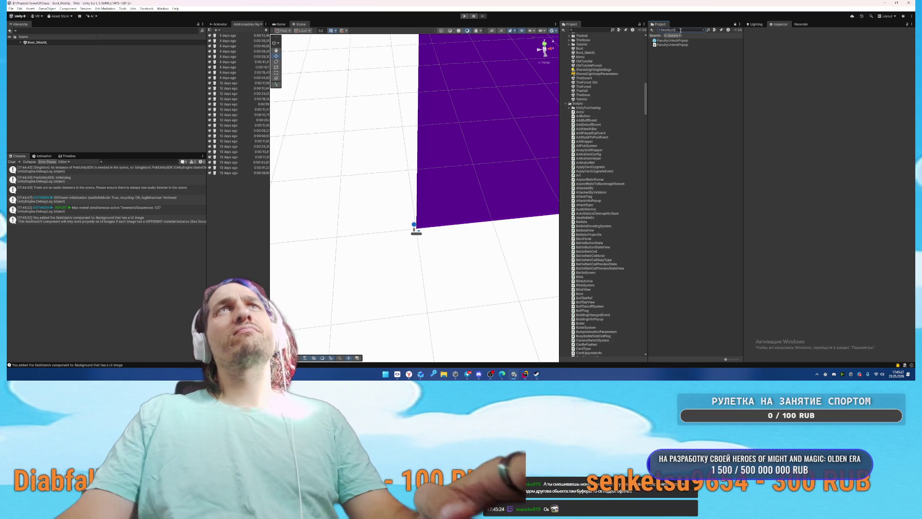
pyautogui.doubleClick(685, 44)
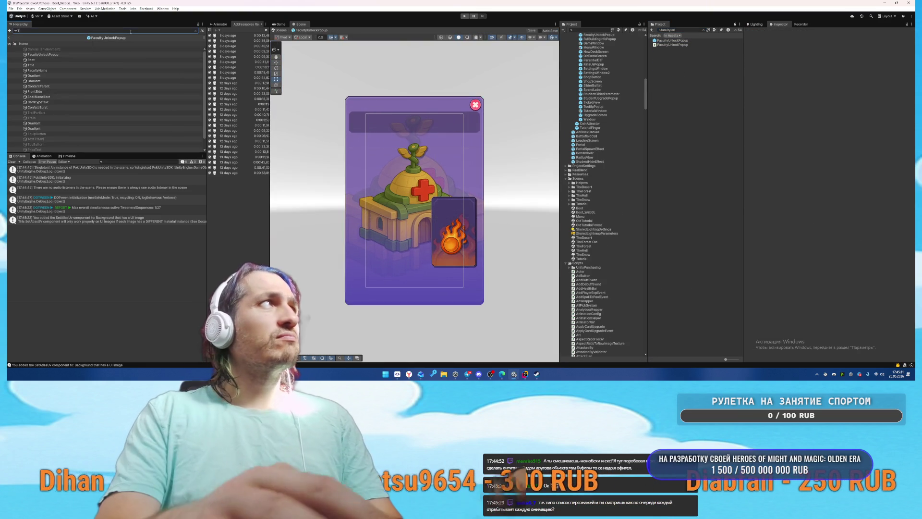
pyautogui.write('unitext')
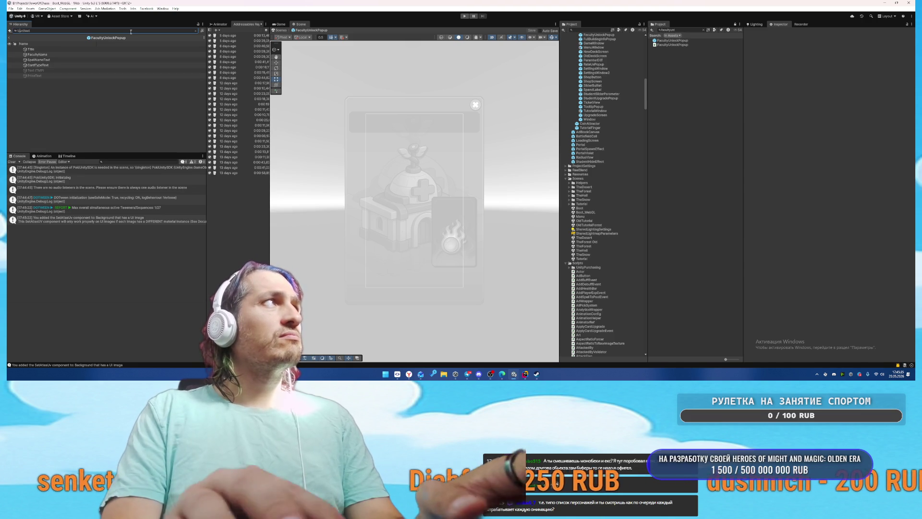
# Step: Add a StylePreset slot to all six popup texts and assign StylePreset
pyautogui.hotkey('ctrl', 'a')
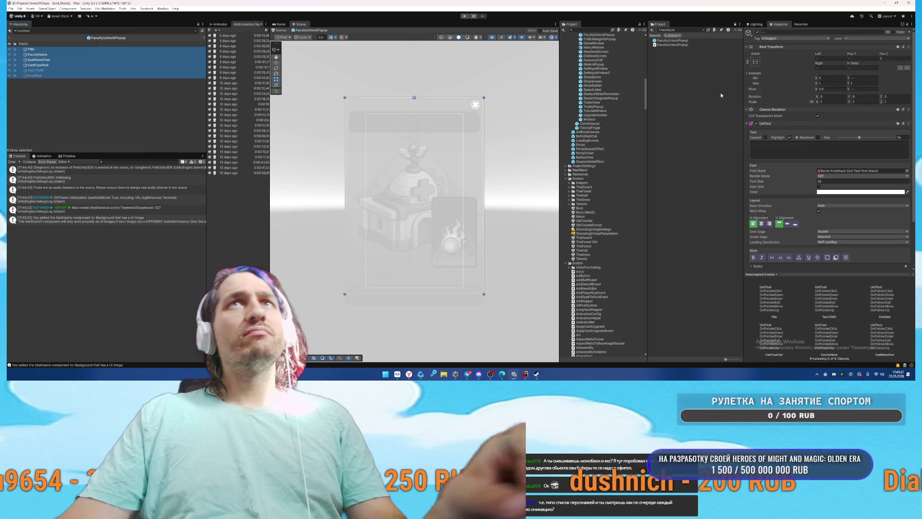
pyautogui.click(776, 148)
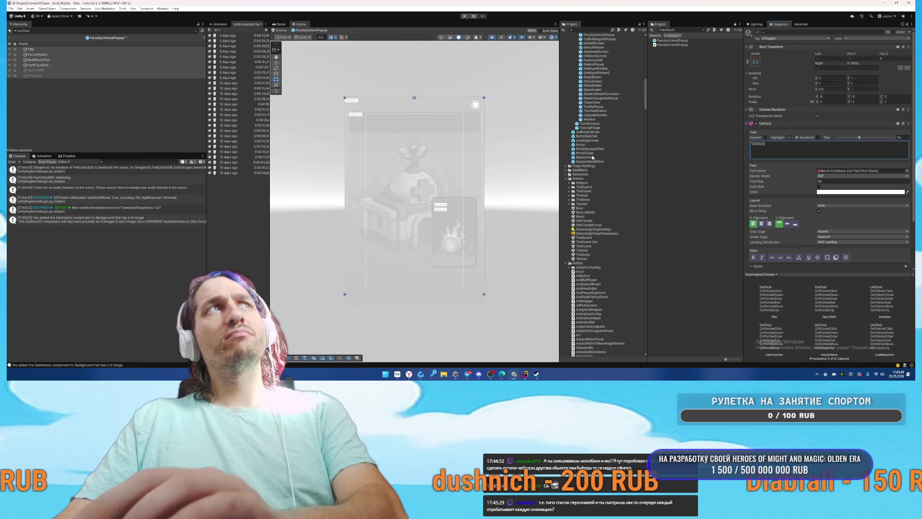
pyautogui.click(458, 170)
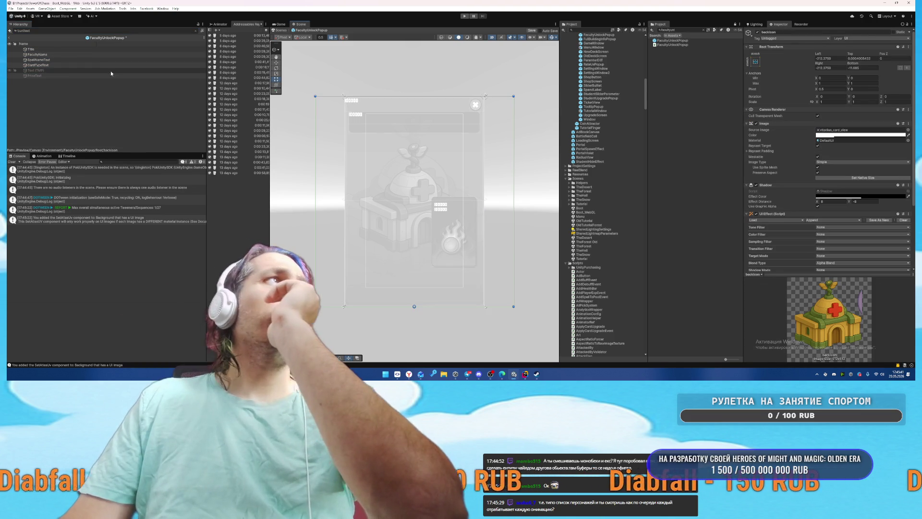
pyautogui.click(59, 76)
pyautogui.keyDown('shift'); pyautogui.click(48, 50); pyautogui.keyUp('shift')
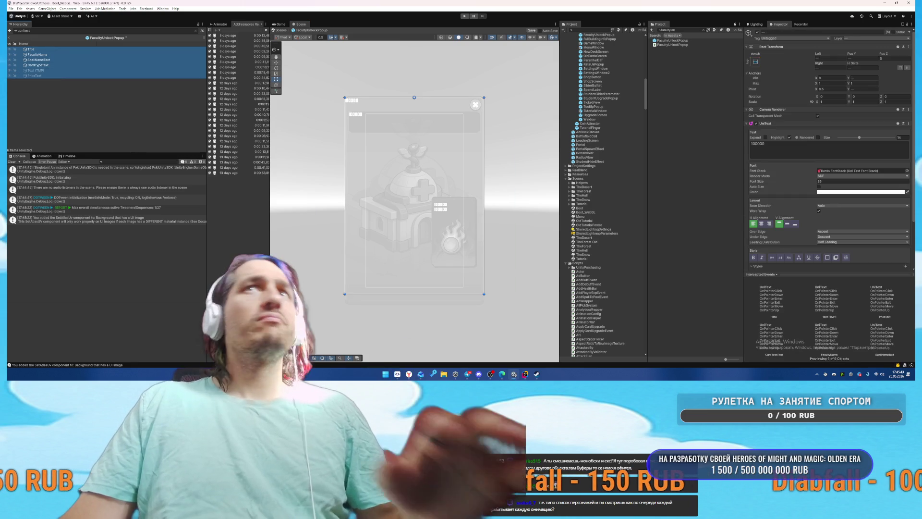
pyautogui.click(906, 216)
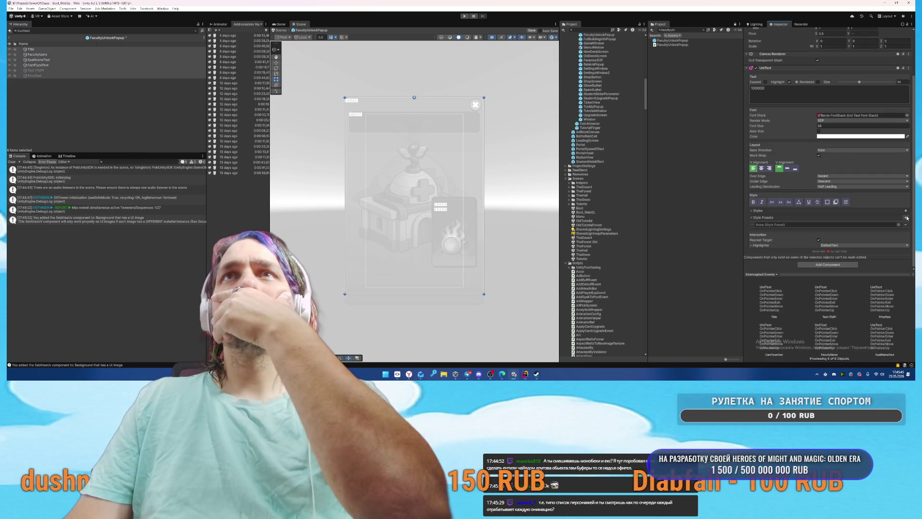
pyautogui.click(899, 225)
pyautogui.doubleClick(686, 131)
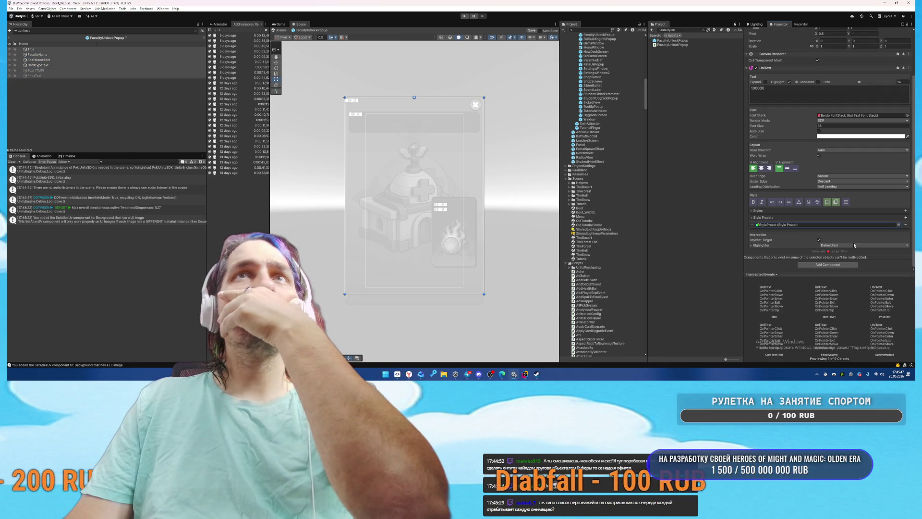
# Step: Select Title through the other five texts and set H Alignment Center with Auto Size
pyautogui.click(93, 59)
pyautogui.press('Down')
pyautogui.press('Down')
pyautogui.press('Down')
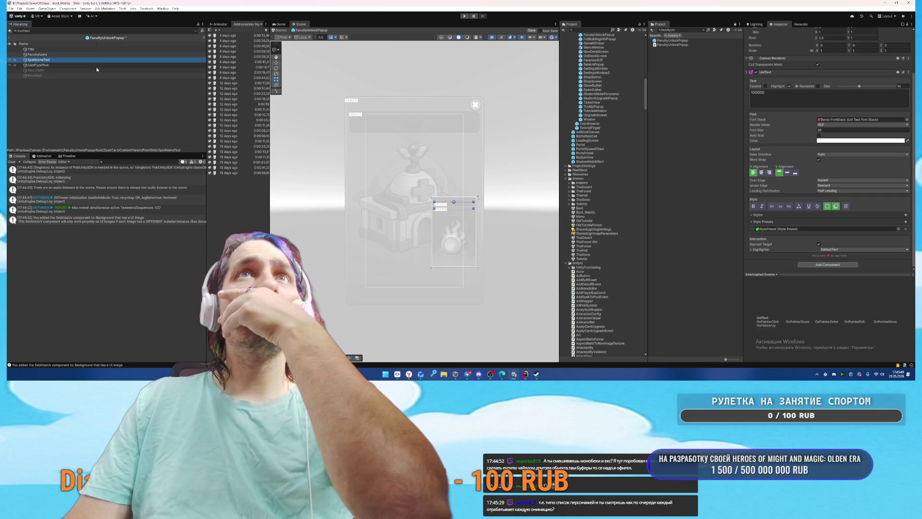
pyautogui.click(100, 48)
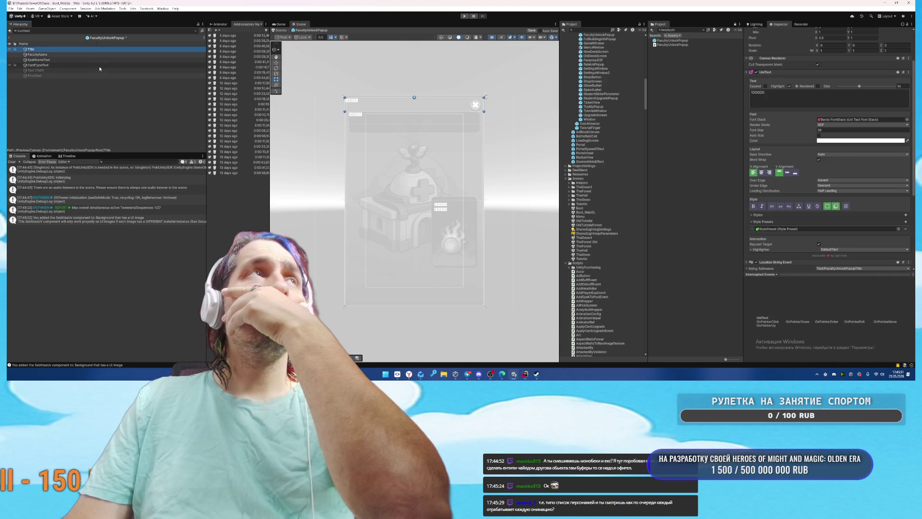
pyautogui.scroll(2, 406, 173)
pyautogui.scroll(2, 406, 173)
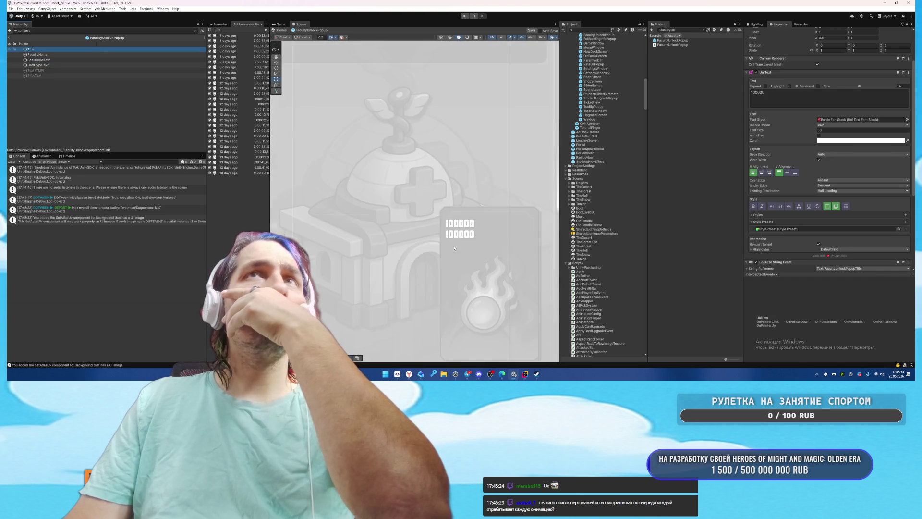
pyautogui.scroll(-3, 423, 166)
pyautogui.hotkey('shift', 'Down')
pyautogui.hotkey('shift', 'Down')
pyautogui.hotkey('shift', 'Down')
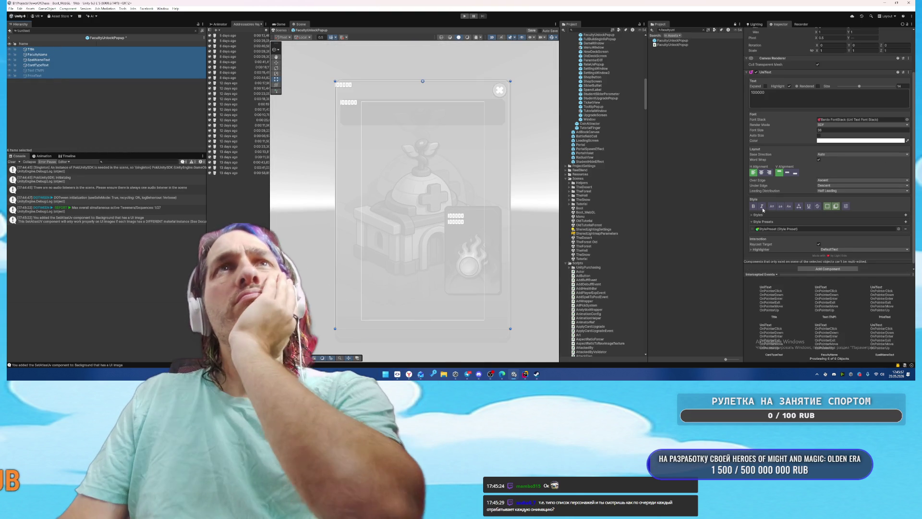
pyautogui.click(762, 173)
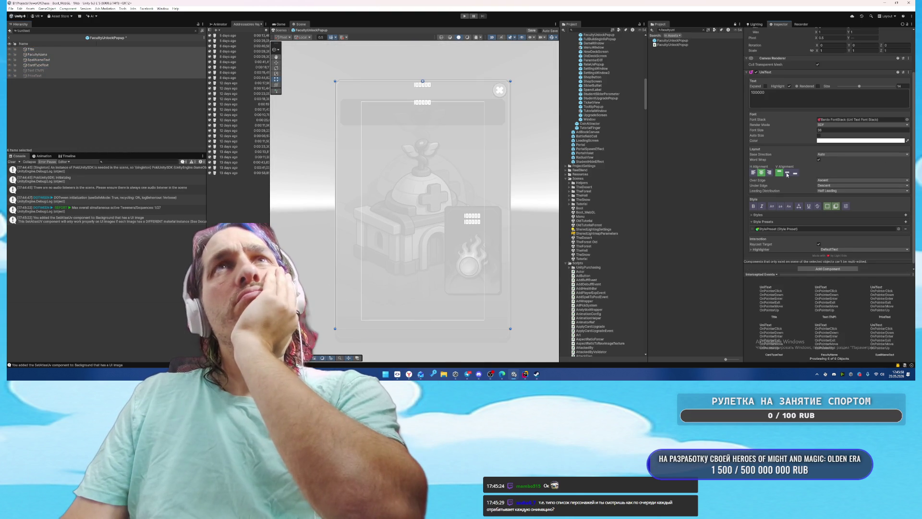
pyautogui.click(819, 135)
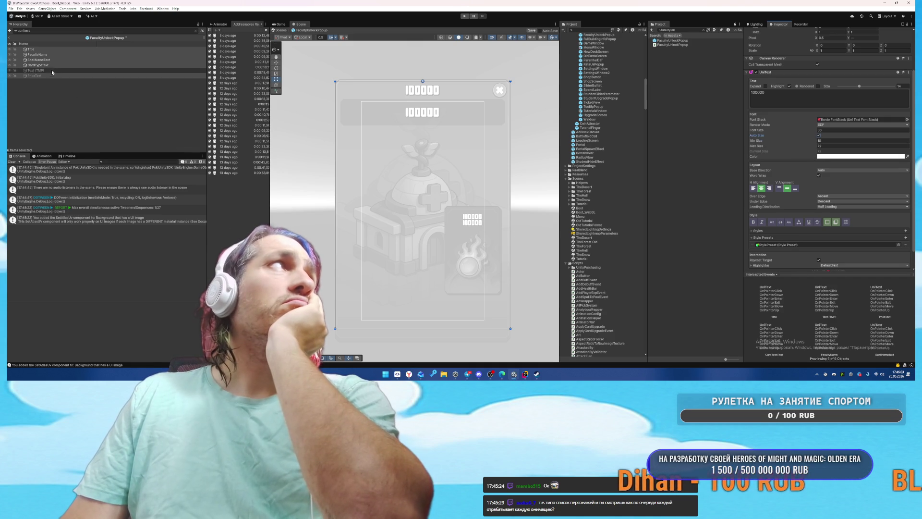
# Step: Clear the placeholder 100000 text from CardTypeText
pyautogui.click(37, 65)
pyautogui.click(775, 101)
pyautogui.hotkey('ctrl', 'a')
pyautogui.press('BackSpace')
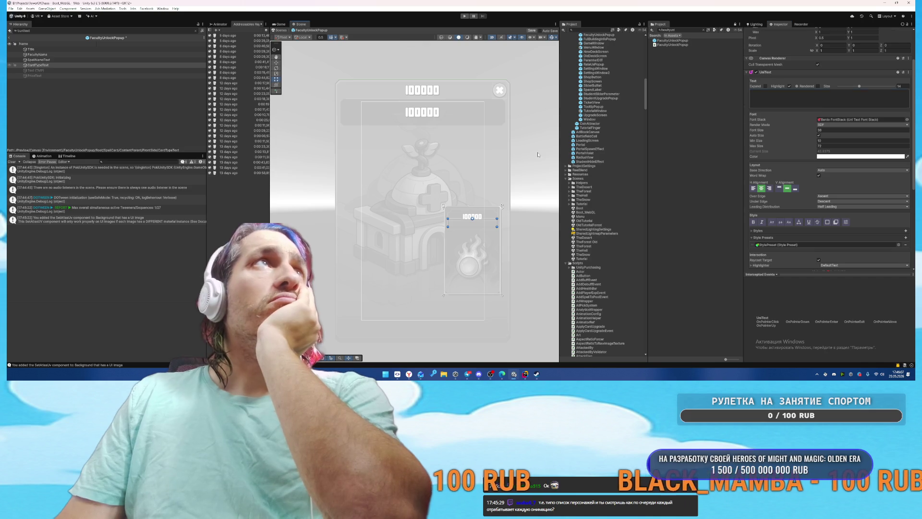
pyautogui.click(480, 153)
pyautogui.click(38, 54)
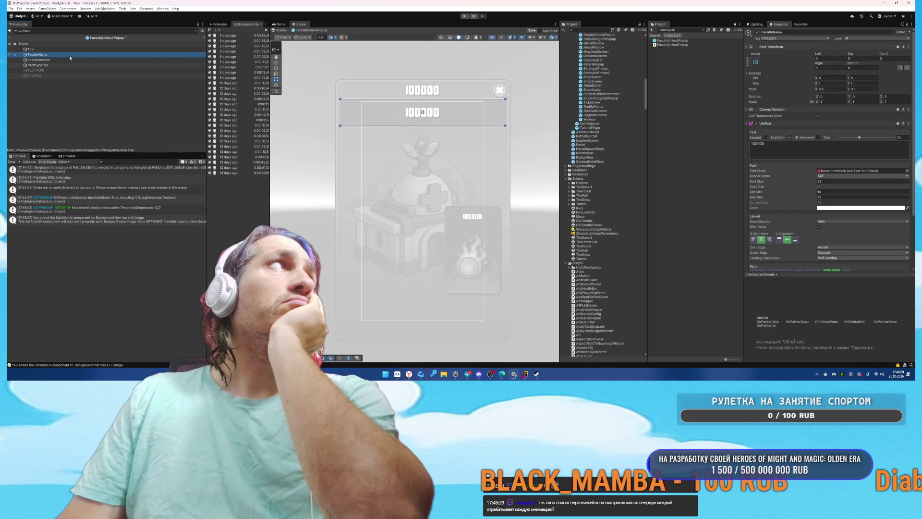
# Step: Route the Title's Localize String Event to UniText.Text, then check FacultyName and SpellNameText
pyautogui.click(57, 49)
pyautogui.scroll(-5, 827, 223)
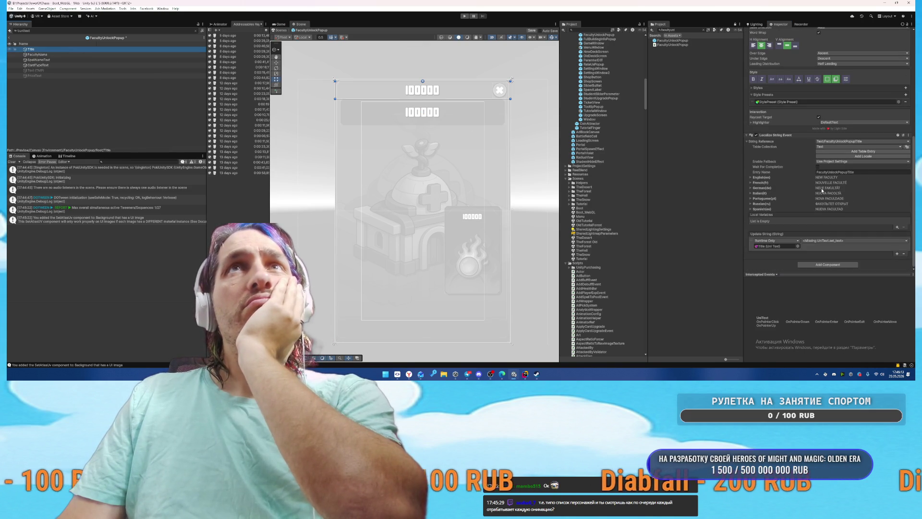
pyautogui.click(826, 242)
pyautogui.moveTo(827, 272)
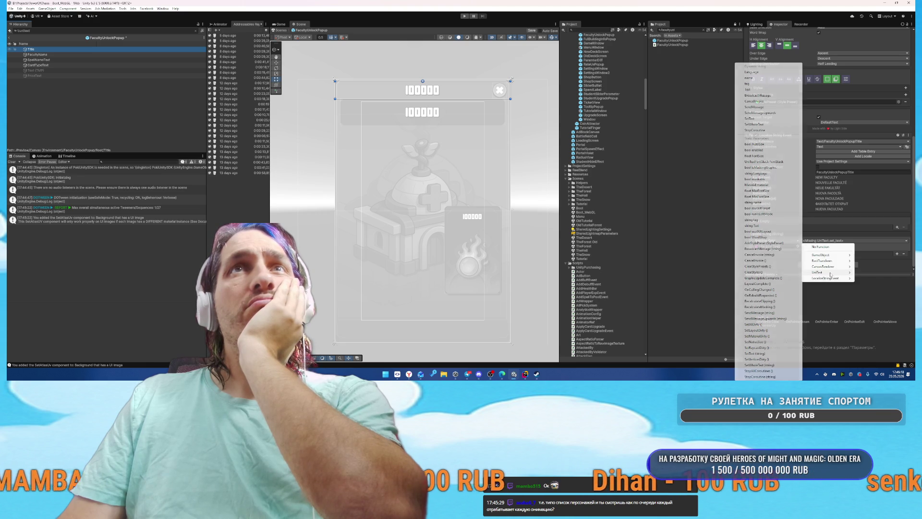
pyautogui.click(758, 90)
pyautogui.click(44, 54)
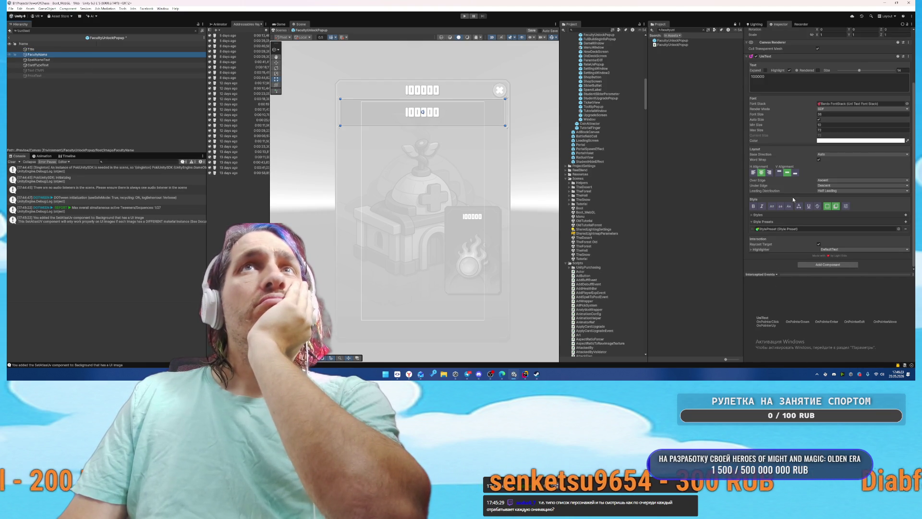
pyautogui.scroll(3, 794, 199)
pyautogui.click(473, 216)
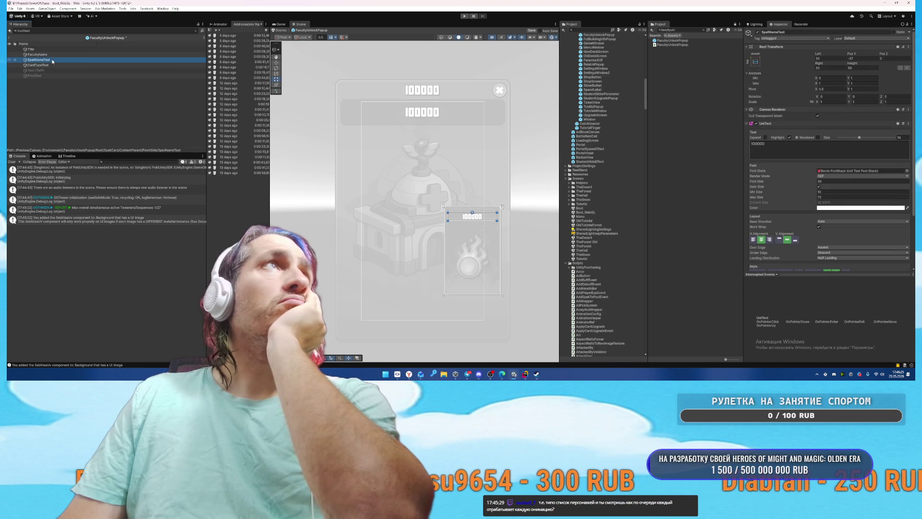
pyautogui.scroll(-3, 815, 220)
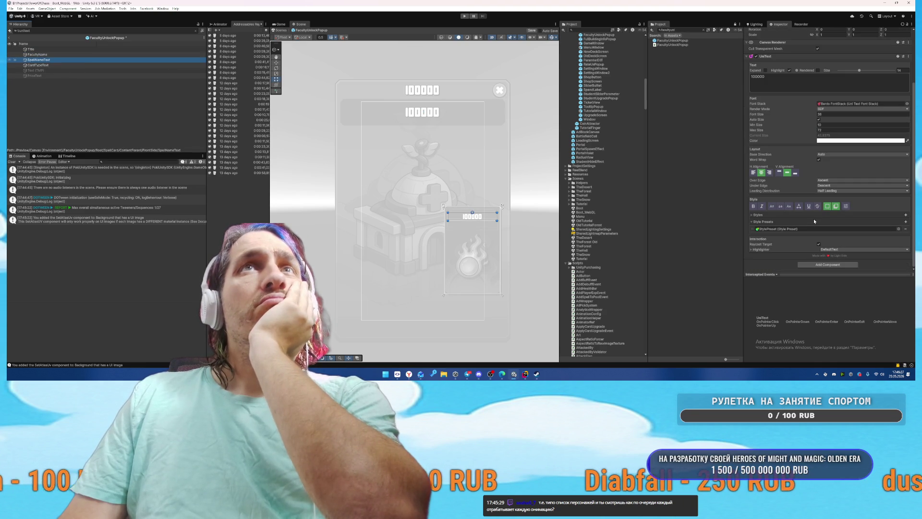
# Step: Route CardTypeText's Localize String Event to UniText.Text
pyautogui.click(38, 64)
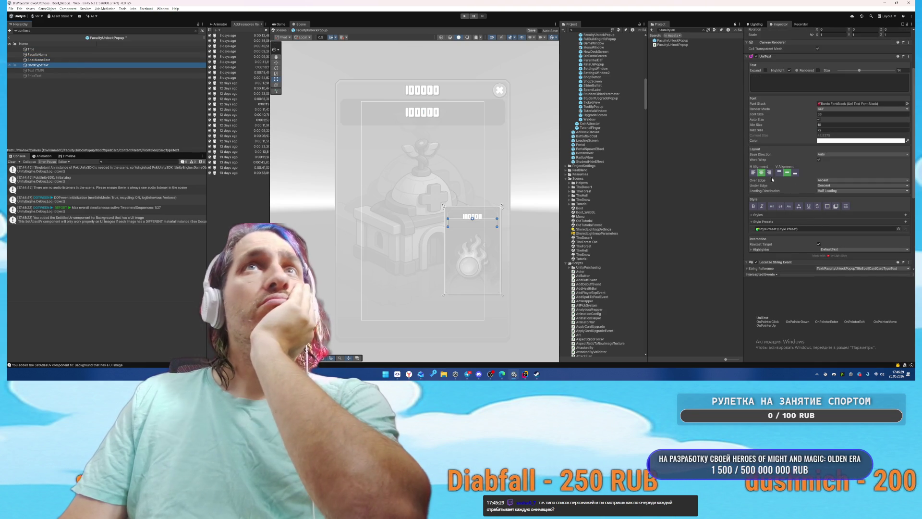
pyautogui.scroll(-4, 806, 200)
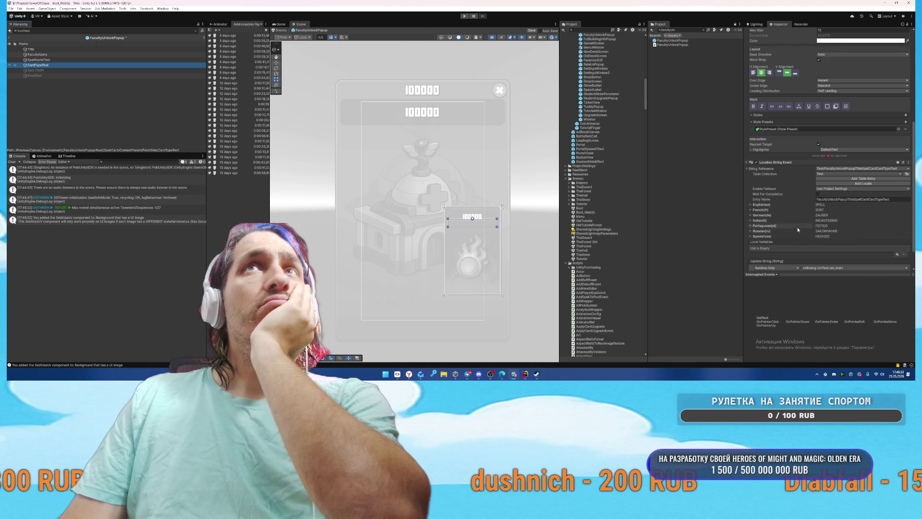
pyautogui.click(809, 239)
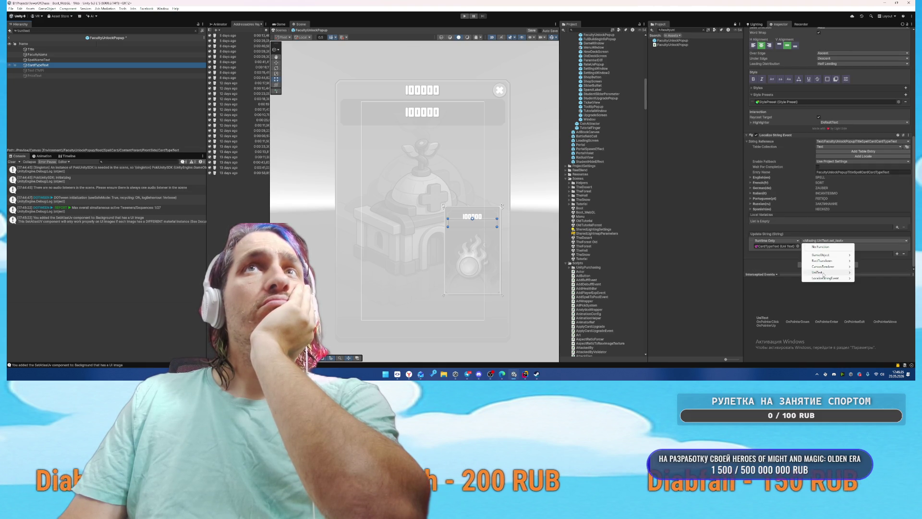
pyautogui.moveTo(822, 272)
pyautogui.click(750, 89)
# Step: Route the buy button's Text (TMP) Localize String Event to UniText.Text, then clear the selection
pyautogui.click(38, 70)
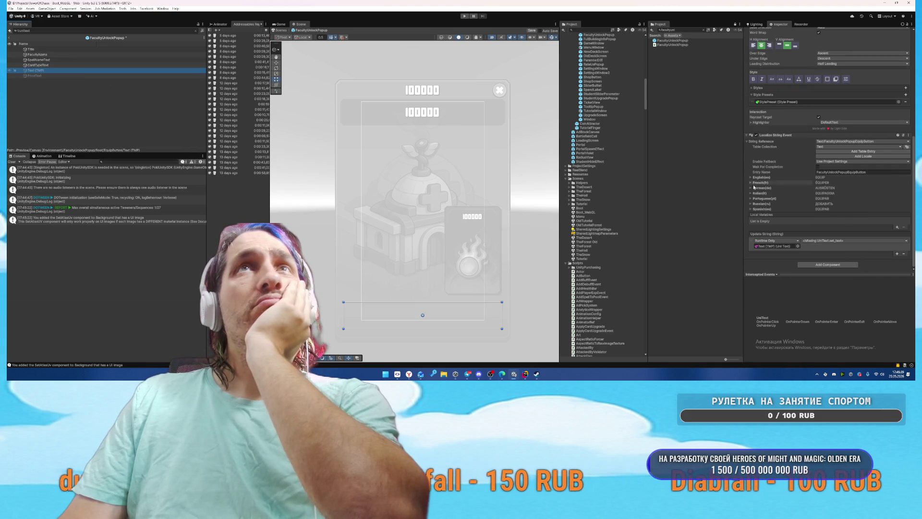
pyautogui.click(822, 240)
pyautogui.moveTo(819, 273)
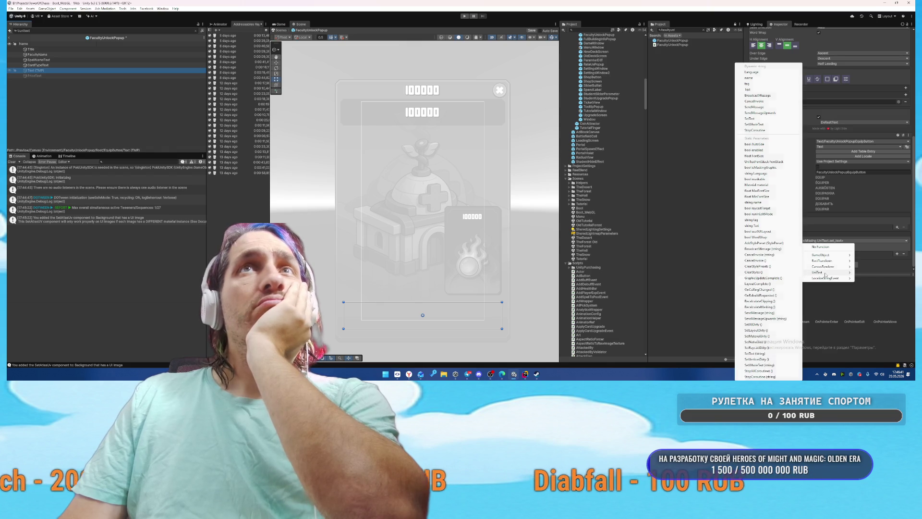
pyautogui.click(757, 93)
pyautogui.press('Down')
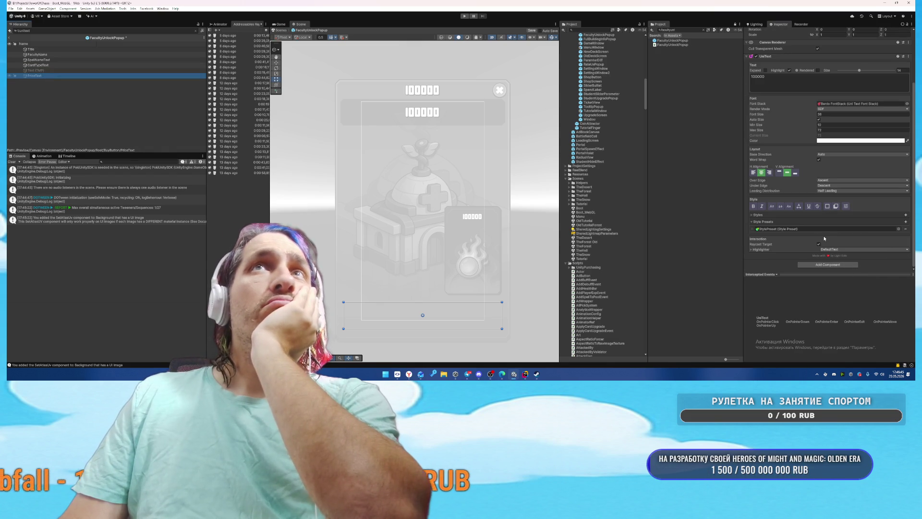
pyautogui.scroll(3, 825, 238)
pyautogui.scroll(-3, 822, 238)
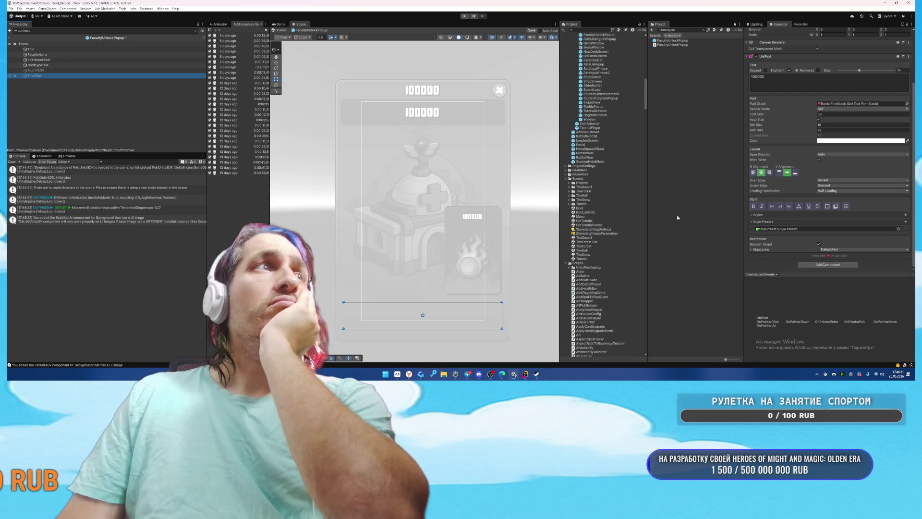
pyautogui.click(70, 96)
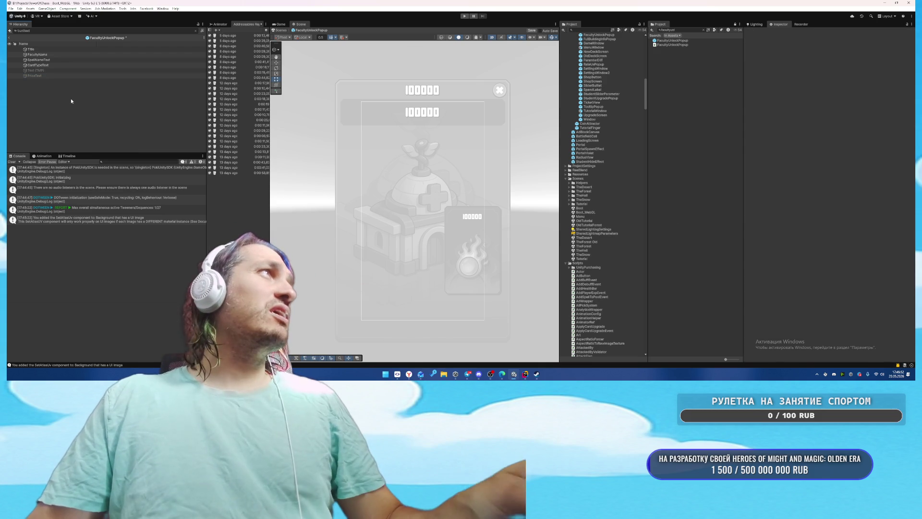
# Step: Return from the prefab to the scene, mark the tutorial completed from the menu, and enter Play mode
pyautogui.click(8, 37)
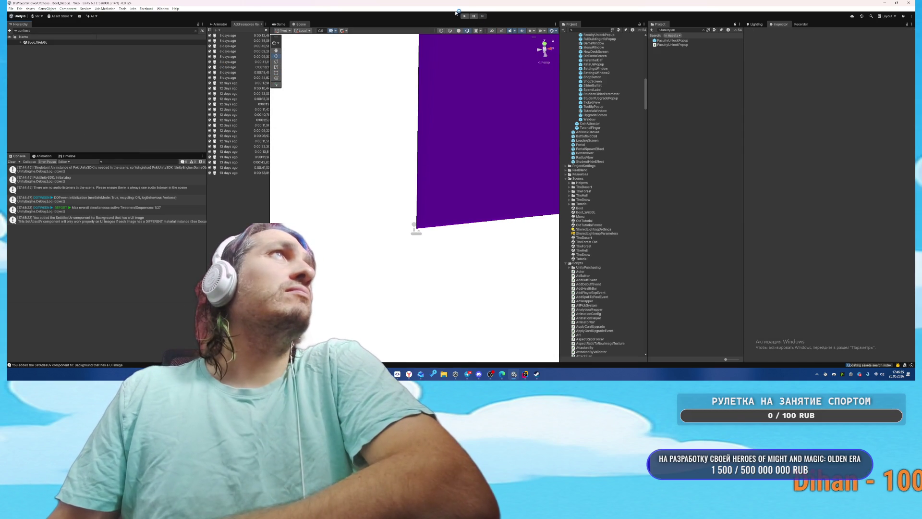
pyautogui.click(91, 9)
pyautogui.moveTo(122, 9)
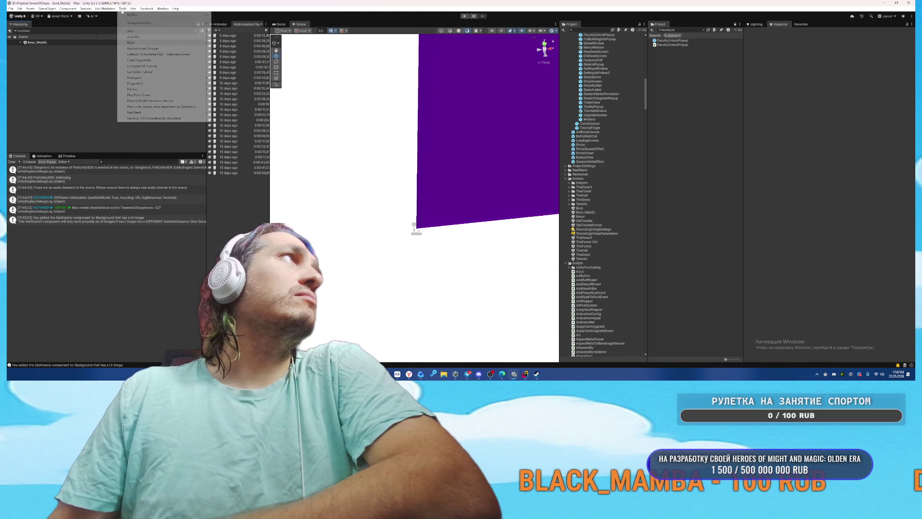
pyautogui.click(140, 72)
pyautogui.hotkey('ctrl', 'p')
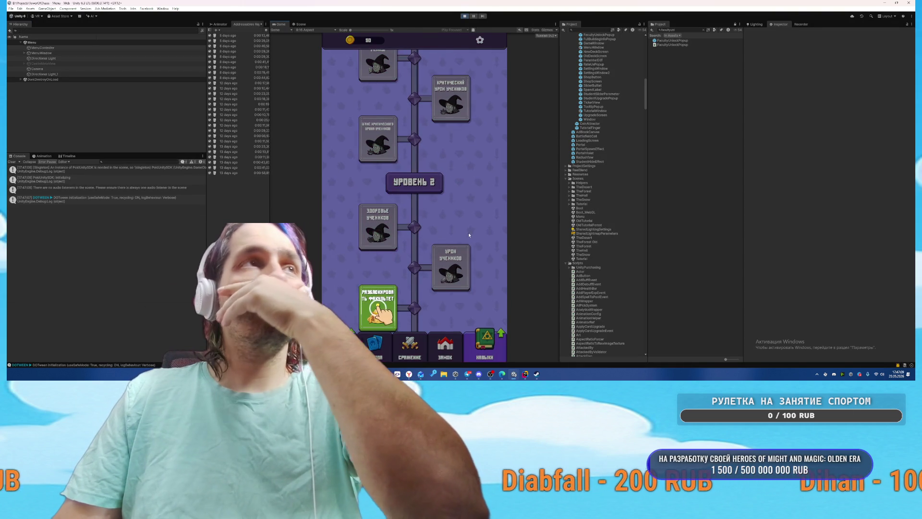
# Step: Unlock Соларион with ДОБАВИТЬ, equip it and the lightning card, then start the Level 1-1 battle
pyautogui.click(378, 310)
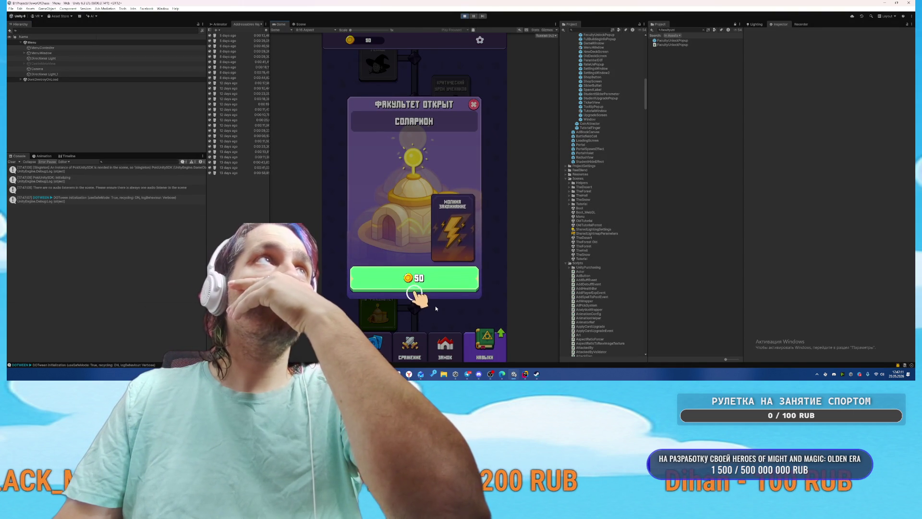
pyautogui.click(422, 287)
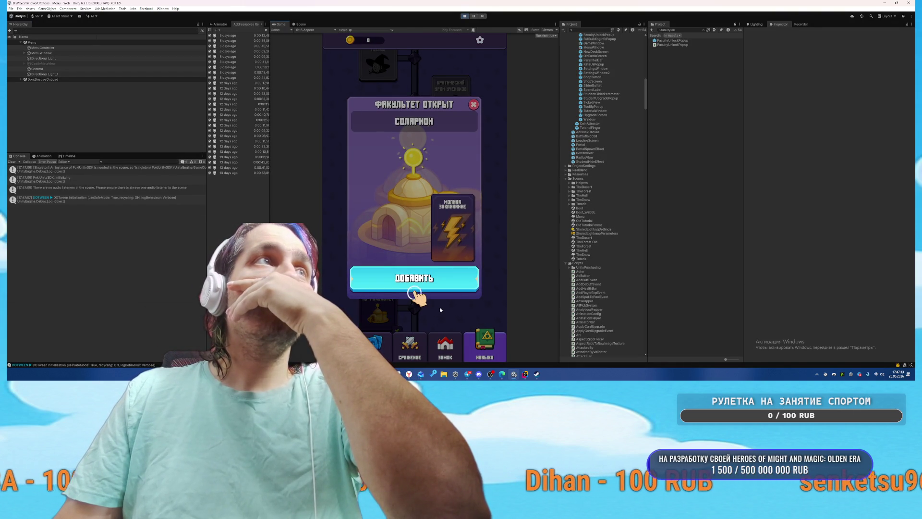
pyautogui.click(414, 285)
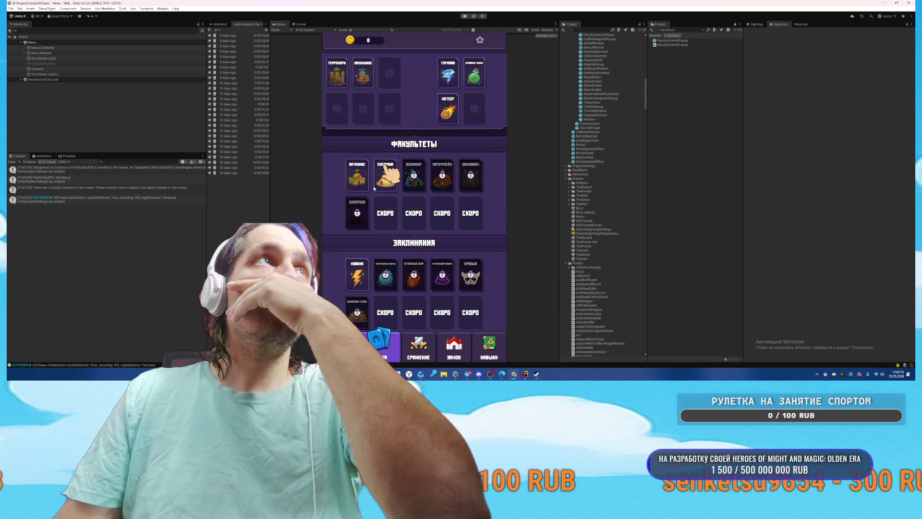
pyautogui.moveTo(387, 175); pyautogui.dragTo(389, 135)
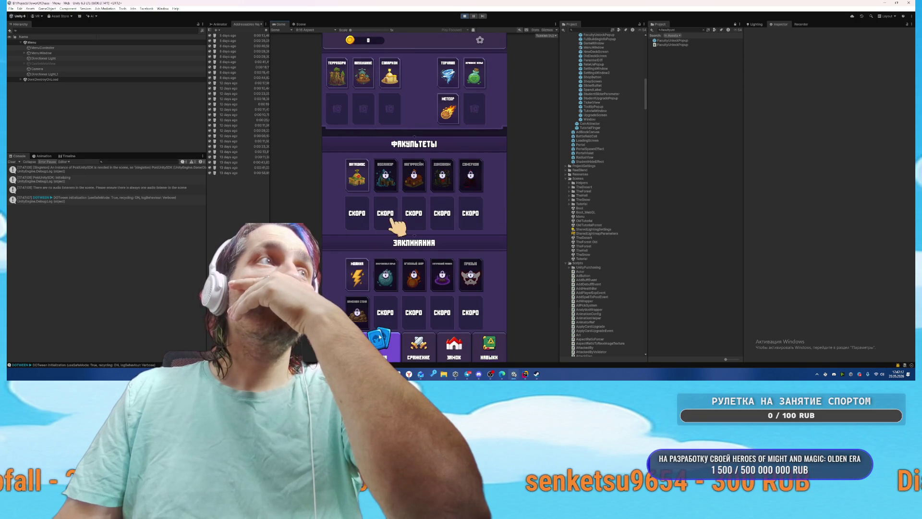
pyautogui.moveTo(362, 292); pyautogui.dragTo(474, 109)
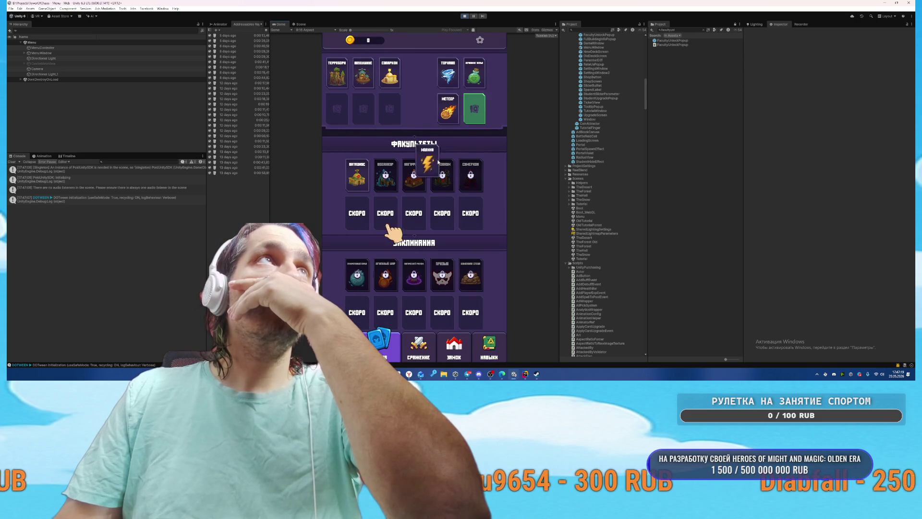
pyautogui.click(414, 346)
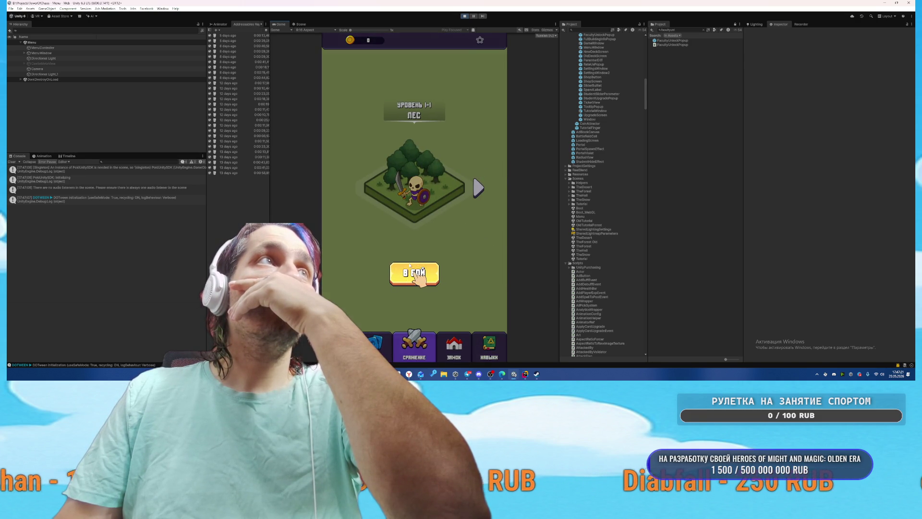
pyautogui.click(410, 265)
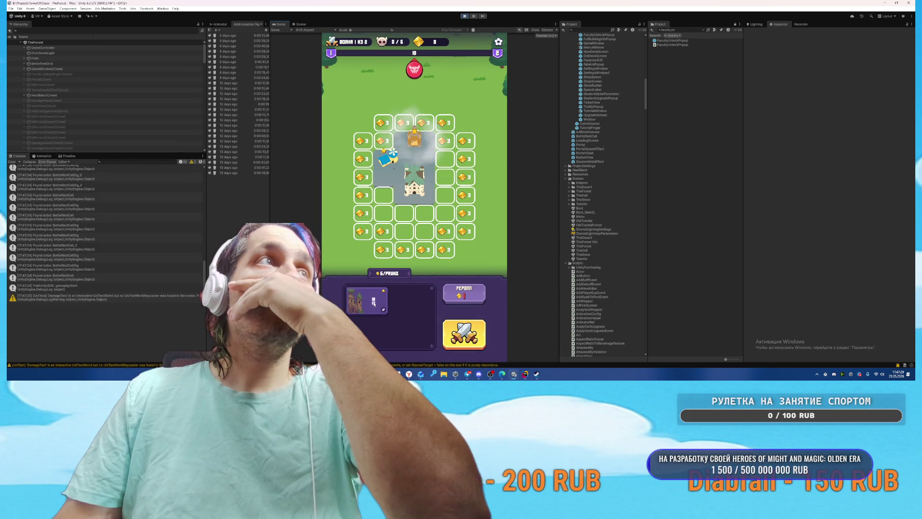
# Step: Place units, start the wave, choose Метеор, add two buildings, then pause and select the bear
pyautogui.click(373, 303)
pyautogui.click(464, 333)
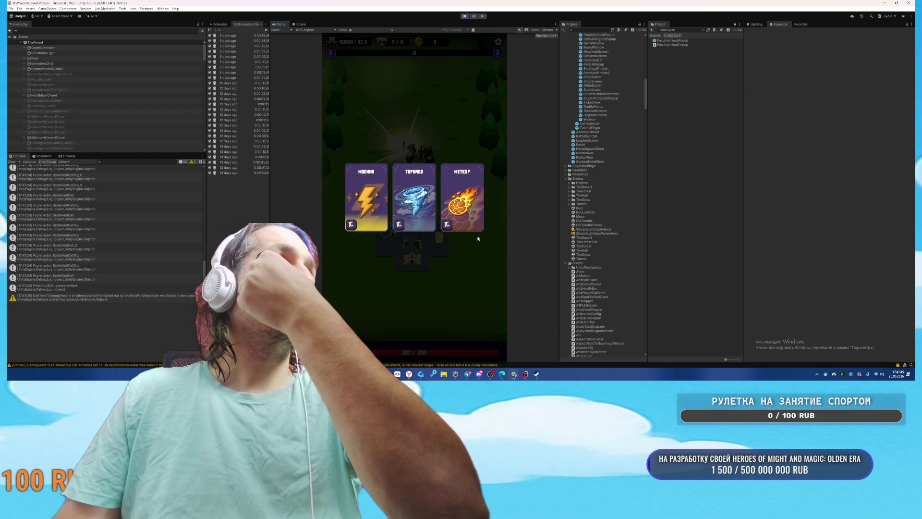
pyautogui.click(463, 214)
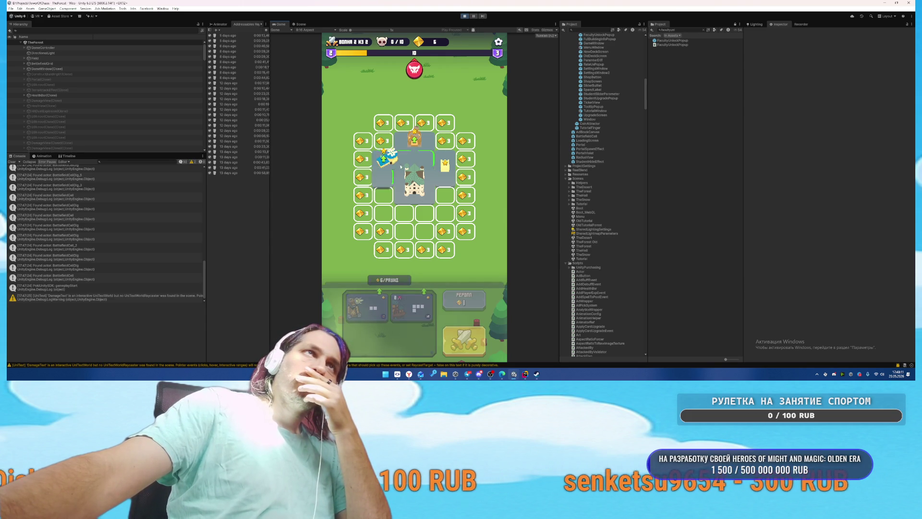
pyautogui.click(368, 310)
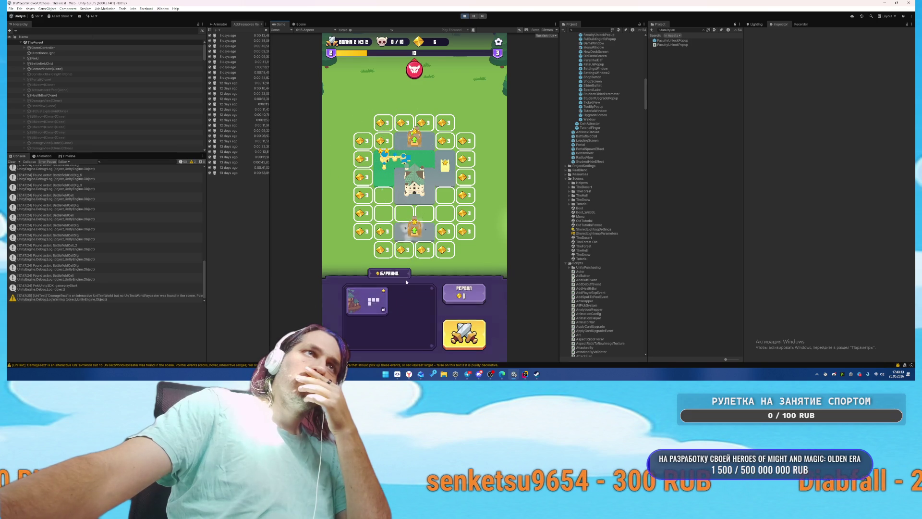
pyautogui.click(373, 301)
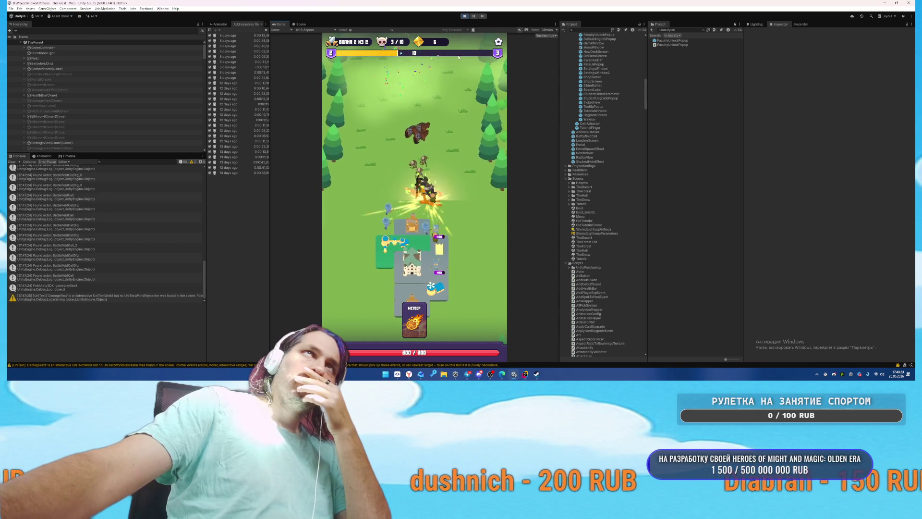
pyautogui.click(473, 16)
pyautogui.click(408, 143)
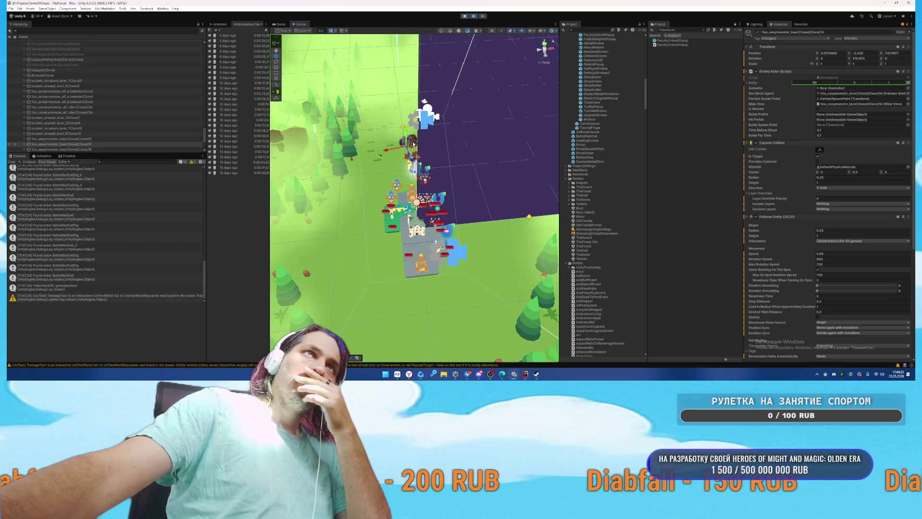
# Step: Select the bear's inner Bear mesh and expand its material settings and Materials list
pyautogui.scroll(-3, 809, 222)
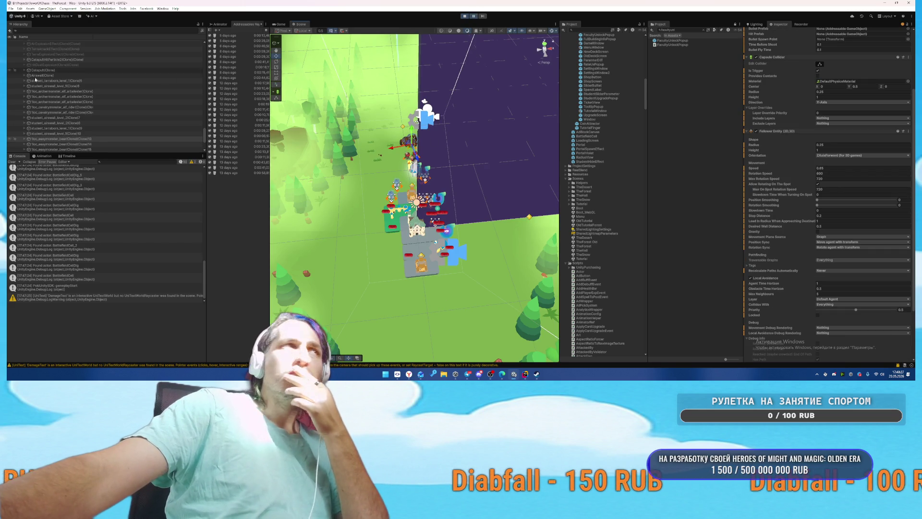
pyautogui.scroll(-1, 24, 124)
pyautogui.click(24, 125)
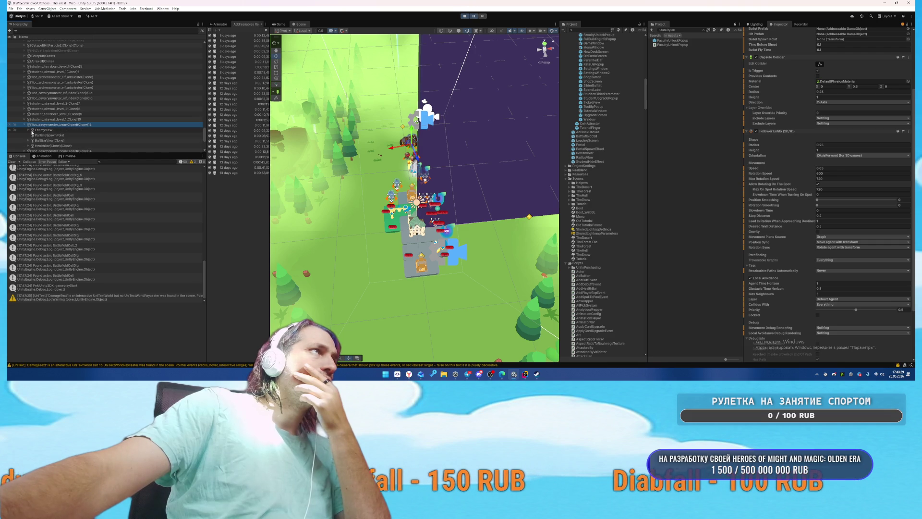
pyautogui.click(33, 136)
pyautogui.click(33, 135)
pyautogui.click(45, 141)
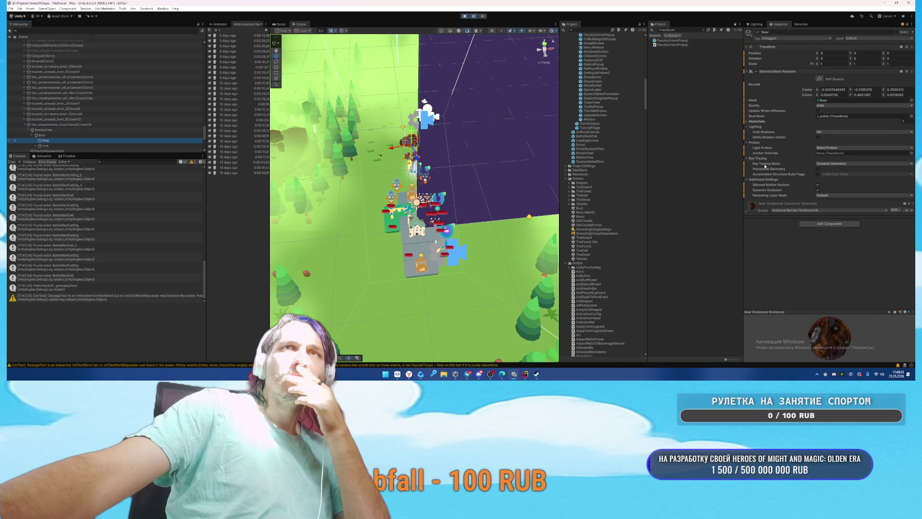
pyautogui.click(761, 212)
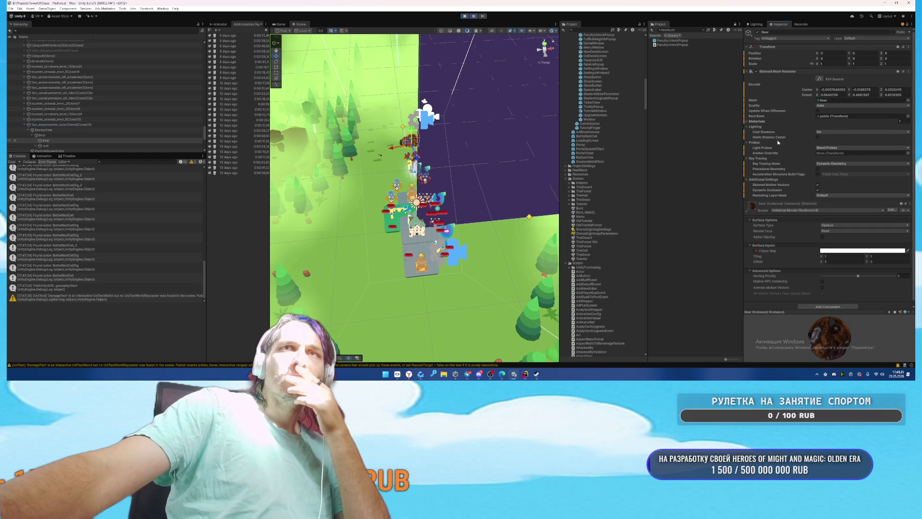
pyautogui.scroll(-1, 773, 145)
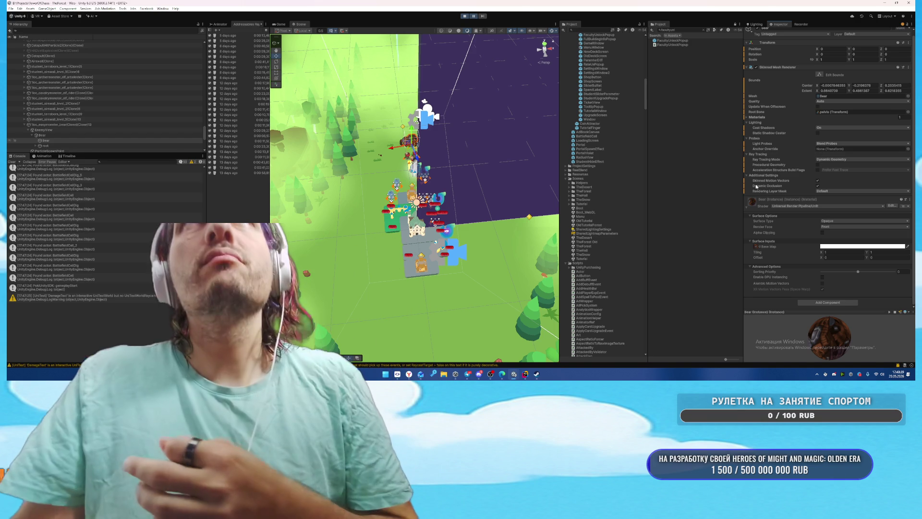
pyautogui.click(757, 117)
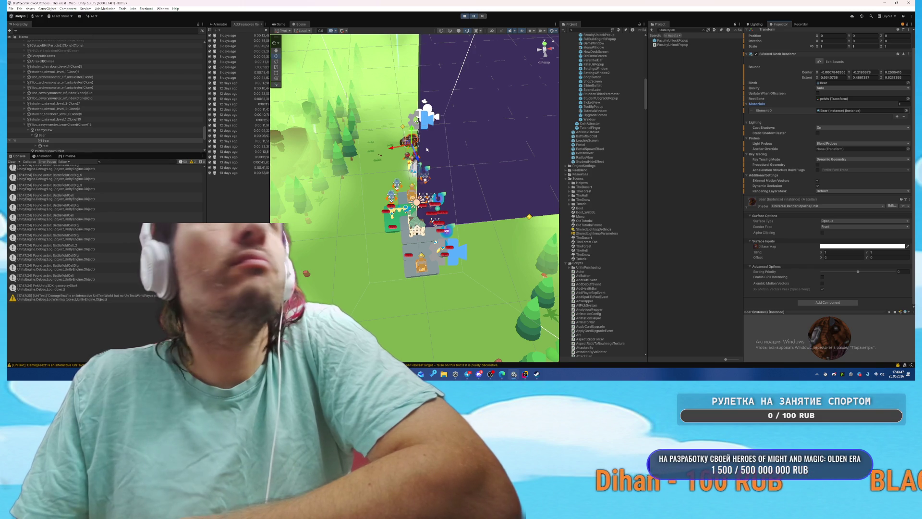
# Step: Frame the bear in the Scene view, then select the cavalry elf rider enemy
pyautogui.press('f')
pyautogui.scroll(-5, 420, 160)
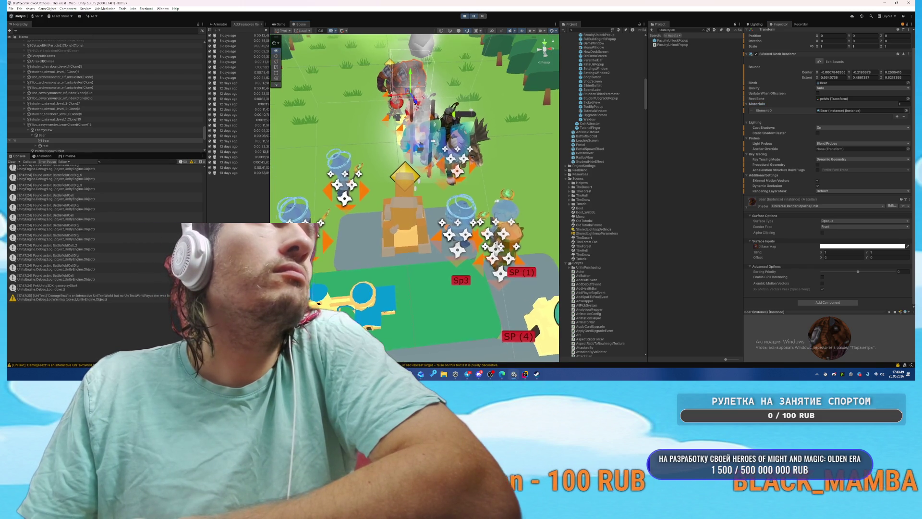
pyautogui.moveTo(434, 143)
pyautogui.mouseDown()
pyautogui.moveTo(345, 99)
pyautogui.moveTo(324, 112)
pyautogui.moveTo(461, 123)
pyautogui.moveTo(455, 133)
pyautogui.mouseUp()
pyautogui.click(387, 157)
pyautogui.scroll(-3, 834, 226)
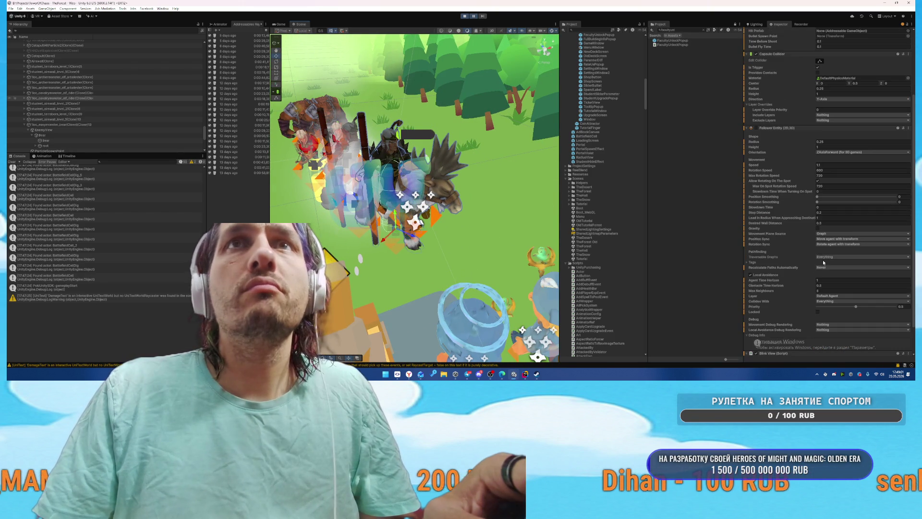
# Step: Select the elf rider and step through its hierarchy down to the man mesh
pyautogui.rightClick(389, 157)
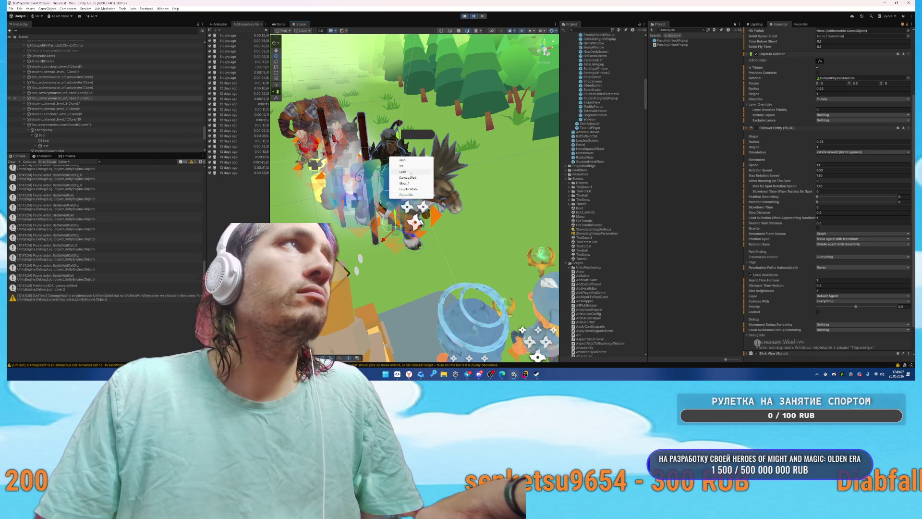
pyautogui.click(46, 98)
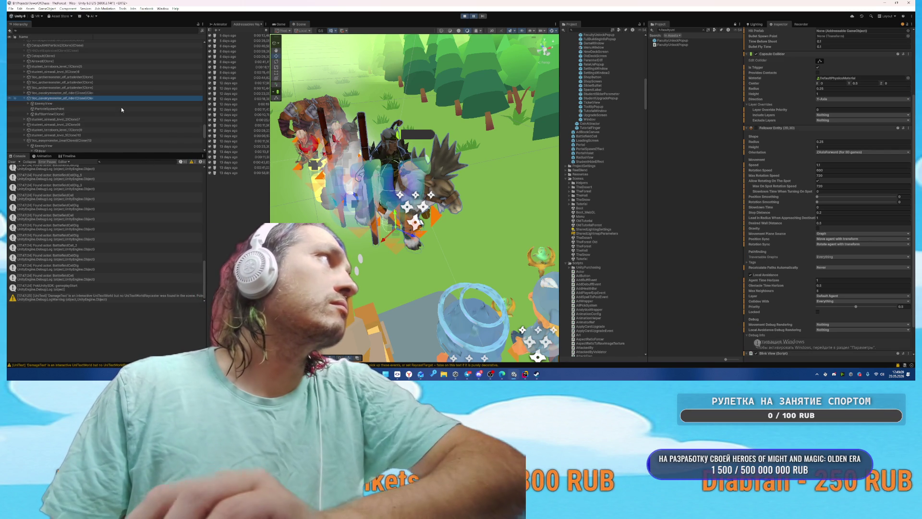
pyautogui.press('Down')
pyautogui.press('Right')
pyautogui.press('Down')
pyautogui.press('Right')
pyautogui.press('Down')
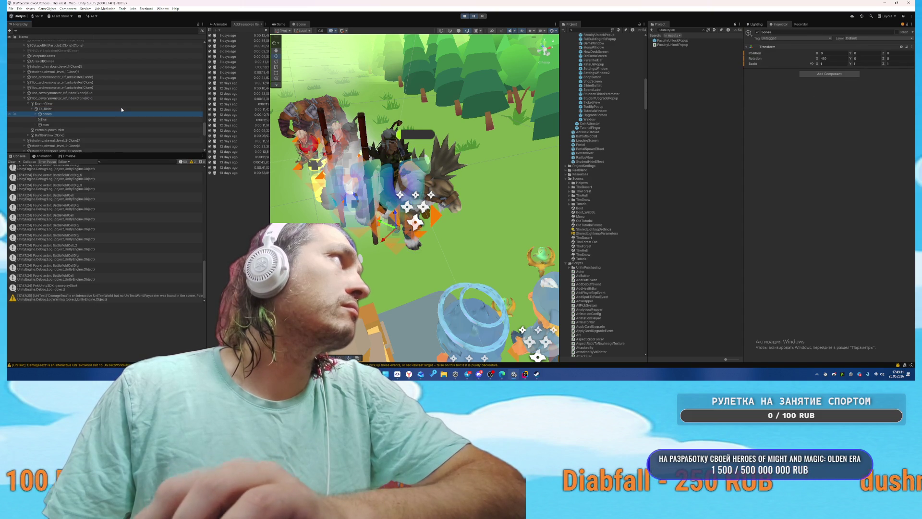
pyautogui.press('Down')
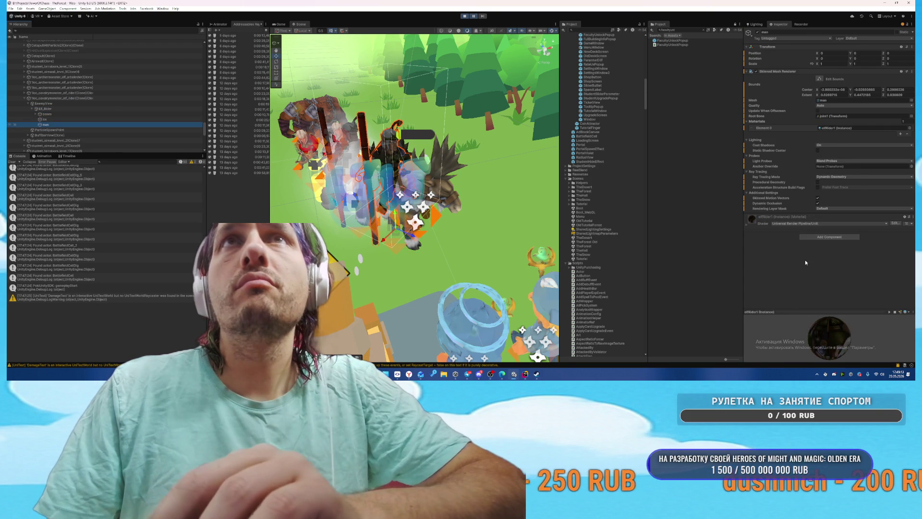
pyautogui.press('Down')
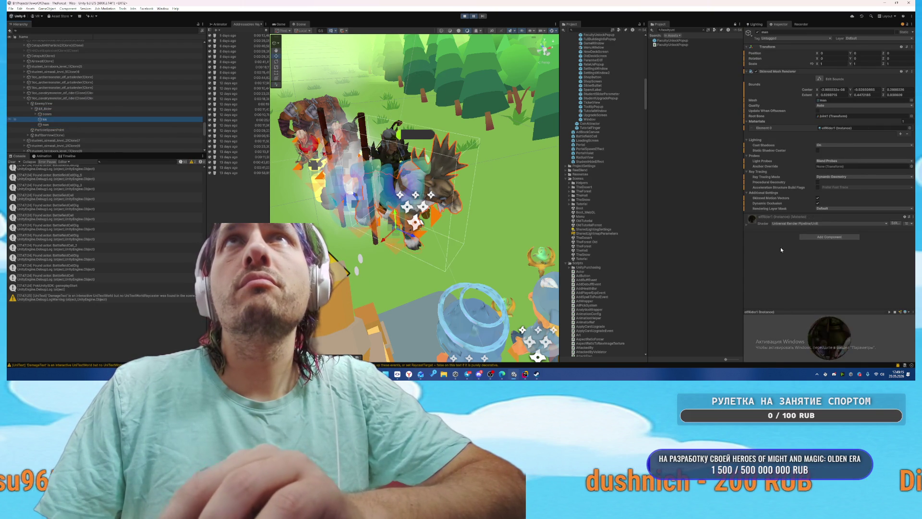
# Step: Check elfRider1's Base Map colour without changes, locate the material in the Project, and stop play mode
pyautogui.click(759, 227)
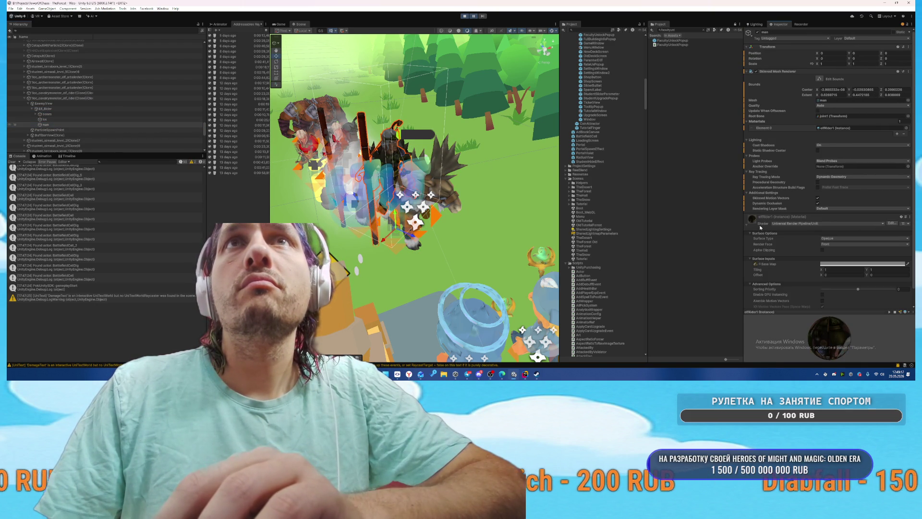
pyautogui.click(840, 264)
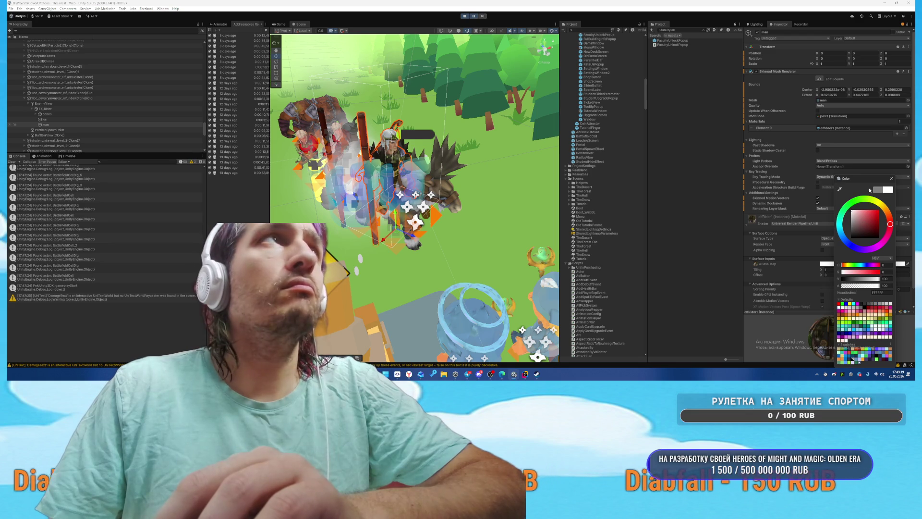
pyautogui.click(891, 178)
pyautogui.click(838, 127)
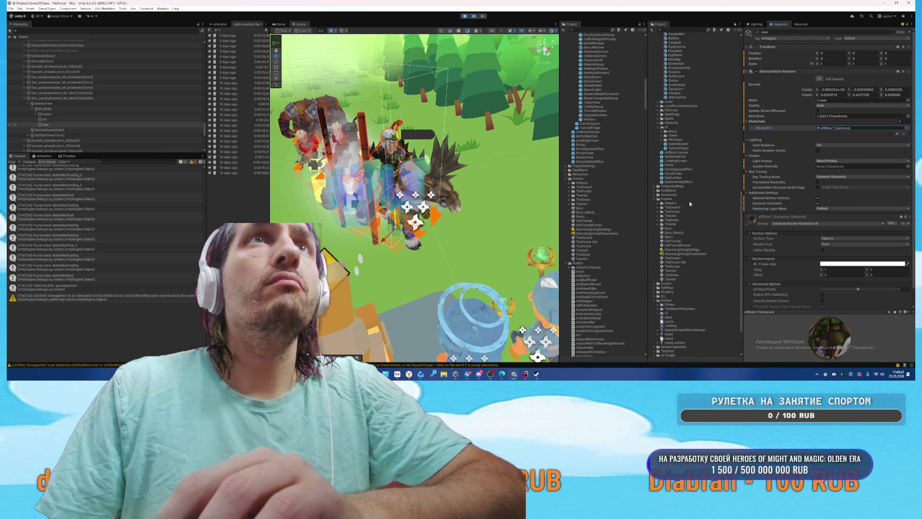
pyautogui.hotkey('ctrl', 'p')
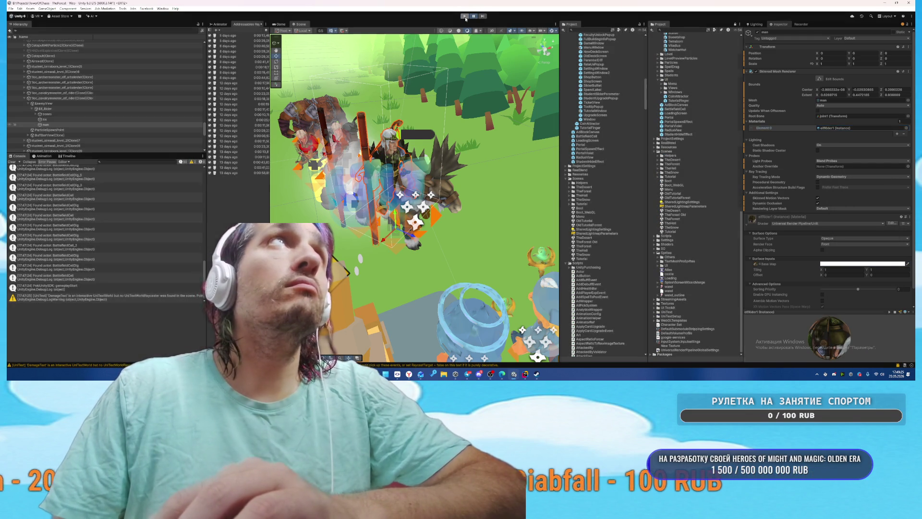
pyautogui.scroll(10, 676, 137)
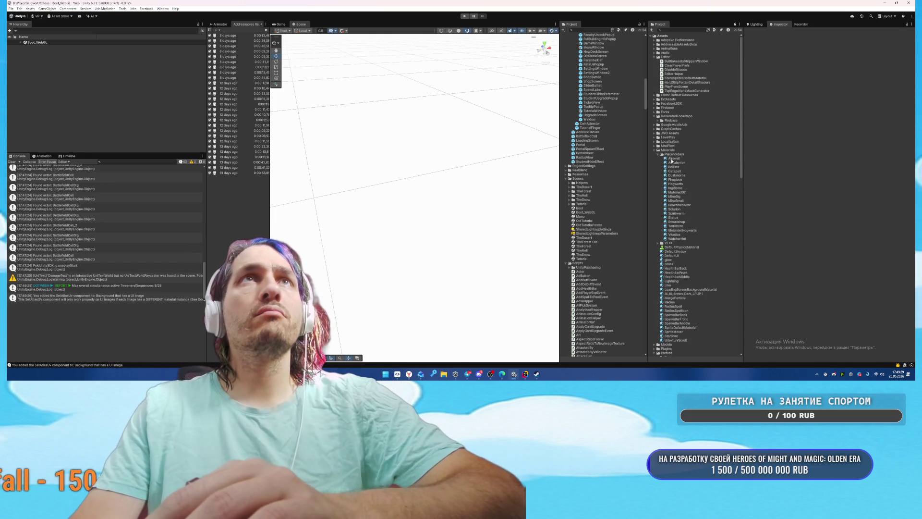
# Step: Collapse NewModels/Module and Faculties, then expand Archer character > Texture and select the Archer material
pyautogui.scroll(-5, 685, 243)
pyautogui.scroll(-1, 685, 243)
pyautogui.click(655, 234)
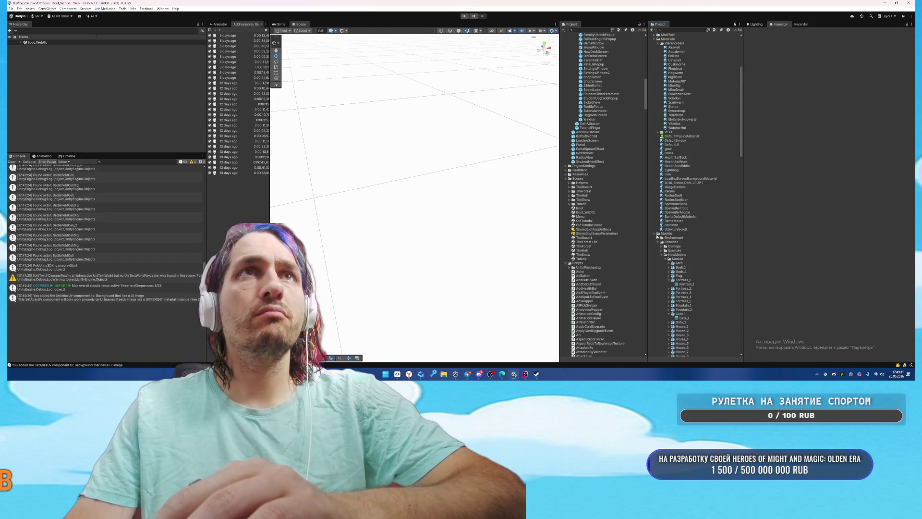
pyautogui.scroll(-3, 661, 245)
pyautogui.click(662, 207)
pyautogui.click(663, 208)
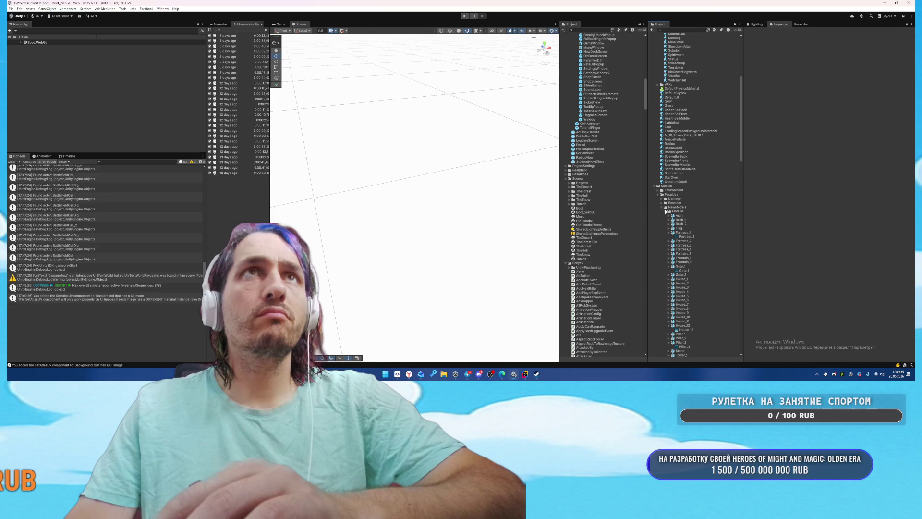
pyautogui.click(666, 212)
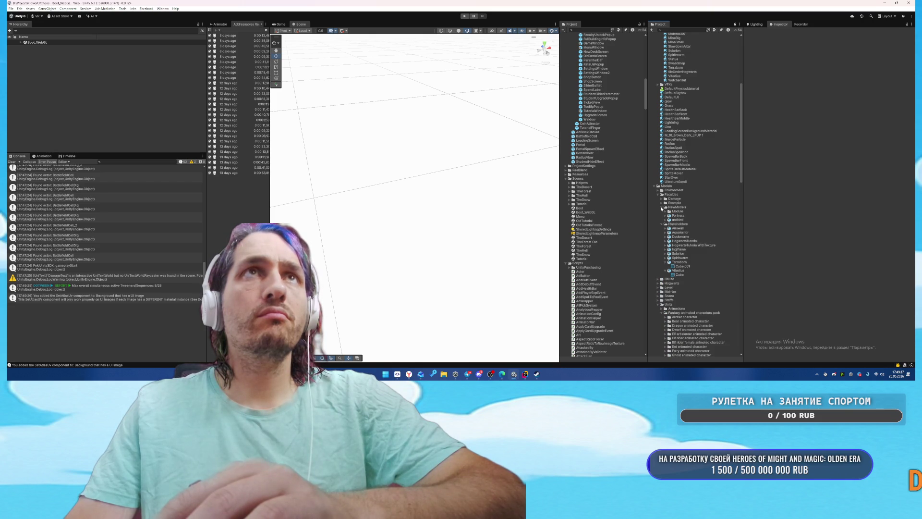
pyautogui.click(658, 194)
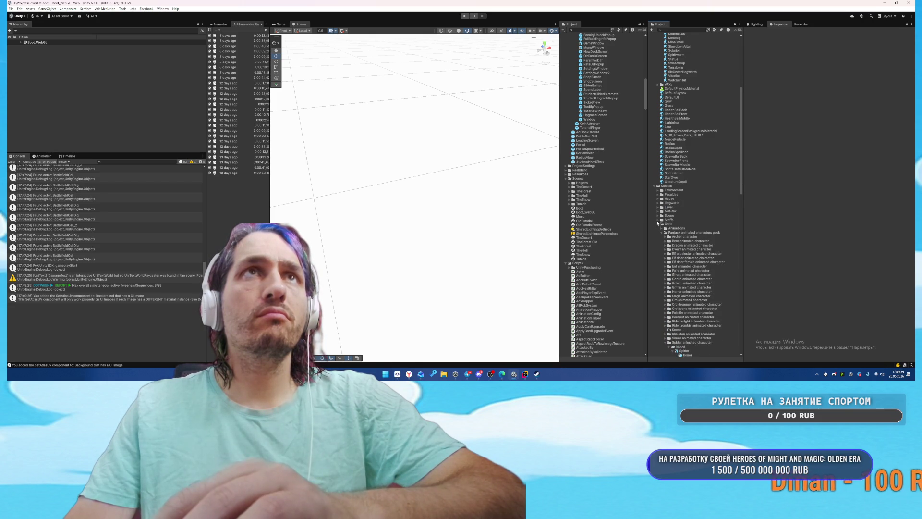
pyautogui.doubleClick(669, 237)
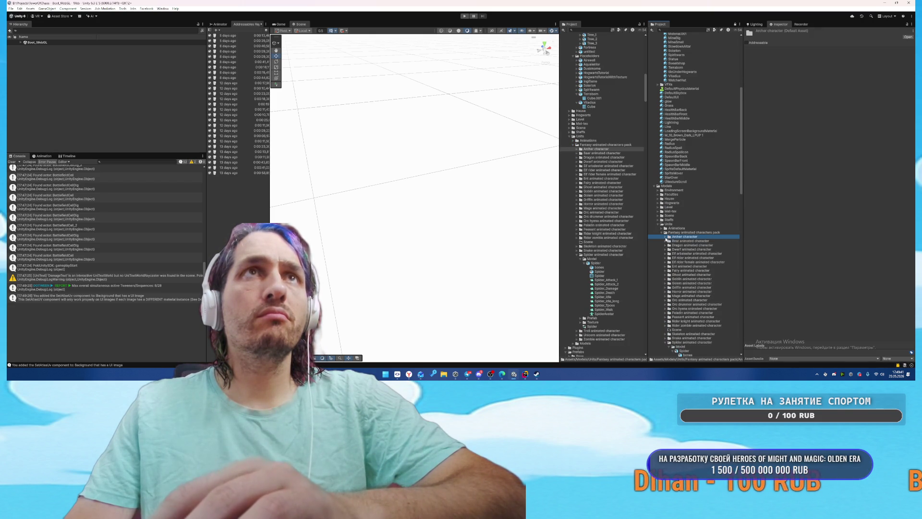
pyautogui.click(690, 250)
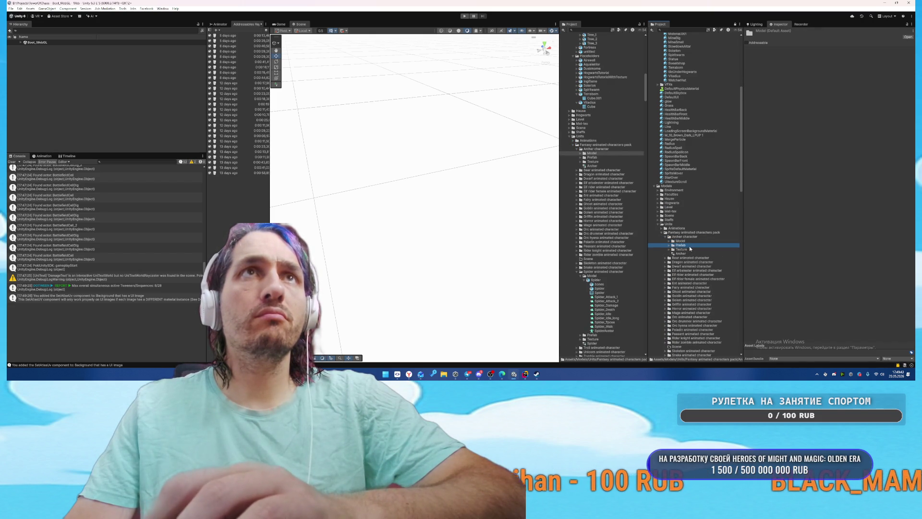
pyautogui.doubleClick(690, 249)
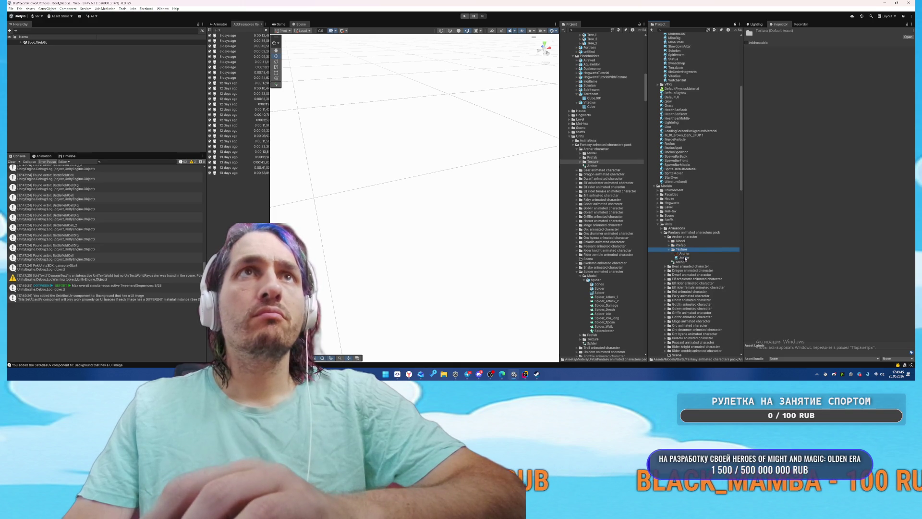
pyautogui.click(685, 258)
# Step: Inspect the Bear material's base colour and compare the Bear and Archer texture import settings
pyautogui.click(841, 81)
pyautogui.click(868, 118)
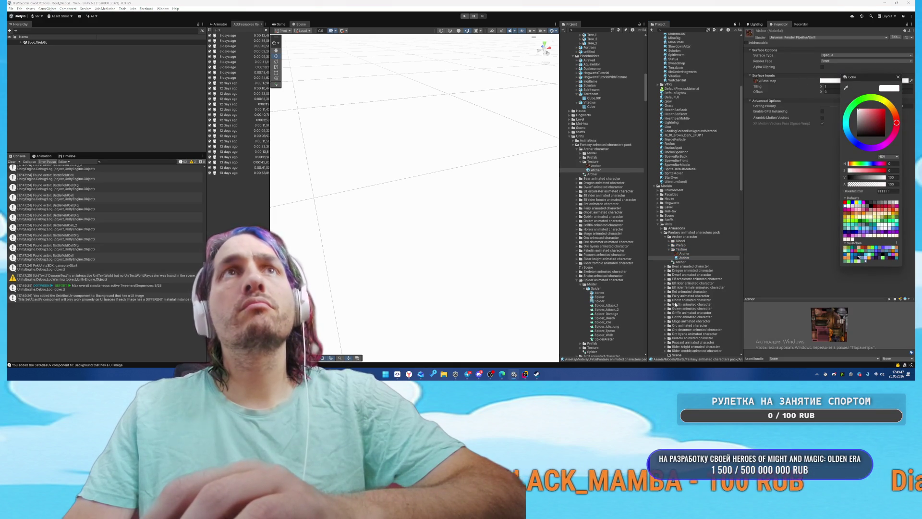
pyautogui.doubleClick(692, 266)
pyautogui.click(684, 279)
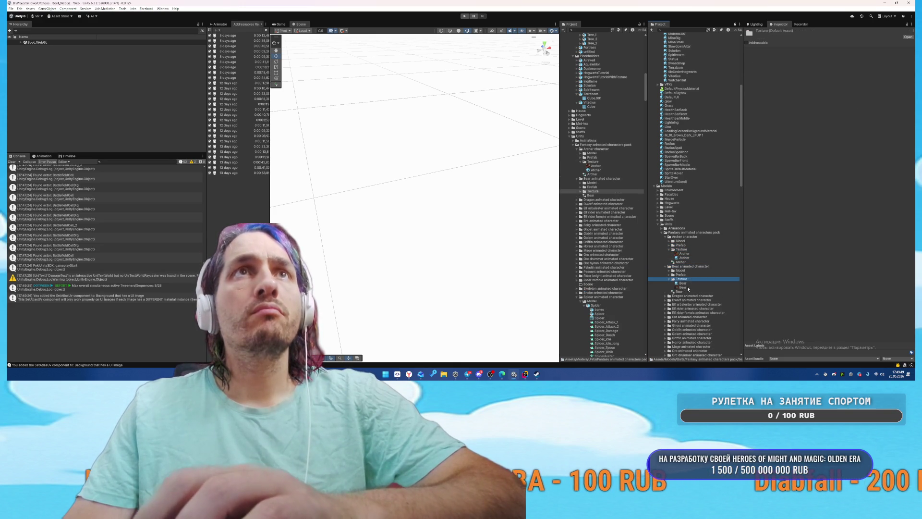
pyautogui.click(683, 283)
pyautogui.click(834, 80)
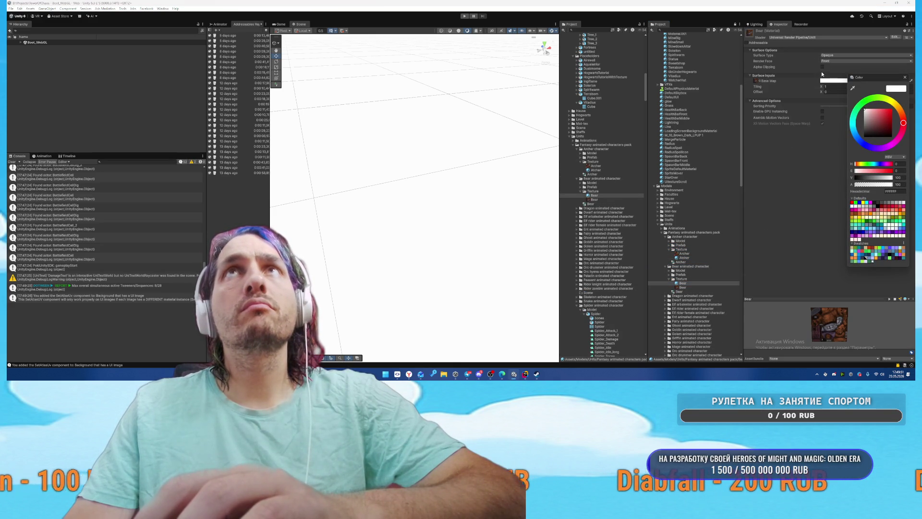
pyautogui.click(905, 77)
pyautogui.click(687, 287)
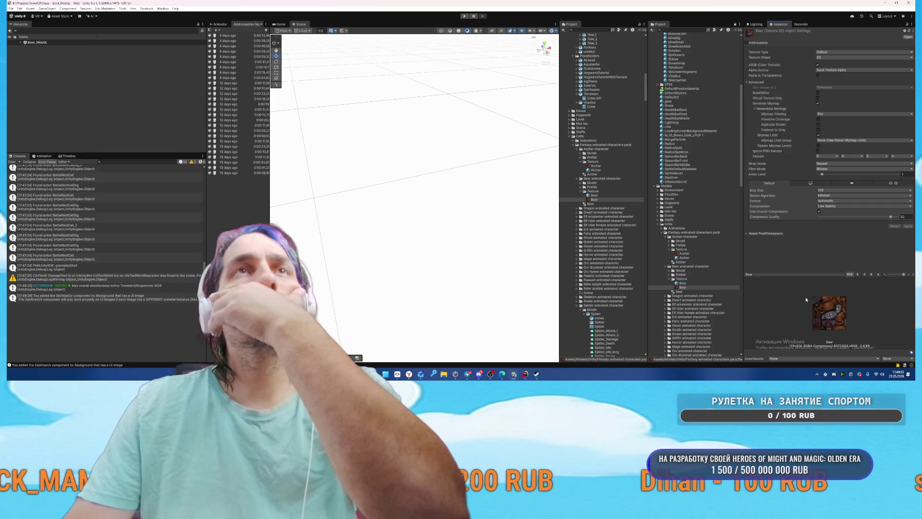
pyautogui.click(685, 253)
pyautogui.click(688, 288)
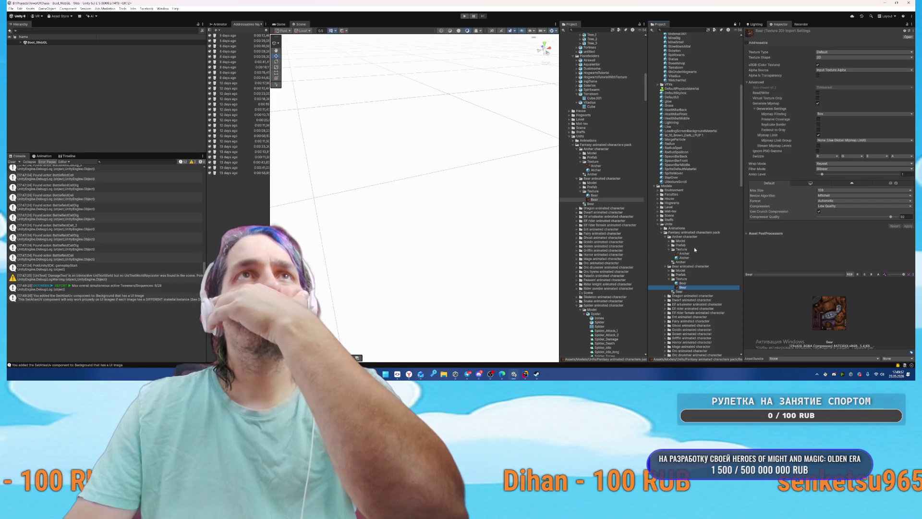
pyautogui.click(694, 254)
# Step: Inspect the Dragon texture and the Dwarf material in their Texture folders
pyautogui.click(666, 296)
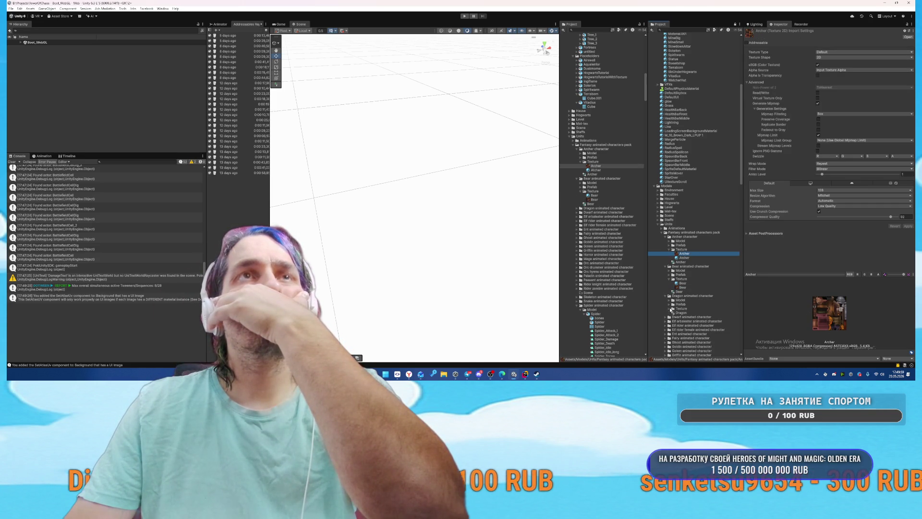
pyautogui.click(684, 316)
pyautogui.scroll(-5, 669, 251)
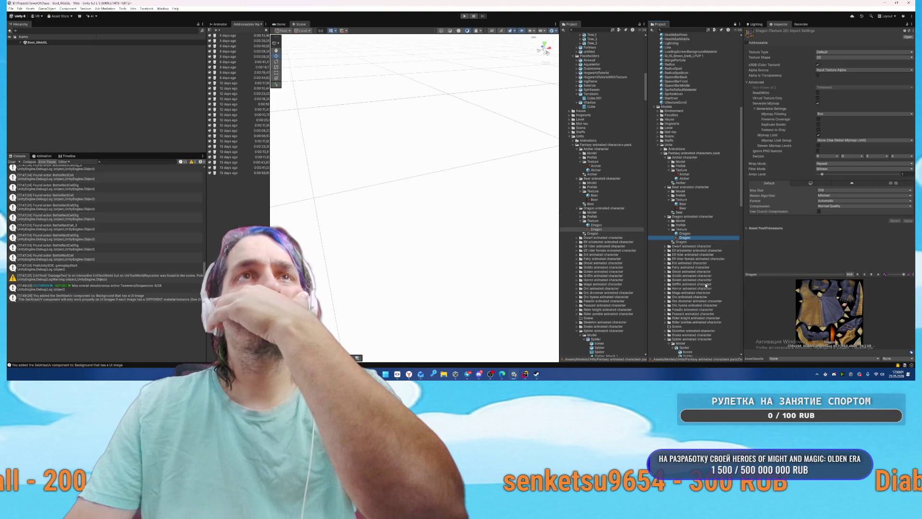
pyautogui.click(670, 259)
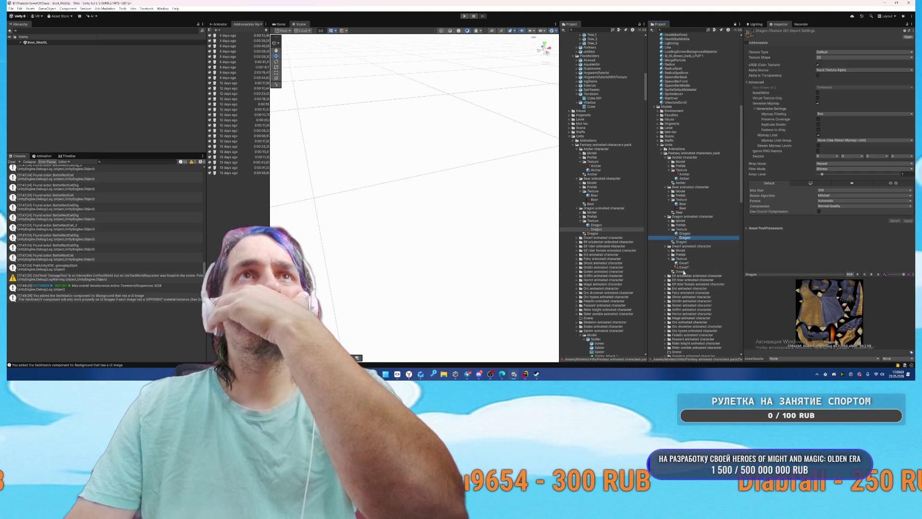
pyautogui.click(684, 263)
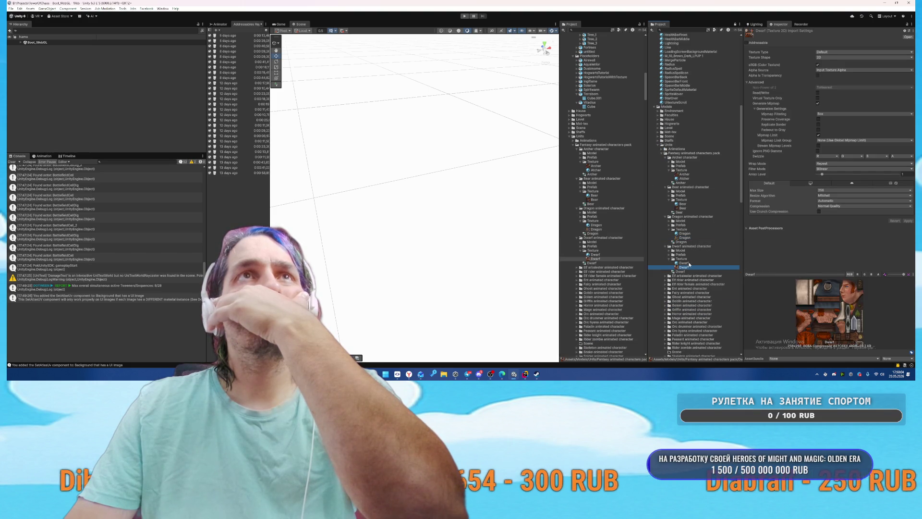
# Step: Inspect the Elf_arbalester, elfRider1 and elfRider2 materials and their previews
pyautogui.click(667, 276)
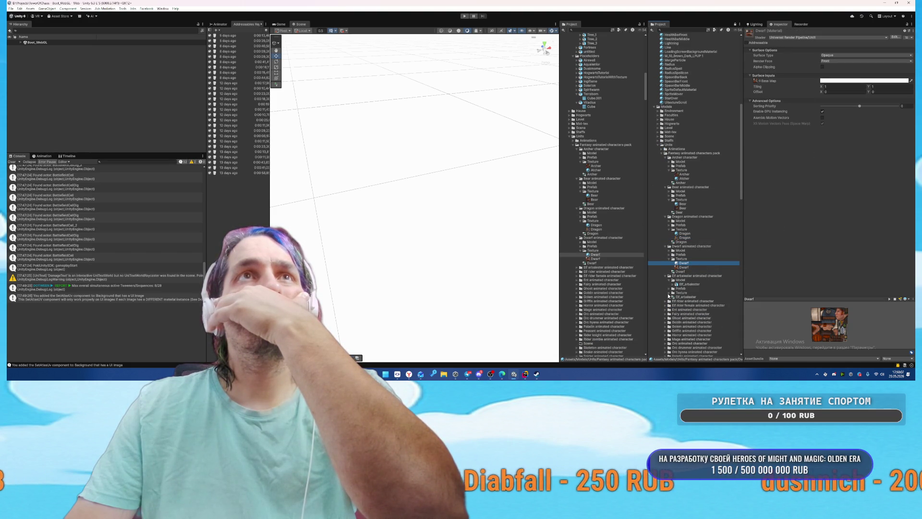
pyautogui.click(688, 298)
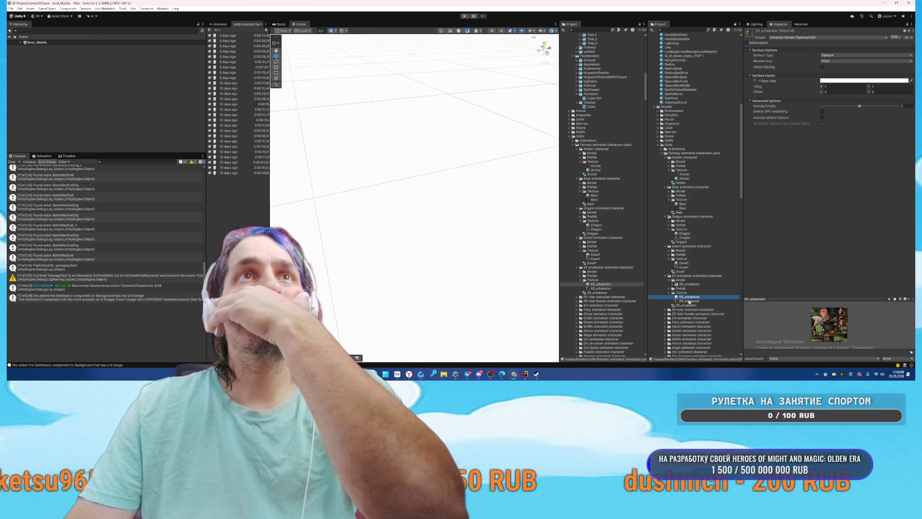
pyautogui.click(686, 327)
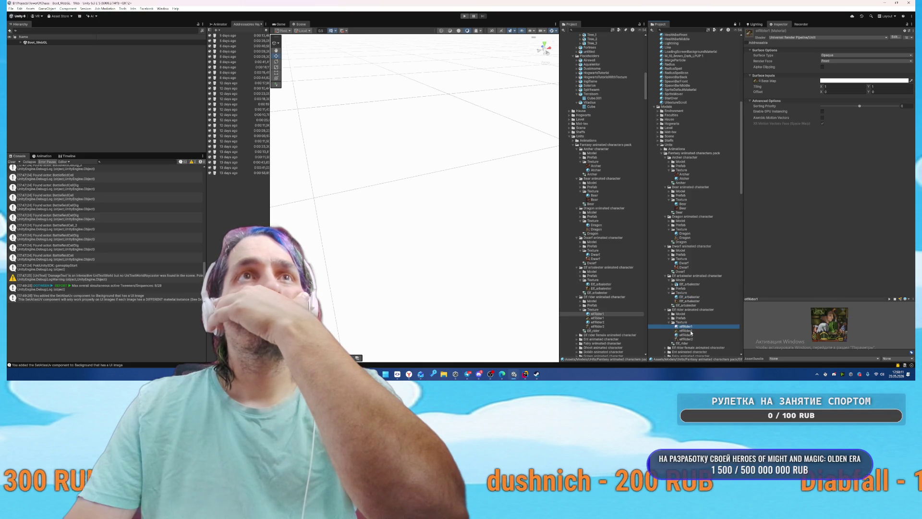
pyautogui.click(687, 335)
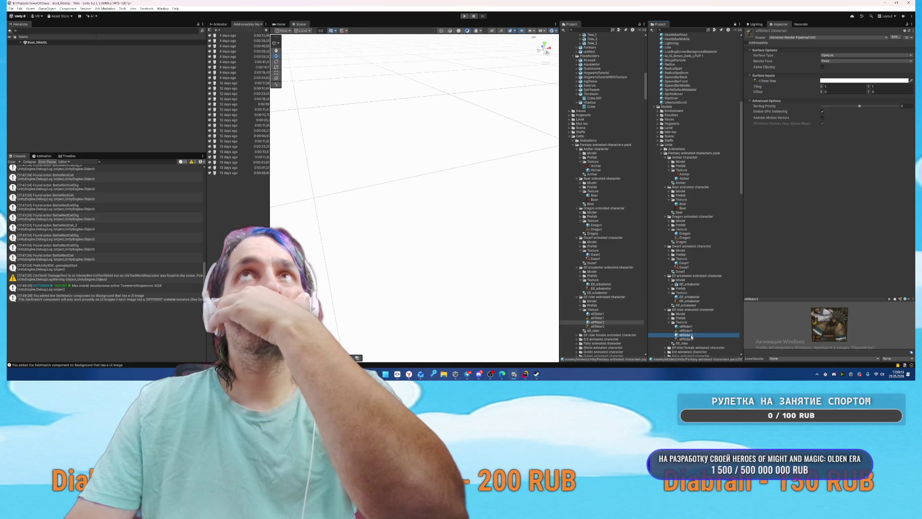
pyautogui.click(694, 327)
pyautogui.click(693, 327)
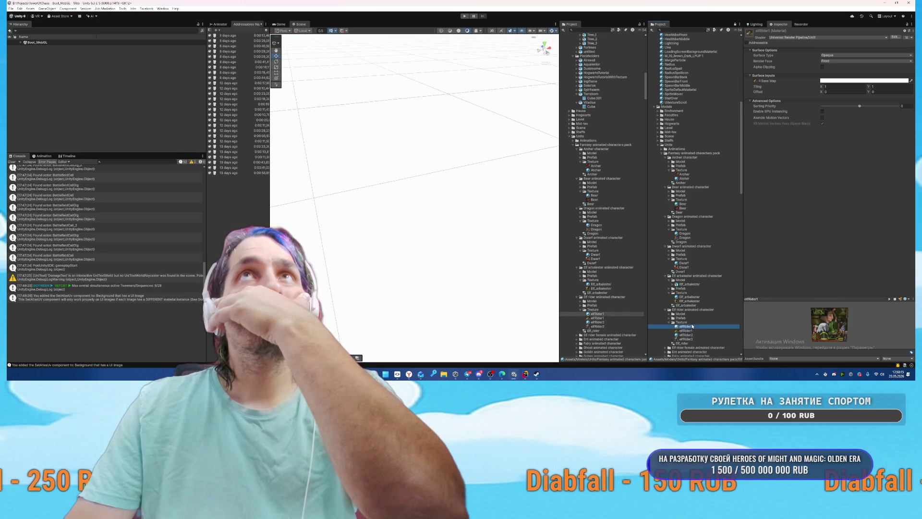
pyautogui.click(695, 335)
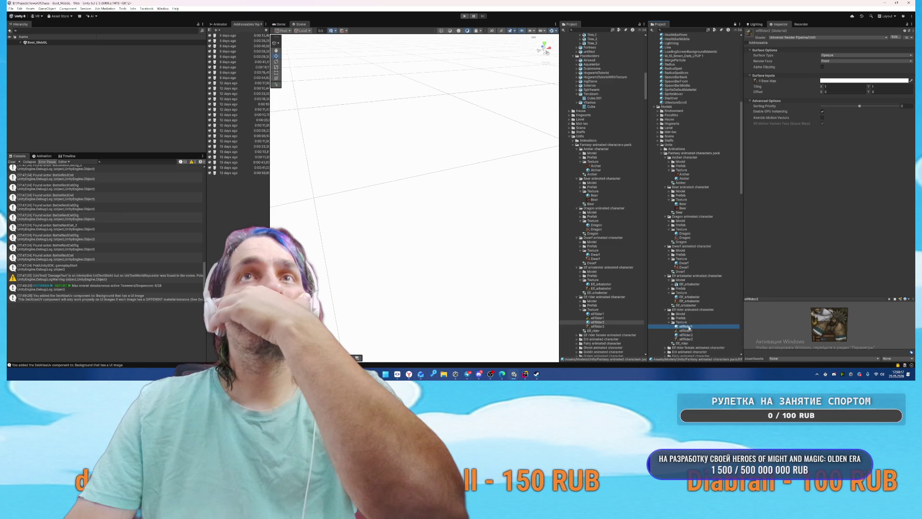
# Step: Expand the Elf rider female textures and view Elf_Rider_Female, then Elf_Rider_Moose import settings
pyautogui.click(823, 111)
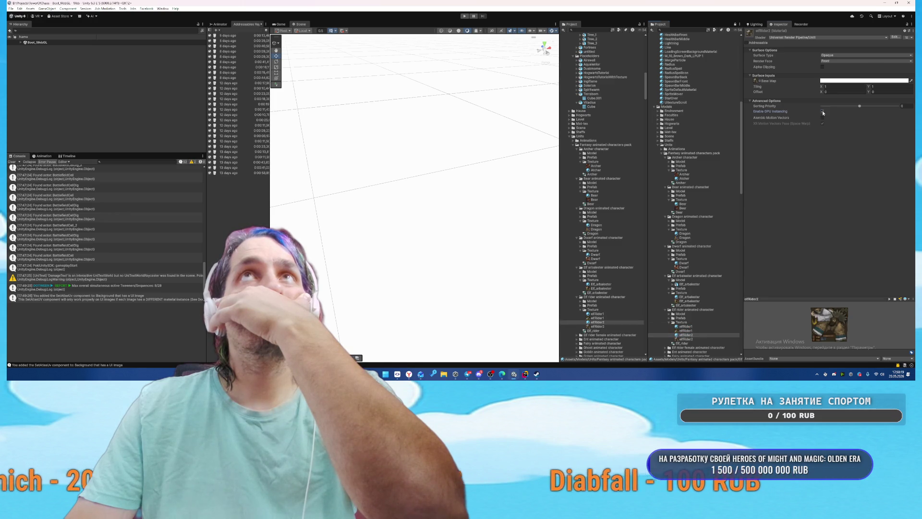
pyautogui.scroll(-3, 667, 270)
pyautogui.click(667, 269)
pyautogui.click(670, 281)
pyautogui.click(692, 286)
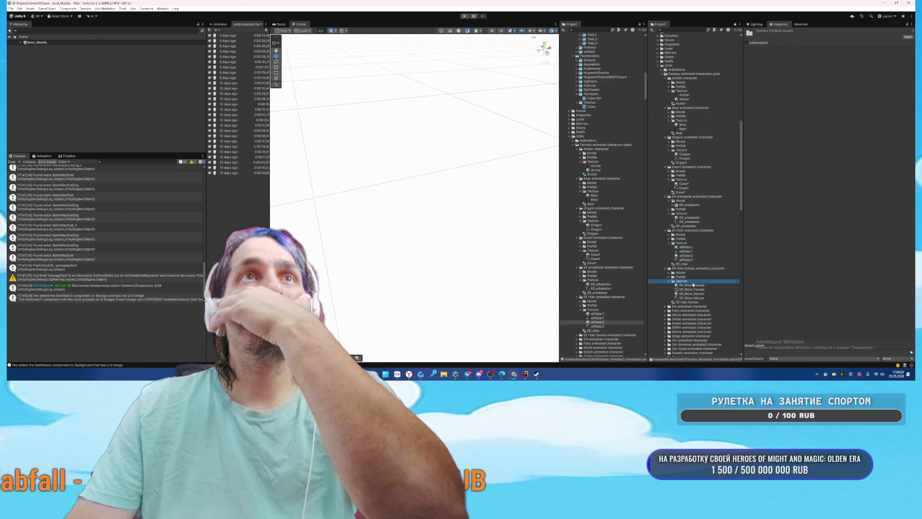
pyautogui.click(692, 293)
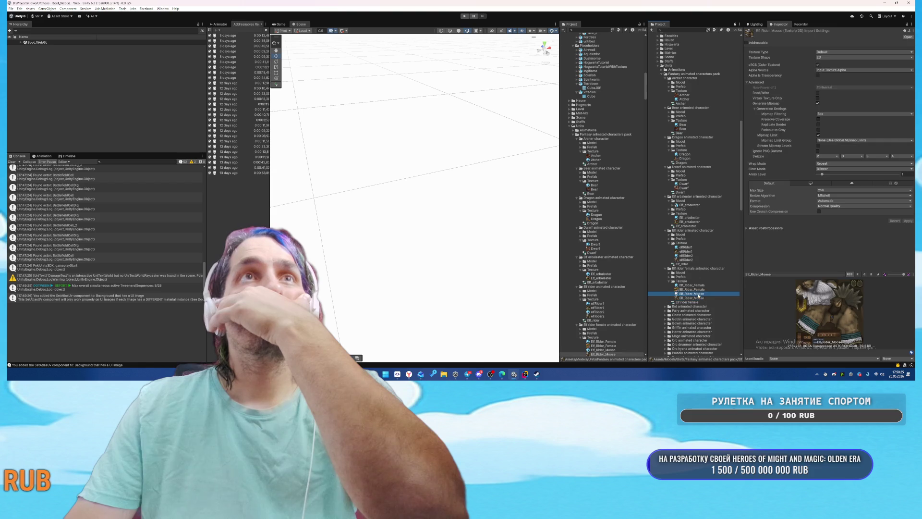
pyautogui.scroll(15, 687, 225)
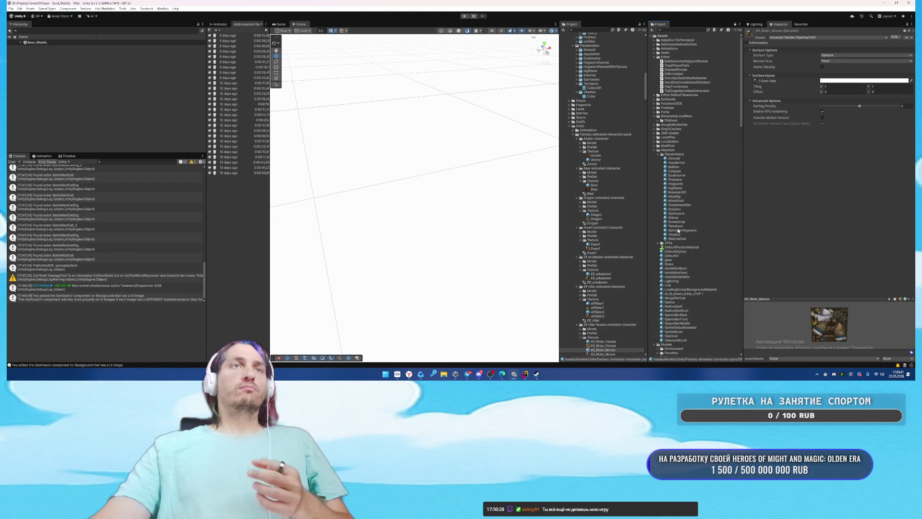
# Step: Switch to JetBrains Rider to view the NpcBrain.cs script
pyautogui.click(526, 374)
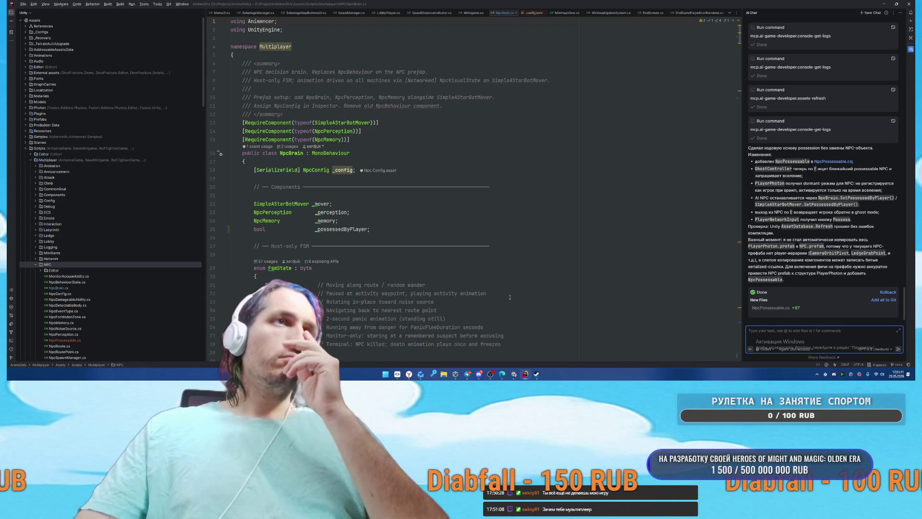
# Step: Bring the Unity AnimeGirls window back and search the Project for 't:Prefab NPC'
pyautogui.moveTo(526, 374)
pyautogui.click(484, 350)
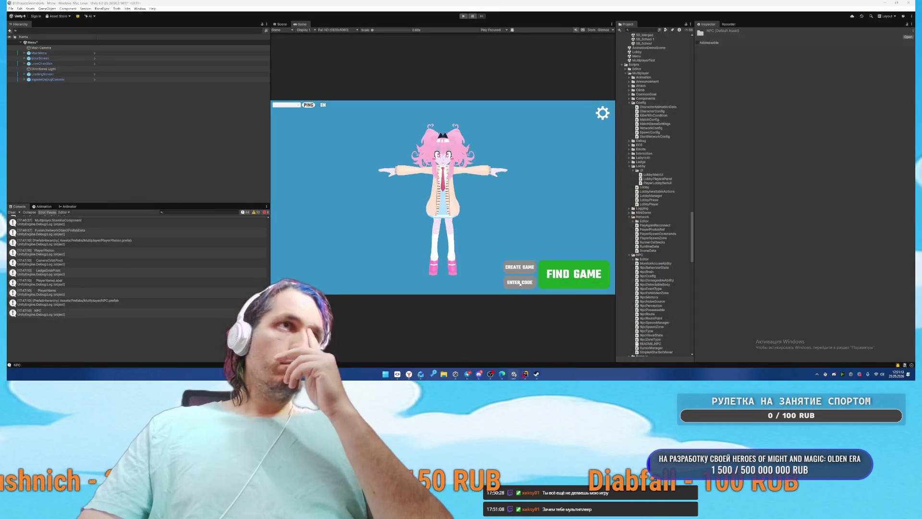
pyautogui.scroll(15, 627, 78)
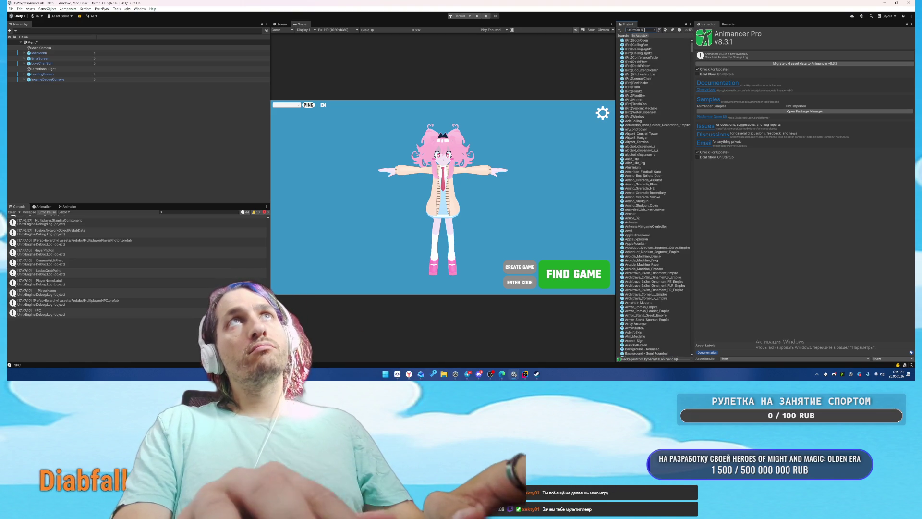
pyautogui.write('NPC')
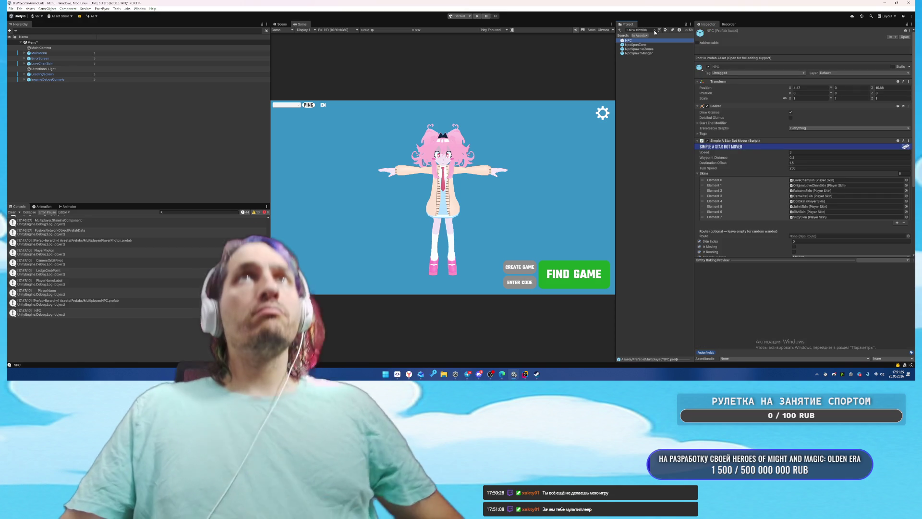
# Step: Select the NPC prefab and the scene NPC object, then view NpcBrain.cs in Rider
pyautogui.doubleClick(629, 40)
pyautogui.click(654, 30)
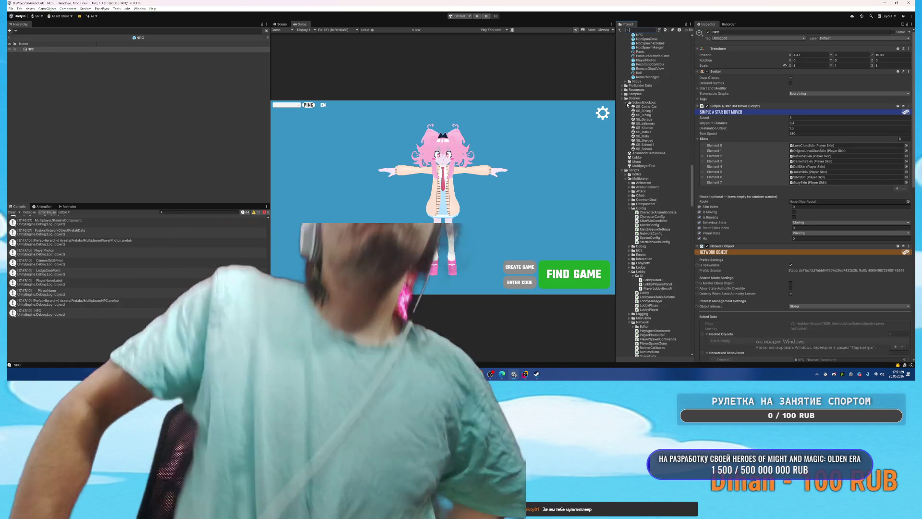
pyautogui.scroll(3, 638, 80)
pyautogui.click(644, 86)
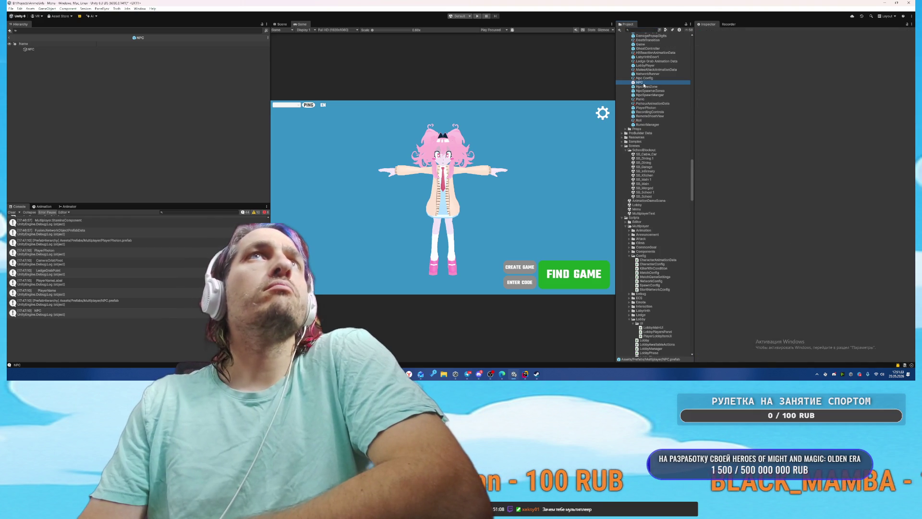
pyautogui.click(34, 49)
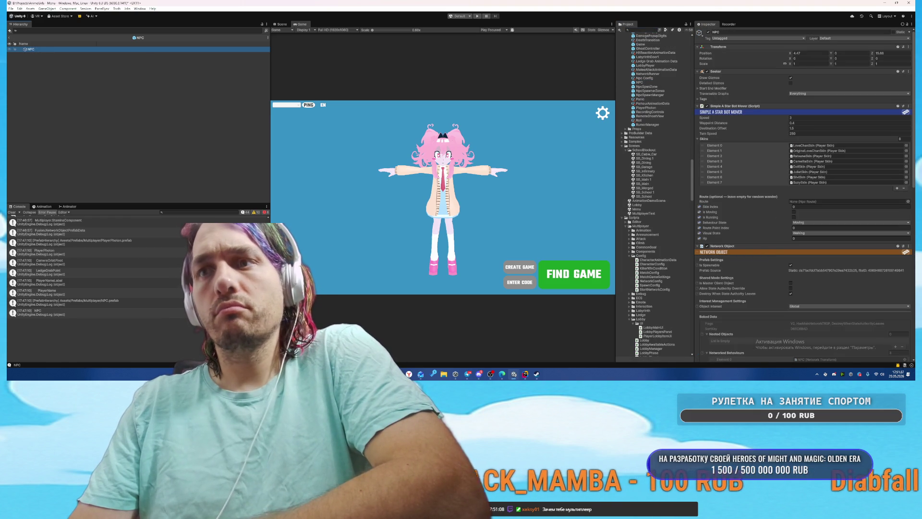
pyautogui.hotkey('alt', 'Tab')
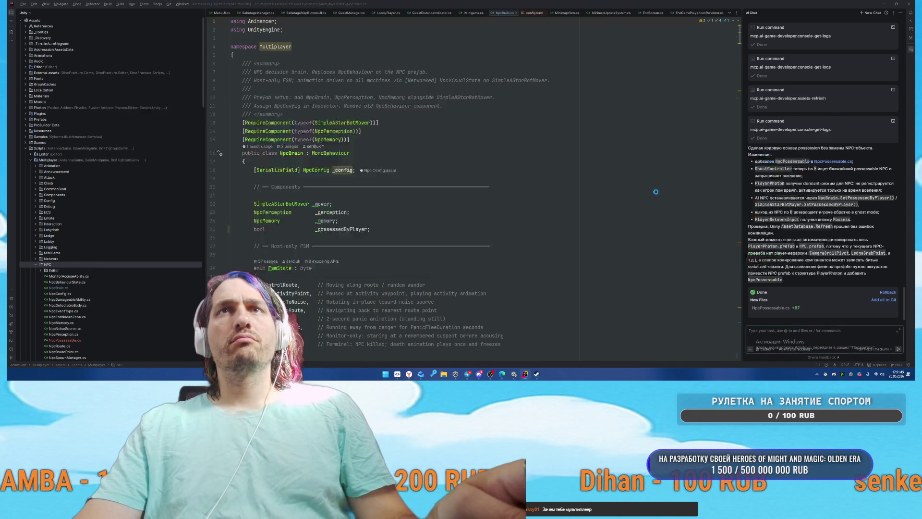
# Step: Add the Npc Possessable component to NPC by searching 'npc' in Add Component
pyautogui.hotkey('alt', 'Tab')
pyautogui.scroll(-5, 792, 214)
pyautogui.scroll(-5, 793, 214)
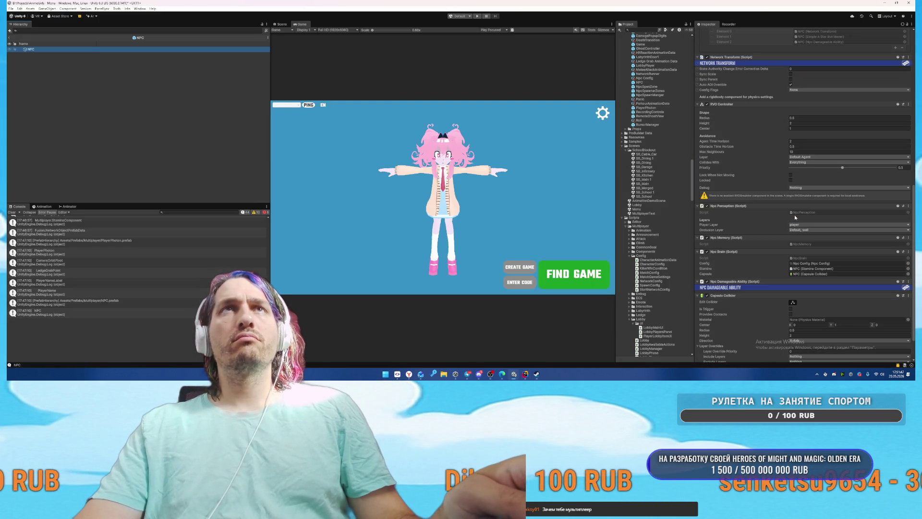
pyautogui.scroll(-2, 795, 215)
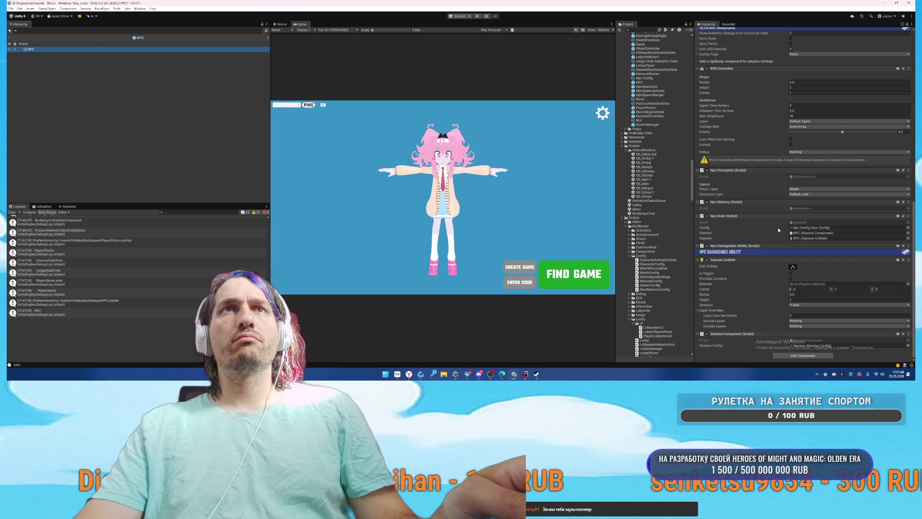
pyautogui.click(796, 358)
pyautogui.write('npc')
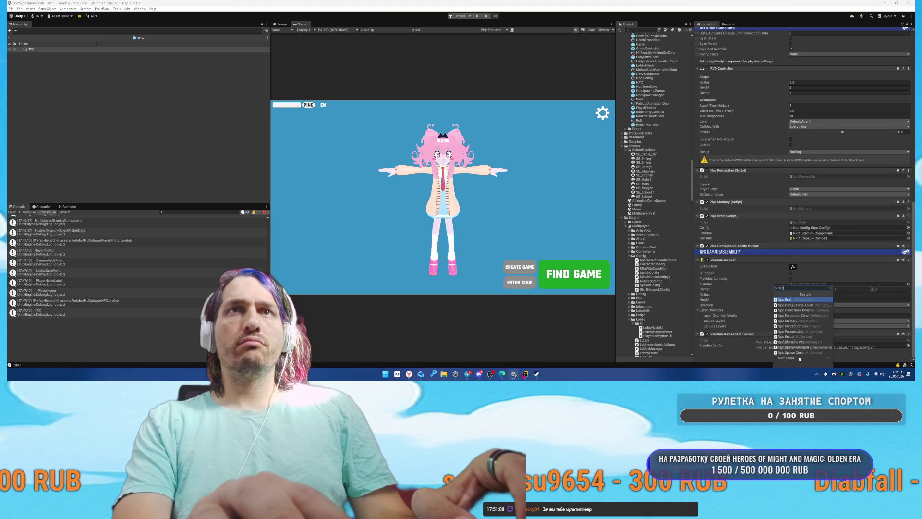
pyautogui.click(799, 315)
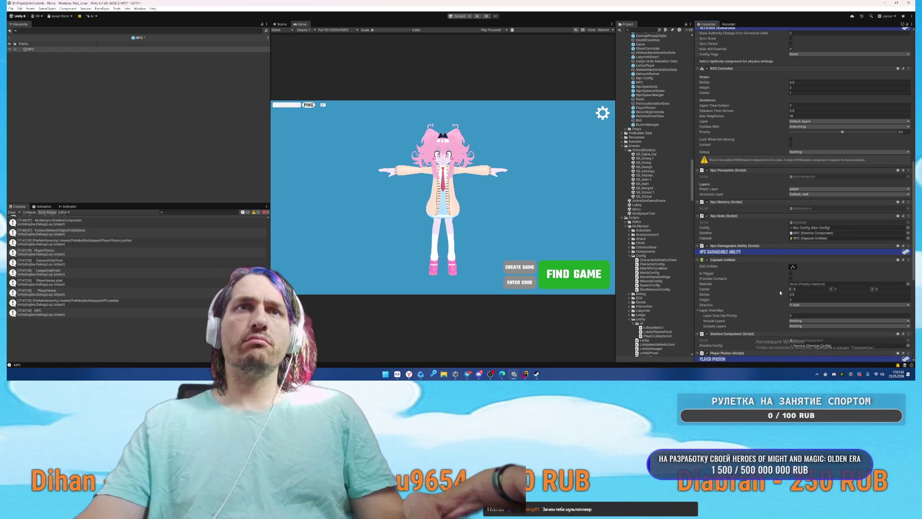
pyautogui.scroll(-7, 769, 269)
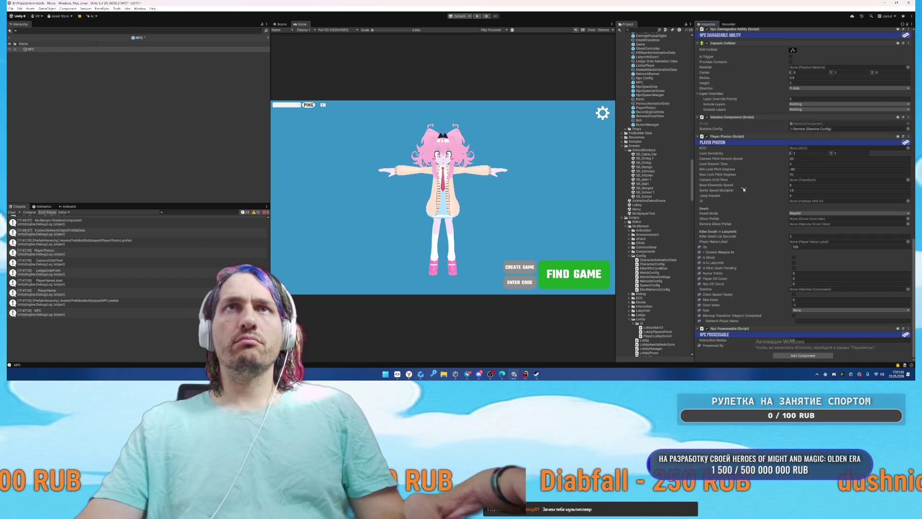
pyautogui.scroll(4, 663, 166)
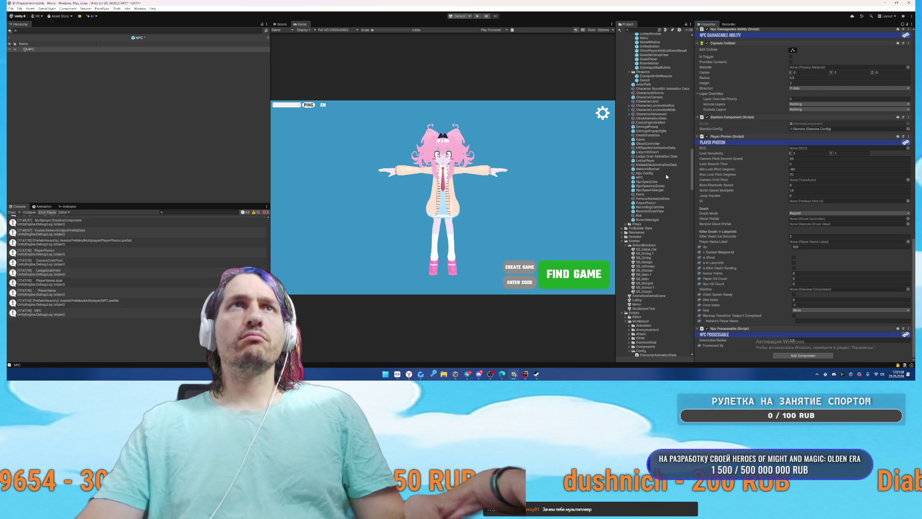
pyautogui.click(60, 50)
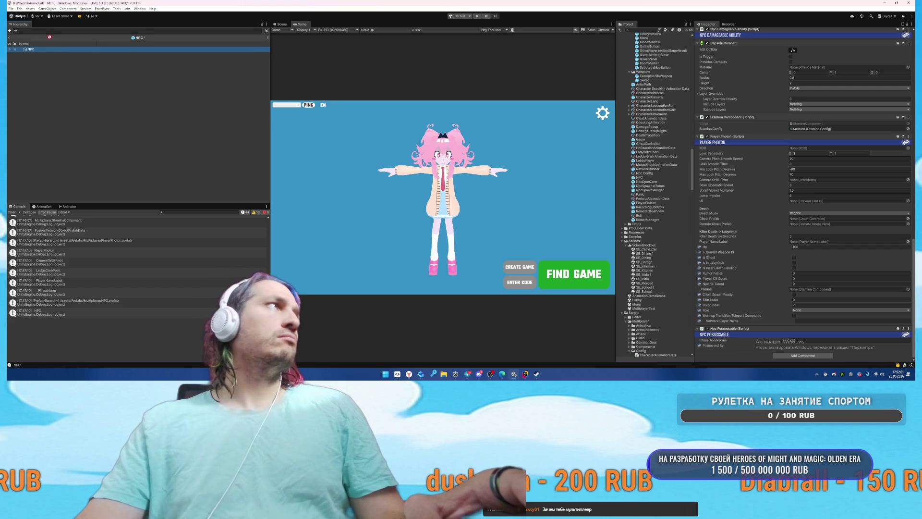
# Step: Move CameraOrbitPivot, LedgeGrabPoint and PlayerNameLabel up directly under NPC
pyautogui.press('Right')
pyautogui.press('Down')
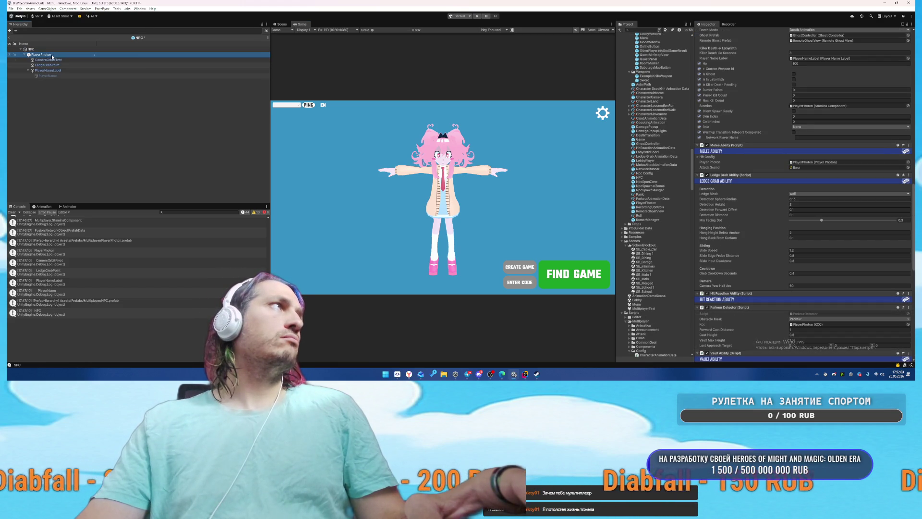
pyautogui.rightClick(52, 55)
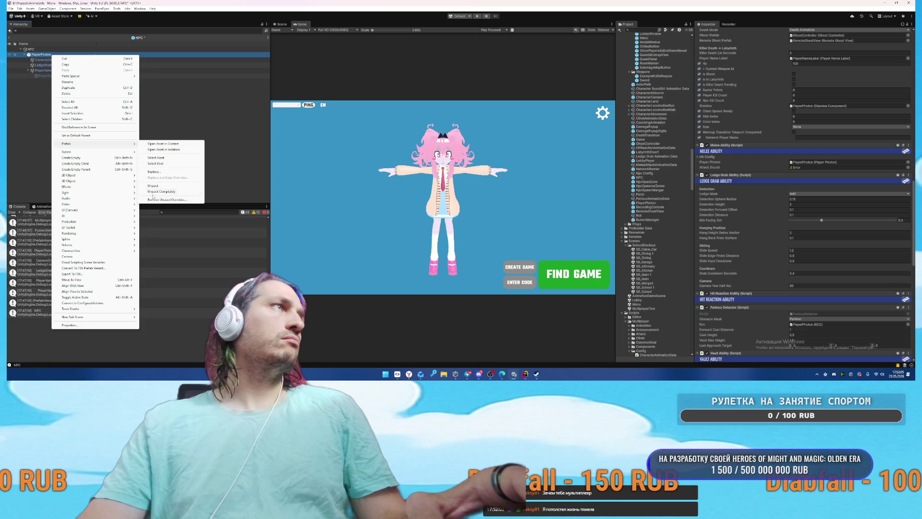
pyautogui.press('Escape')
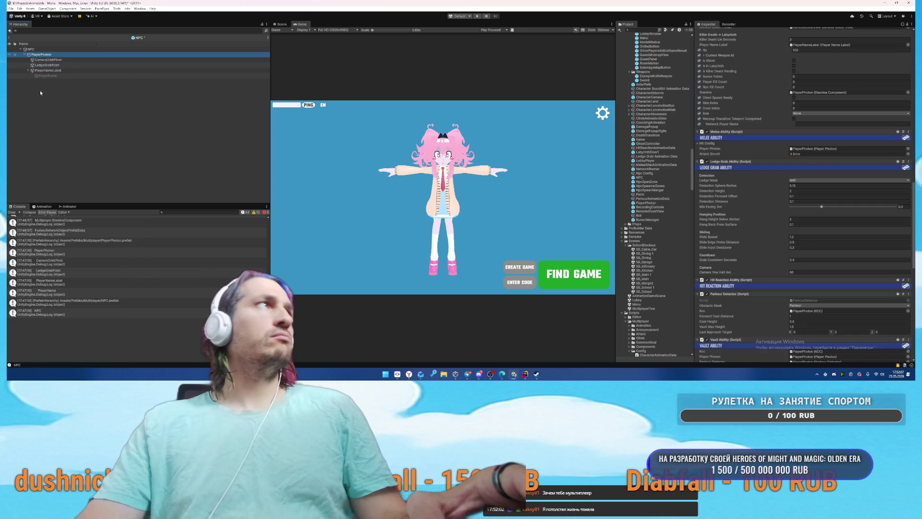
pyautogui.press('Down')
pyautogui.click(28, 71)
pyautogui.click(42, 54)
pyautogui.click(48, 60)
pyautogui.hotkey('shift', 'Down')
pyautogui.hotkey('shift', 'Down')
pyautogui.moveTo(42, 55); pyautogui.dragTo(43, 53)
# Step: Delete the leftover empty PlayerPhoton child and reselect NPC
pyautogui.click(67, 70)
pyautogui.click(102, 66)
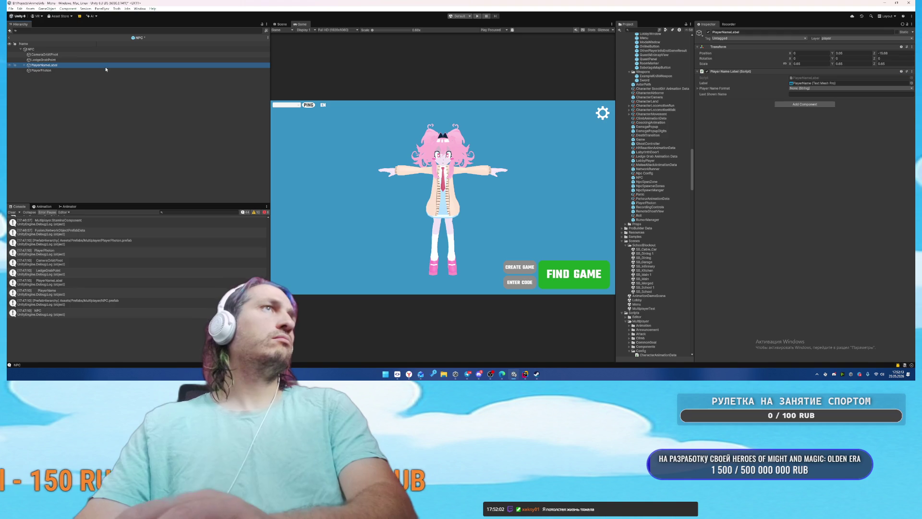
pyautogui.click(48, 70)
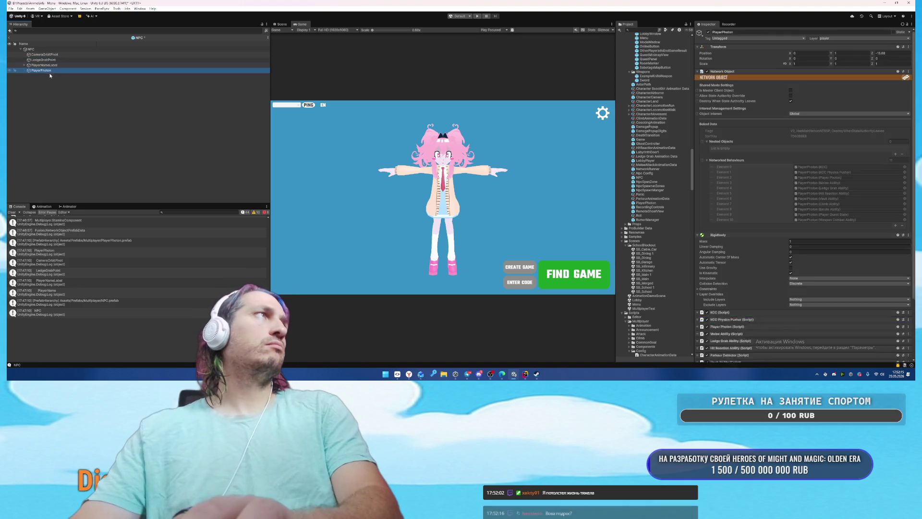
pyautogui.press('Delete')
pyautogui.click(52, 50)
pyautogui.scroll(-3, 658, 221)
pyautogui.scroll(-10, 731, 239)
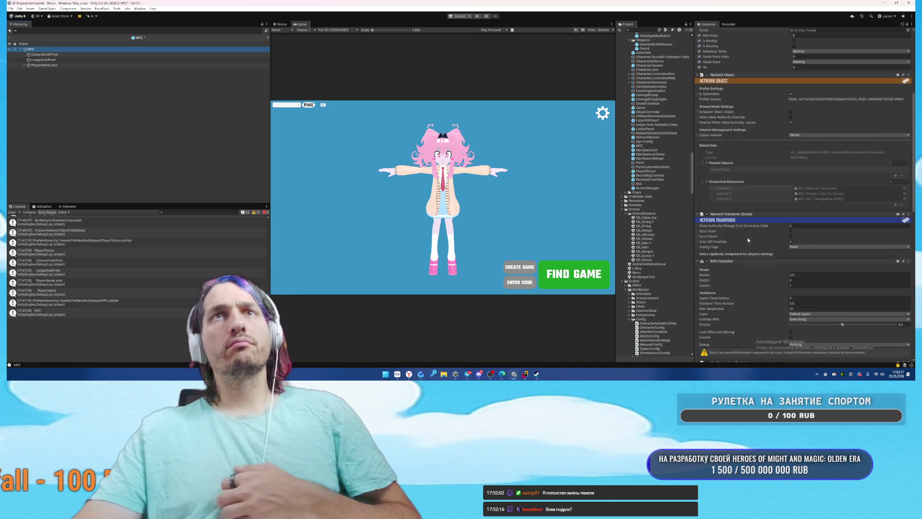
pyautogui.scroll(-5, 731, 238)
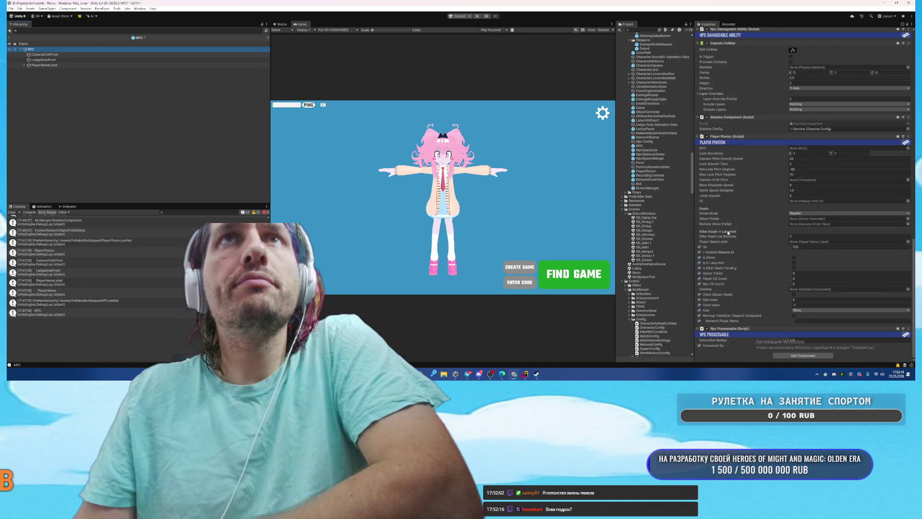
# Step: Reselect NPC and add a Ghost Controller component from the Add Component list
pyautogui.click(909, 218)
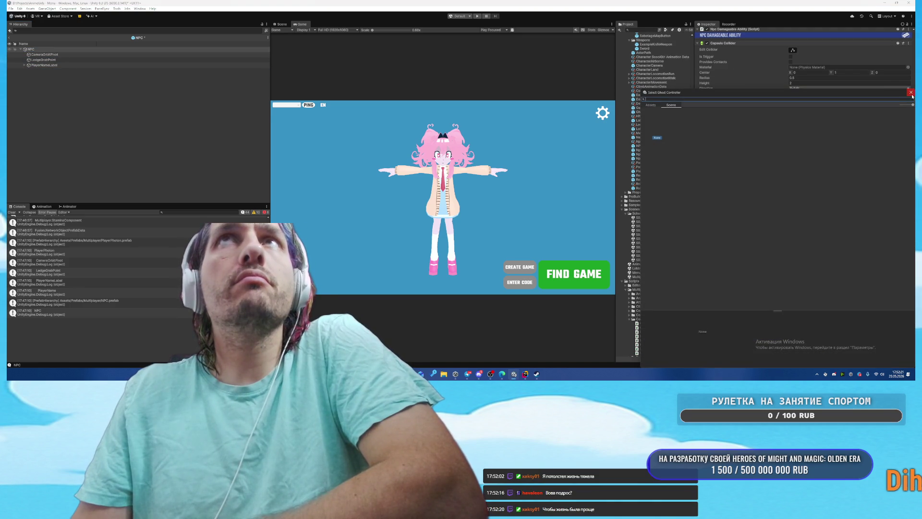
pyautogui.click(80, 56)
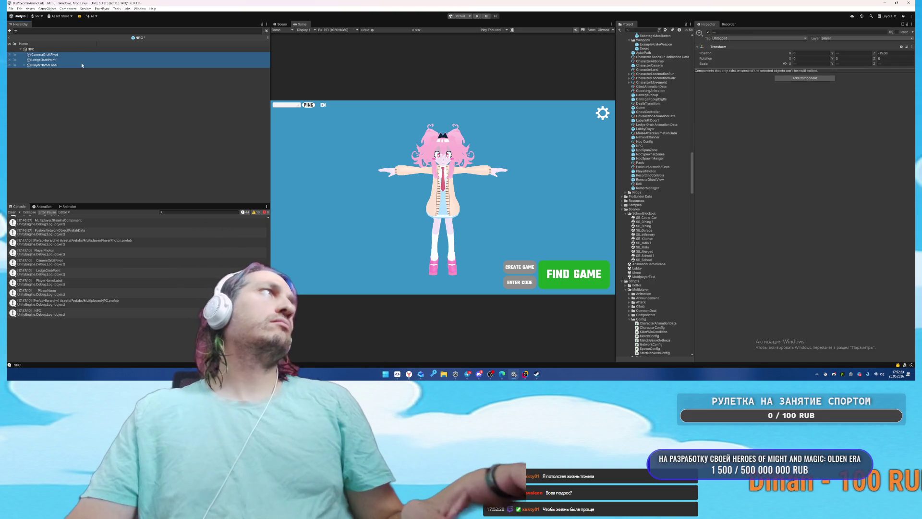
pyautogui.keyDown('shift'); pyautogui.click(80, 65); pyautogui.keyUp('shift')
pyautogui.press('Left')
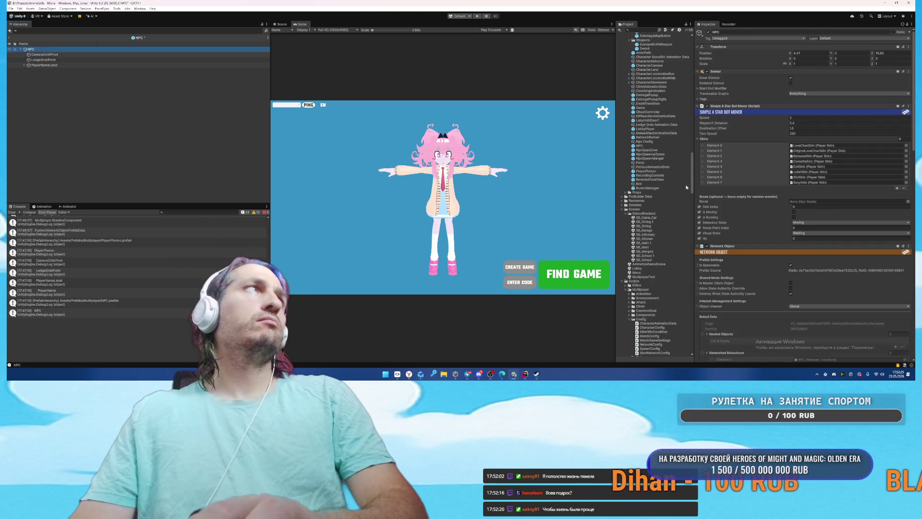
pyautogui.scroll(-10, 829, 274)
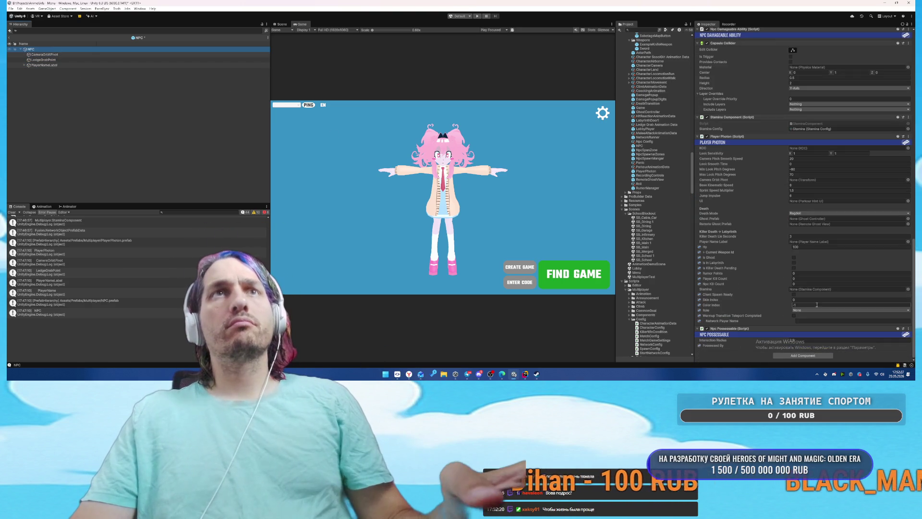
pyautogui.click(779, 357)
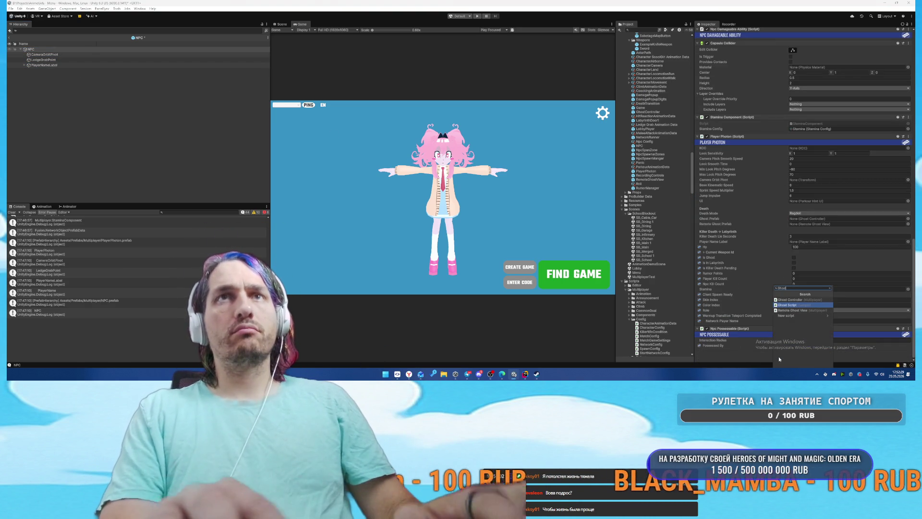
pyautogui.click(790, 304)
pyautogui.scroll(-5, 768, 300)
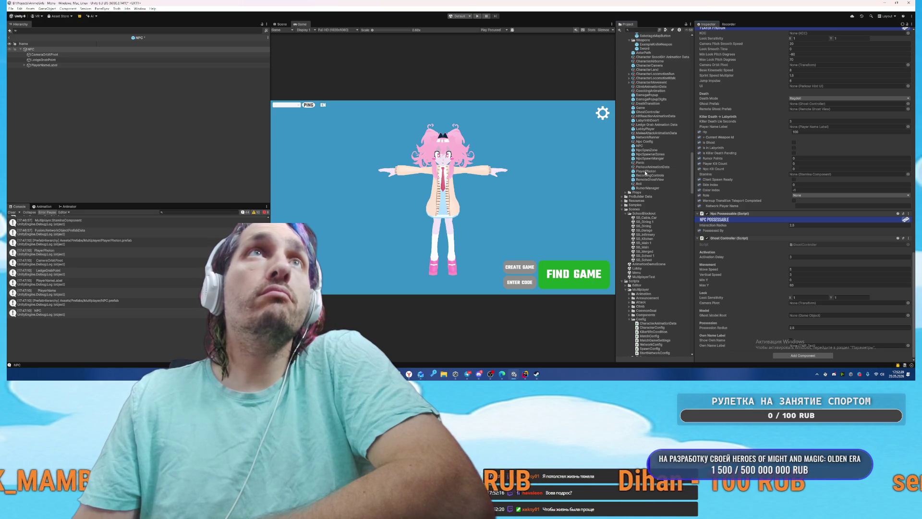
# Step: View the PlayerPhoton prefab's Player Photon settings and ping its GhostController and RemoteGhostView prefabs
pyautogui.click(646, 171)
pyautogui.scroll(-10, 796, 222)
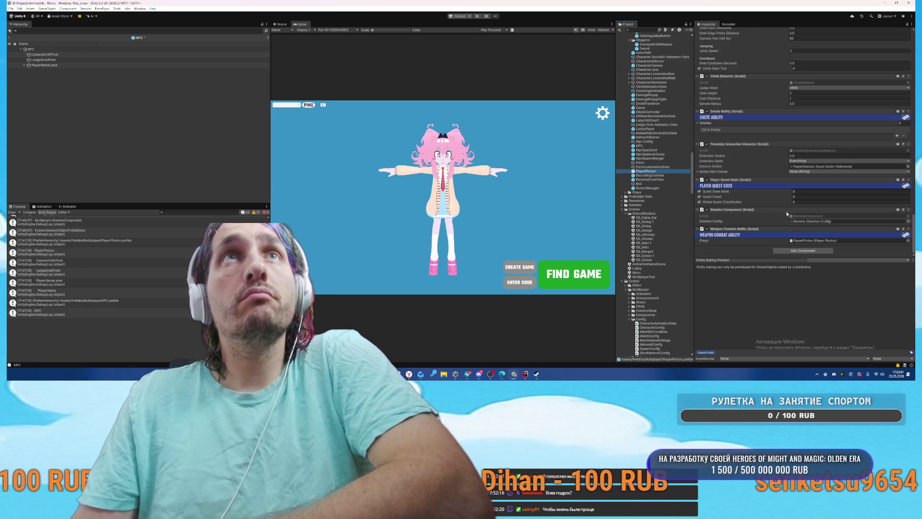
pyautogui.scroll(8, 758, 239)
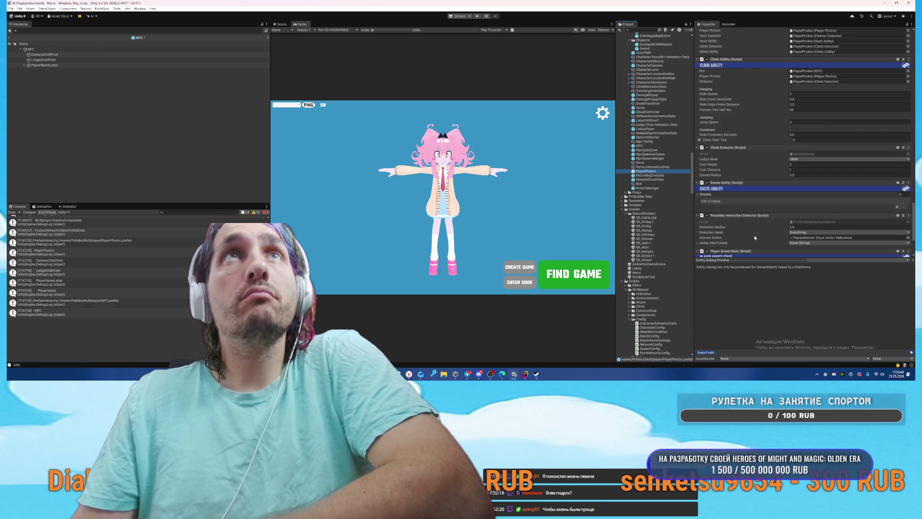
pyautogui.scroll(15, 755, 237)
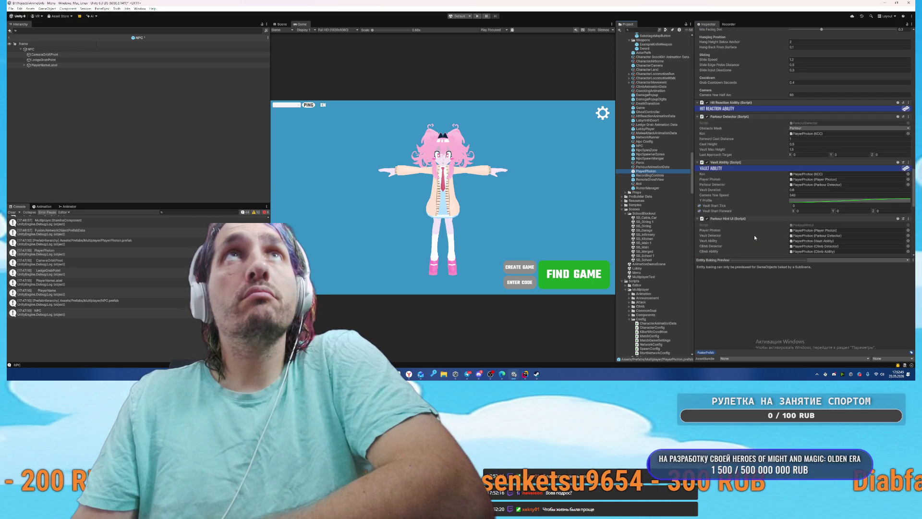
pyautogui.scroll(10, 755, 237)
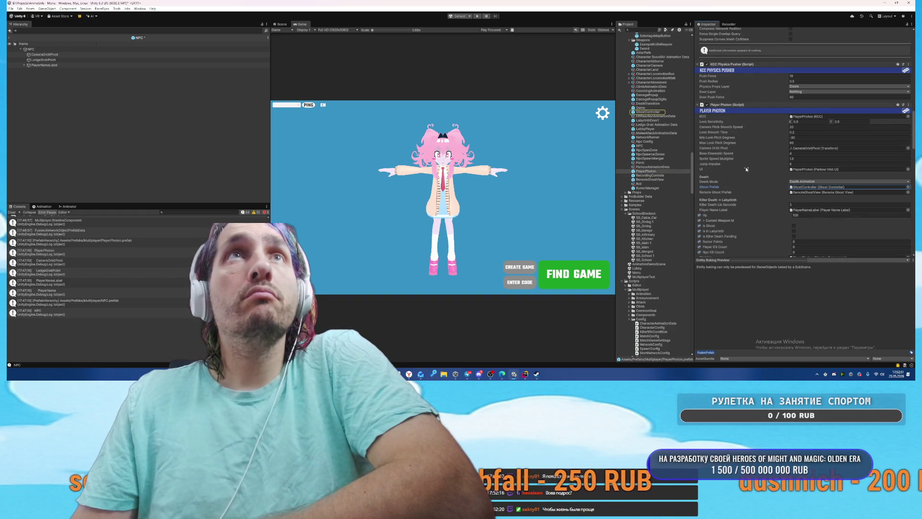
pyautogui.click(806, 188)
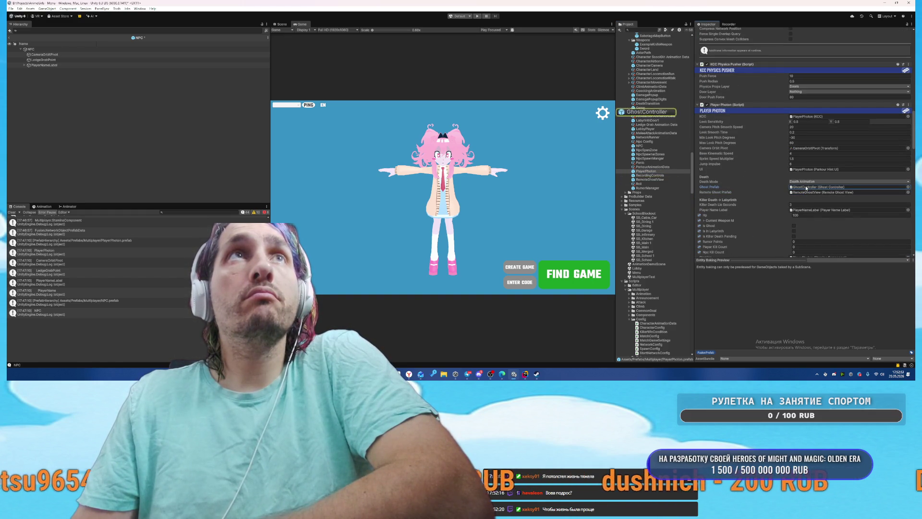
pyautogui.click(800, 192)
pyautogui.click(800, 193)
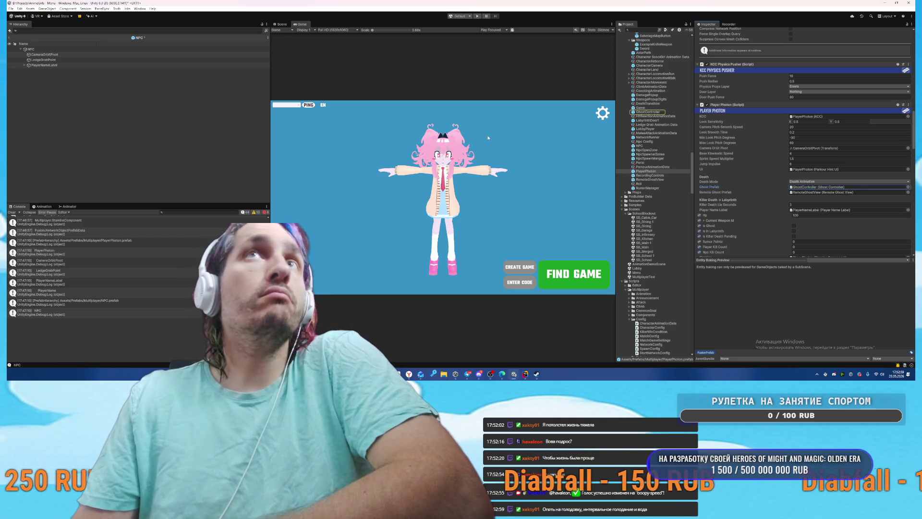
# Step: Remove the Ghost Controller component from the NPC object
pyautogui.click(30, 49)
pyautogui.scroll(-10, 827, 227)
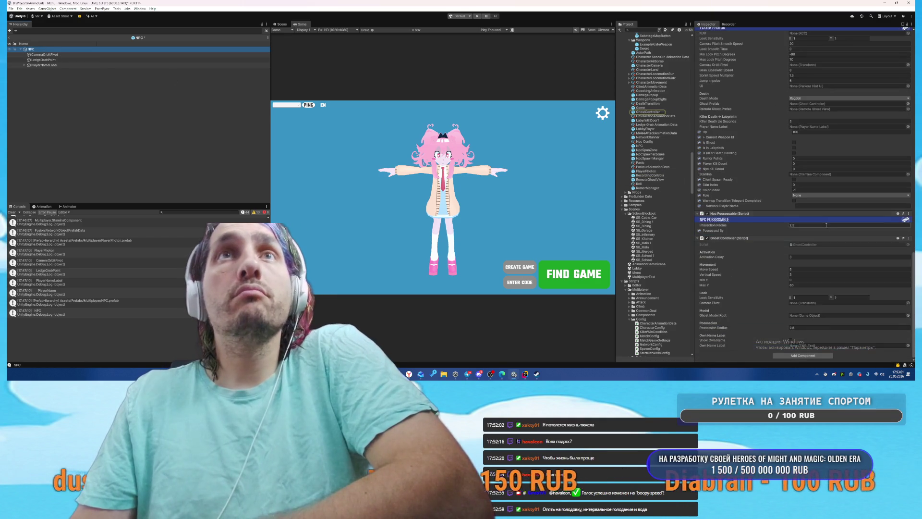
pyautogui.click(761, 239)
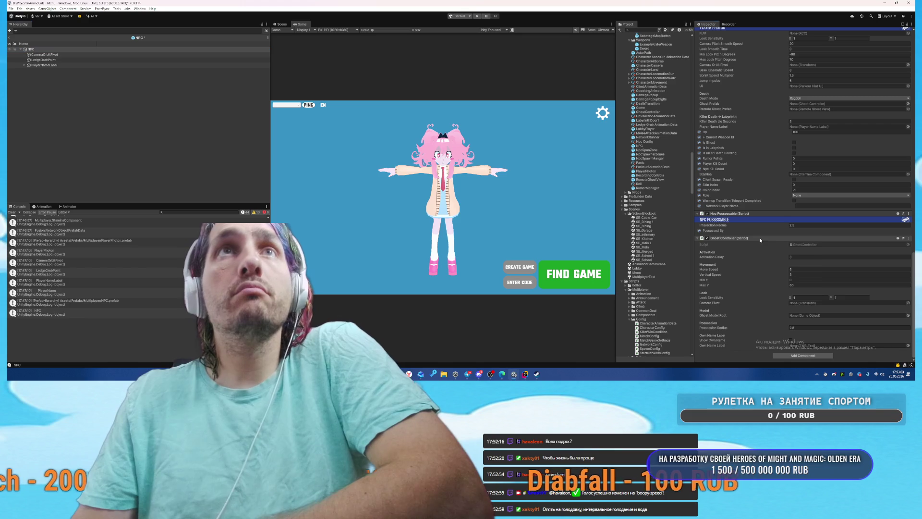
pyautogui.rightClick(760, 239)
pyautogui.click(773, 250)
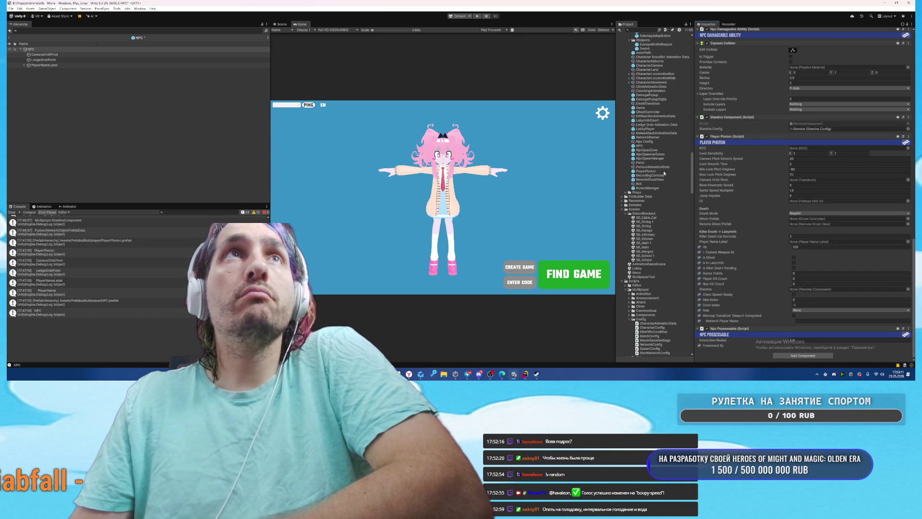
# Step: Set Remote Ghost Prefab to RemoteGhostView and Death Mode to Death Animation
pyautogui.moveTo(819, 238); pyautogui.dragTo(816, 223)
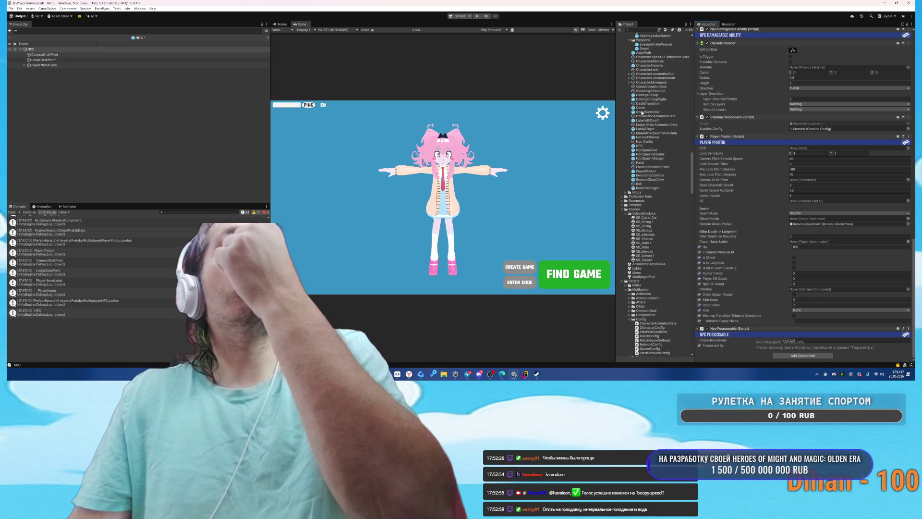
pyautogui.click(811, 212)
pyautogui.click(811, 225)
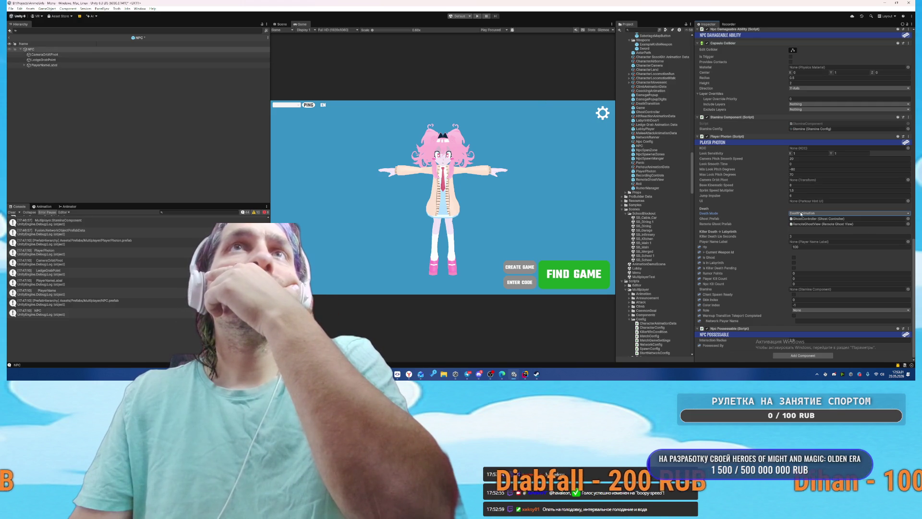
# Step: Check the NpcPossessable.cs required-component lines in the code editor
pyautogui.click(909, 328)
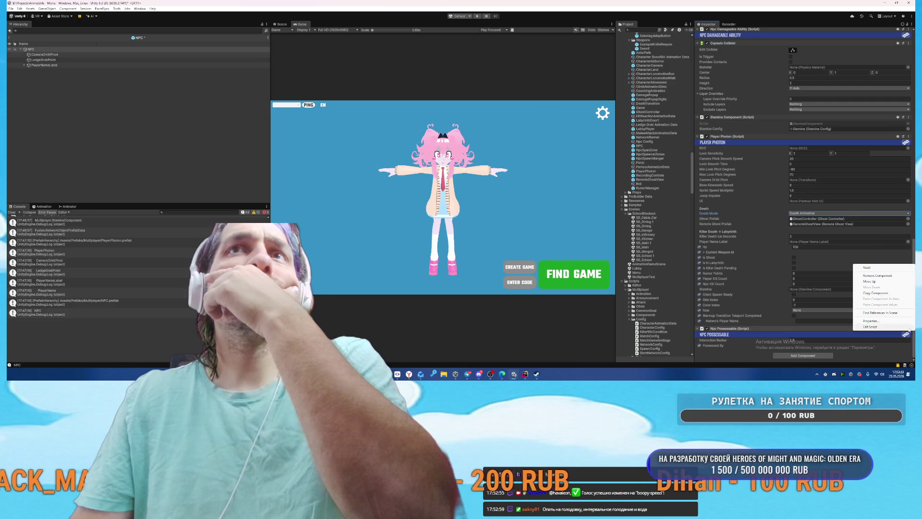
pyautogui.hotkey('alt', 'Tab')
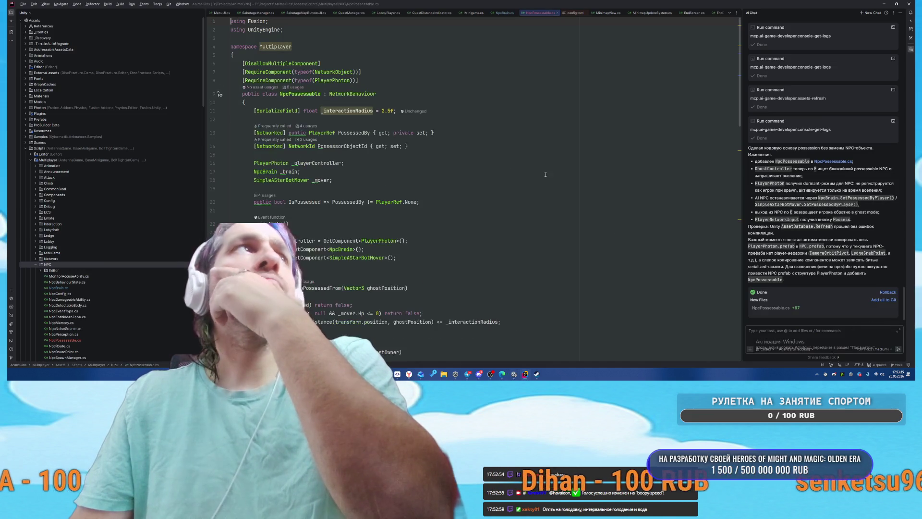
pyautogui.click(455, 75)
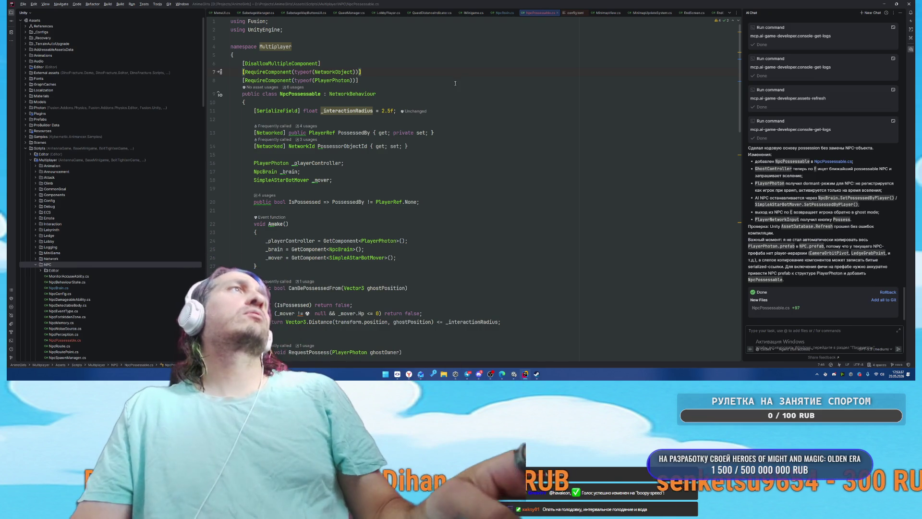
pyautogui.hotkey('alt', 'Tab')
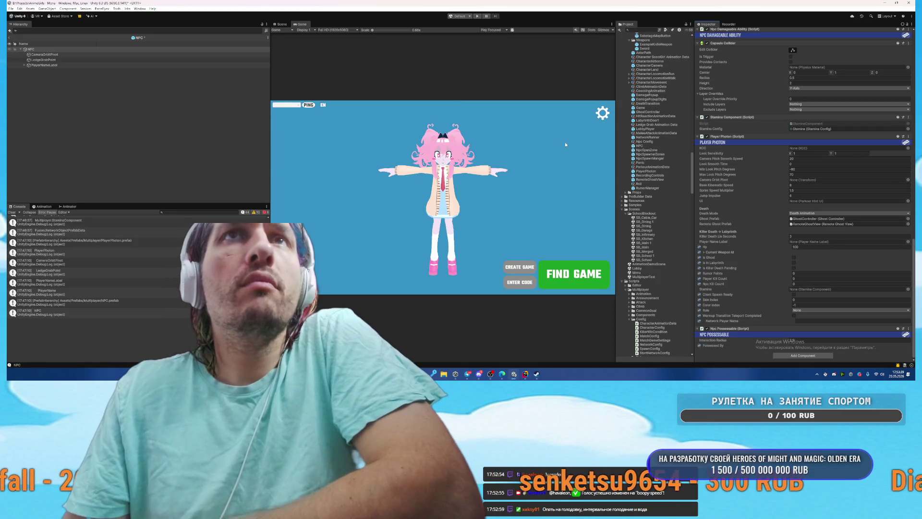
# Step: Assign NPC's Stamina Component to the Stamina reference, leaving the KCC field unassigned
pyautogui.click(908, 289)
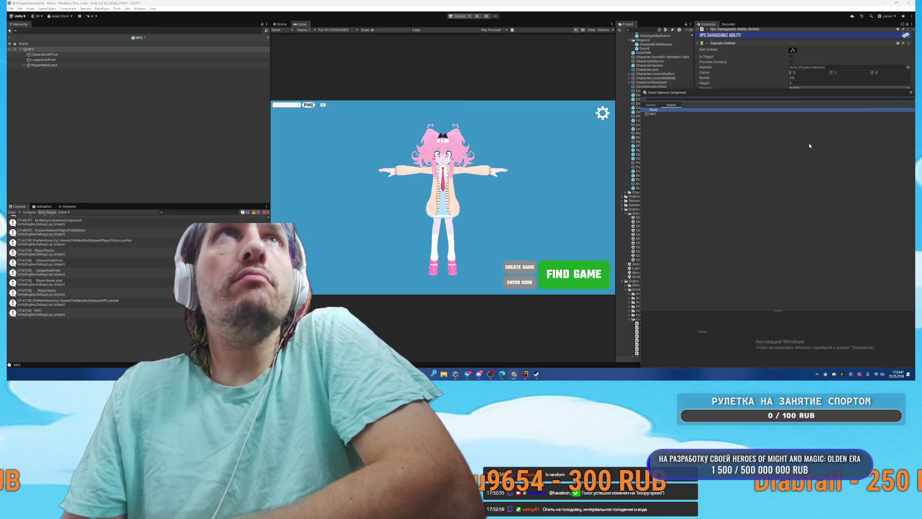
pyautogui.click(910, 92)
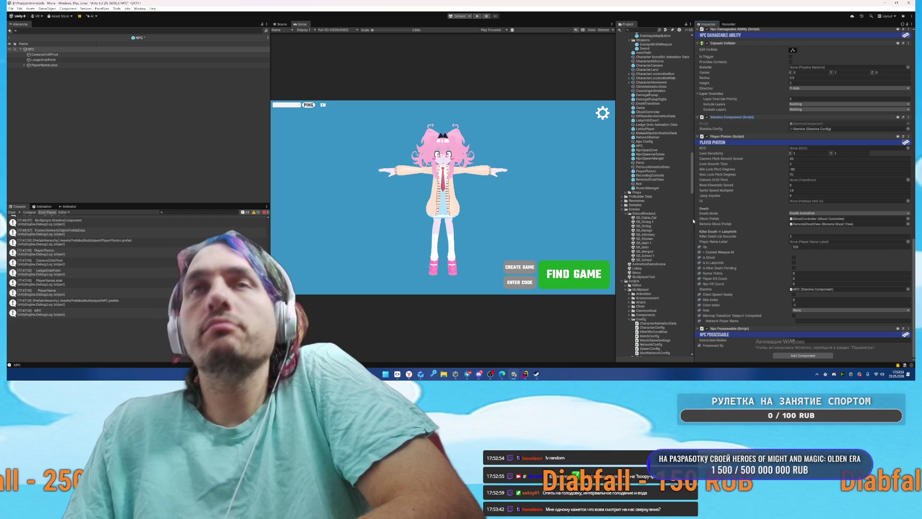
pyautogui.moveTo(741, 189)
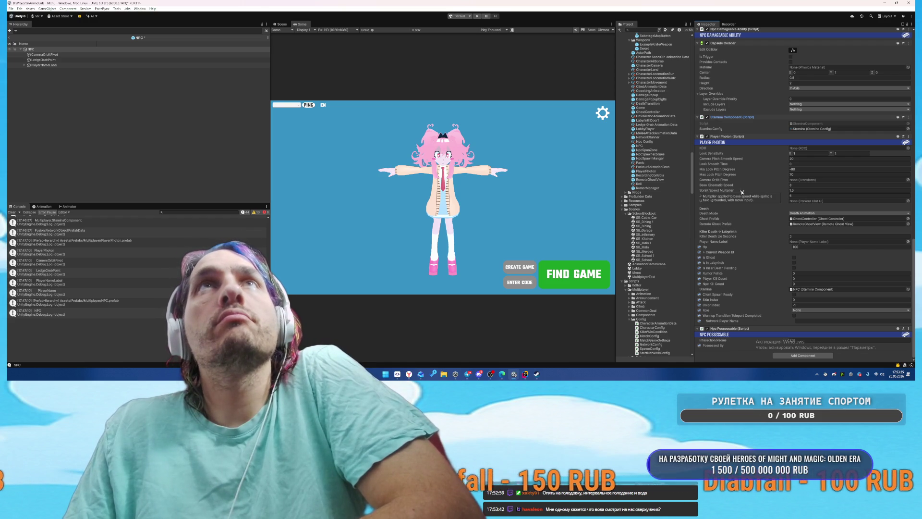
pyautogui.click(908, 148)
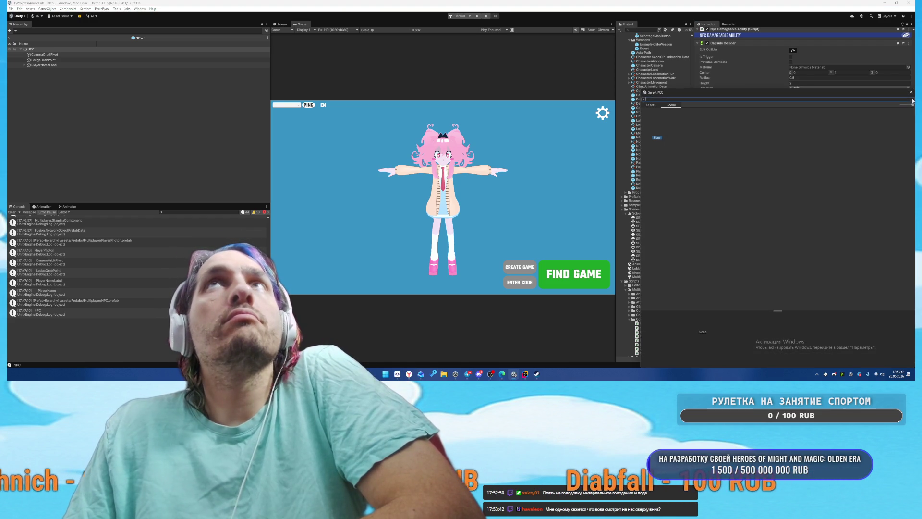
pyautogui.click(912, 92)
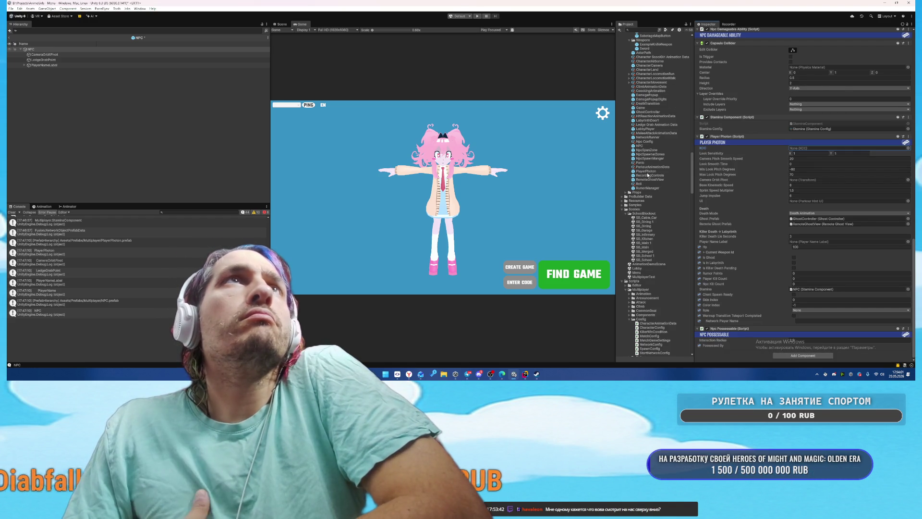
# Step: Copy PlayerPhoton's KCC component and paste it onto the NPC as a new component
pyautogui.click(646, 172)
pyautogui.scroll(-5, 780, 220)
pyautogui.scroll(-4, 779, 220)
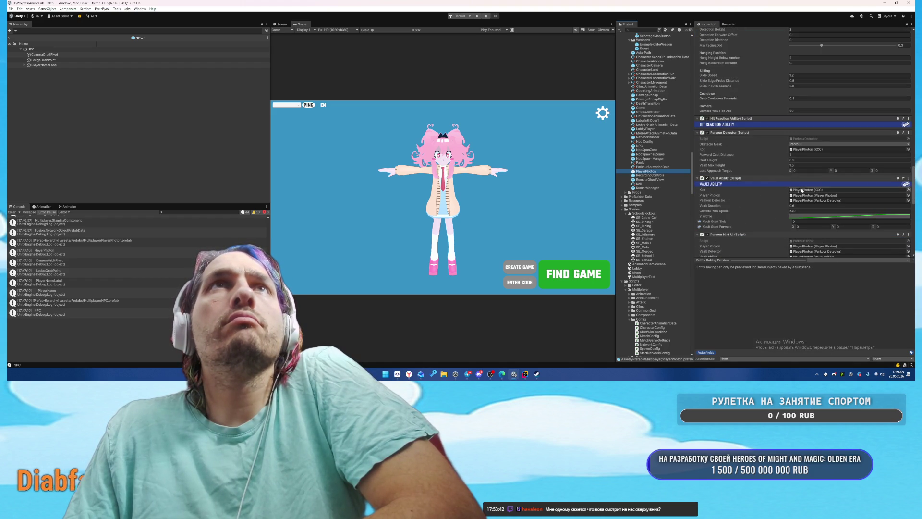
pyautogui.scroll(15, 823, 144)
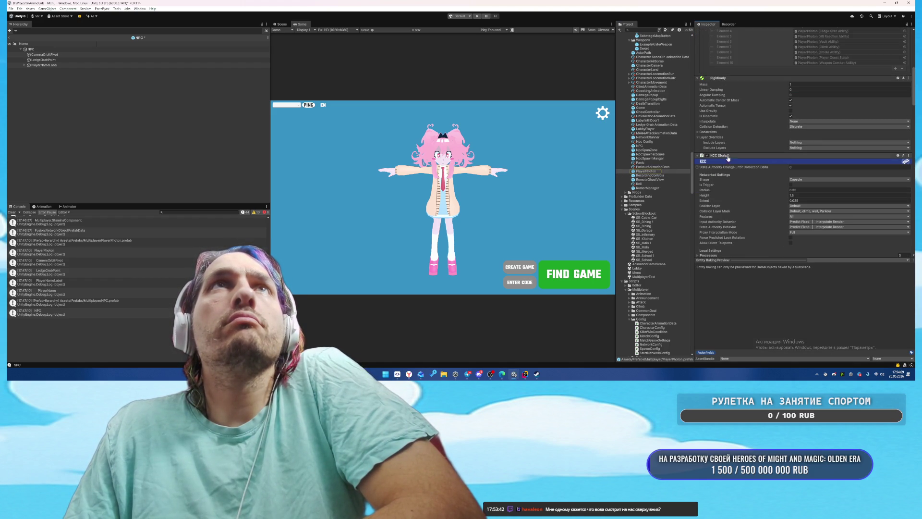
pyautogui.rightClick(729, 156)
pyautogui.click(763, 204)
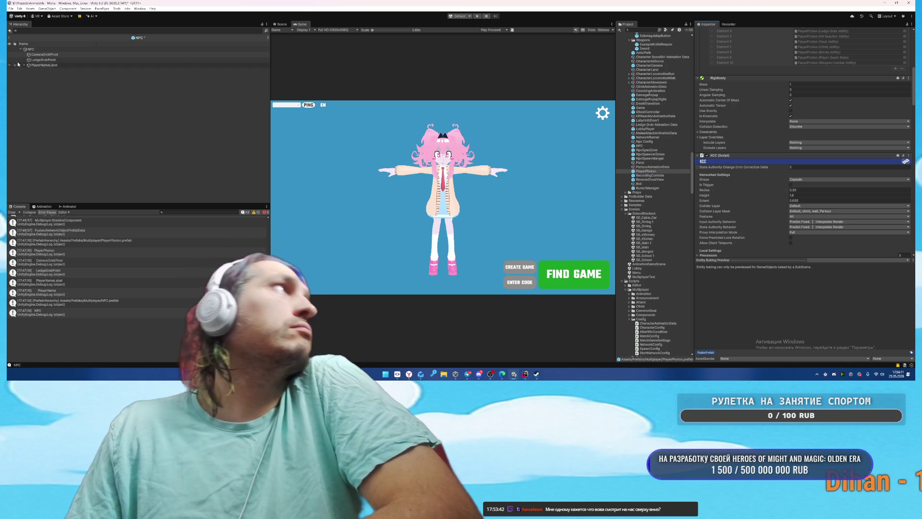
pyautogui.rightClick(727, 176)
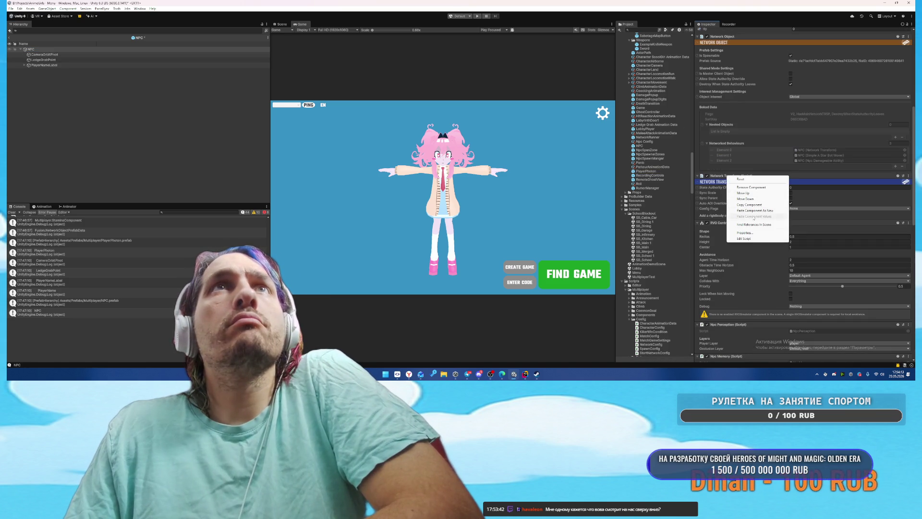
pyautogui.click(747, 203)
# Step: Look for a KCC to fill the NPC's reference, then retry pasting the copied KCC
pyautogui.scroll(-15, 750, 207)
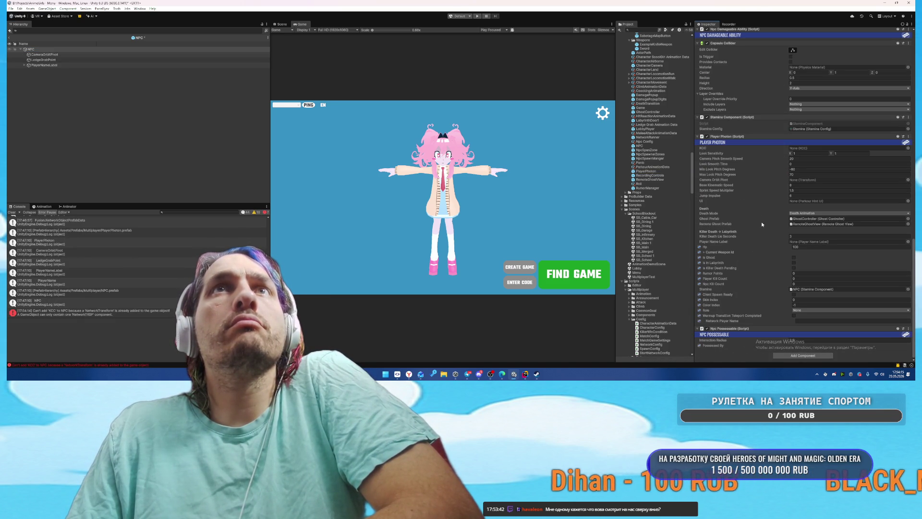
pyautogui.click(908, 147)
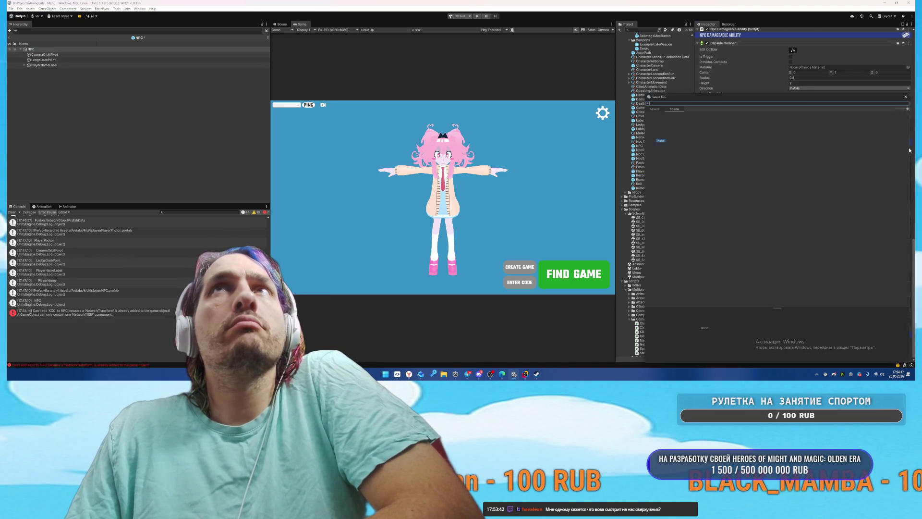
pyautogui.click(910, 93)
pyautogui.scroll(5, 814, 180)
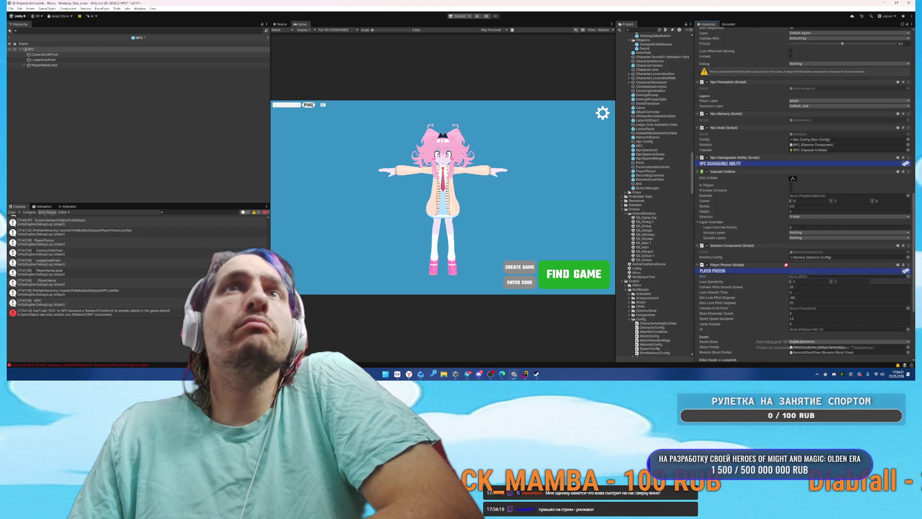
pyautogui.scroll(1, 800, 224)
pyautogui.scroll(-10, 800, 221)
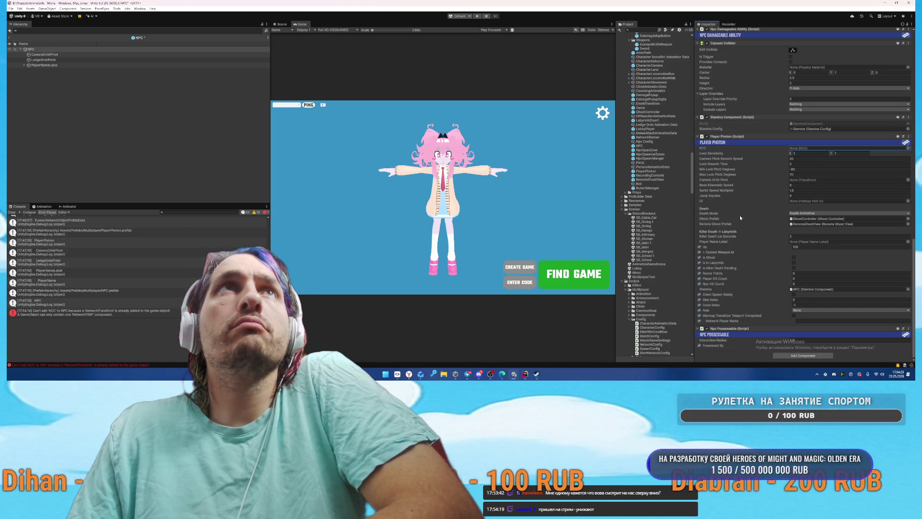
pyautogui.rightClick(727, 330)
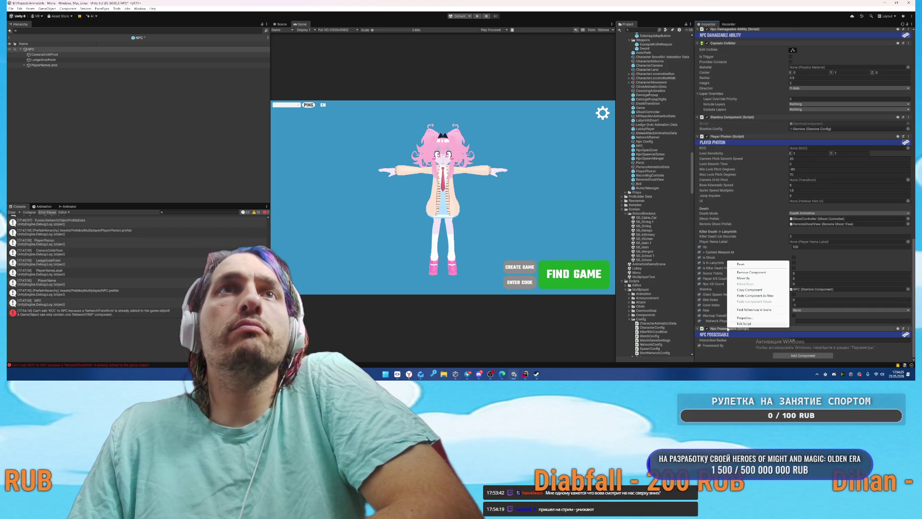
pyautogui.click(752, 296)
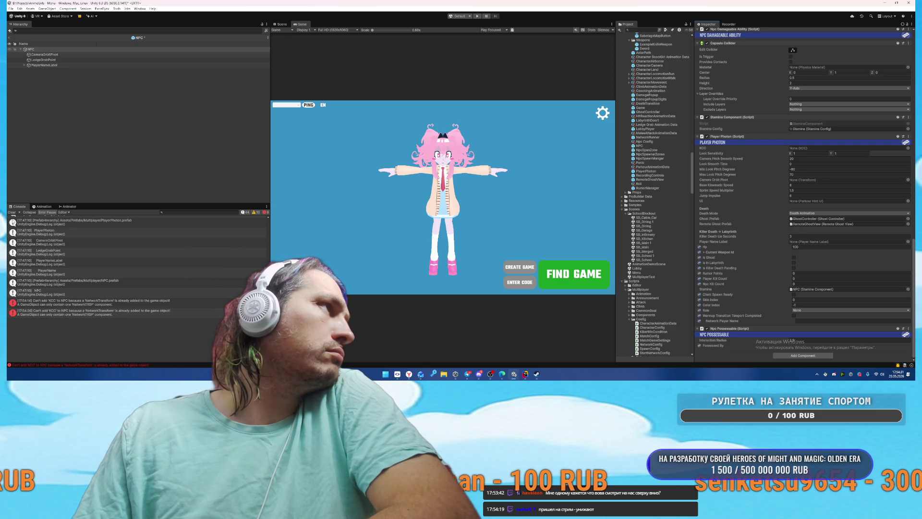
# Step: Clear console errors, remove the NPC's Network Transform, and paste the KCC as new
pyautogui.click(12, 212)
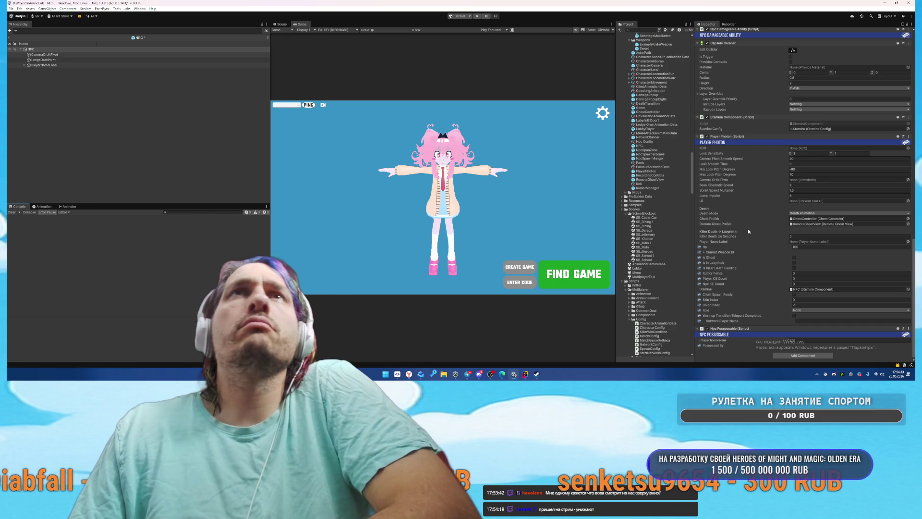
pyautogui.scroll(15, 747, 229)
pyautogui.scroll(10, 748, 229)
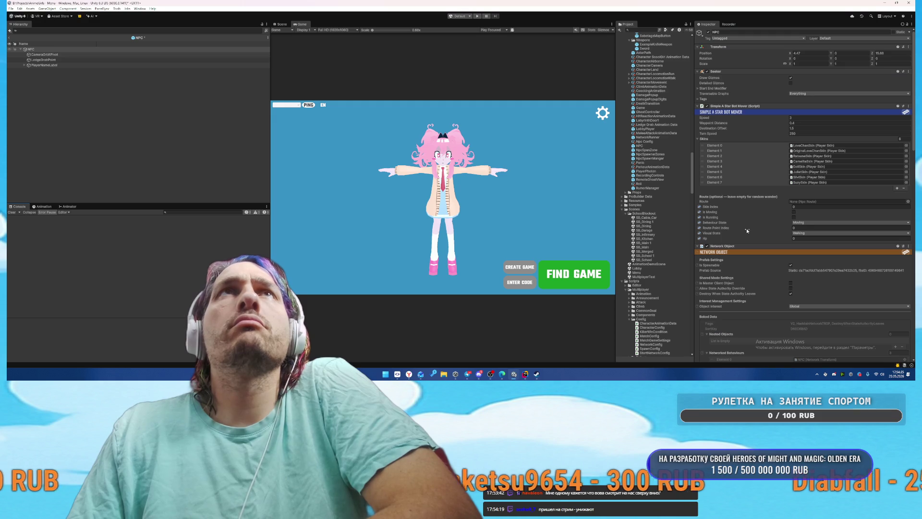
pyautogui.scroll(-6, 746, 172)
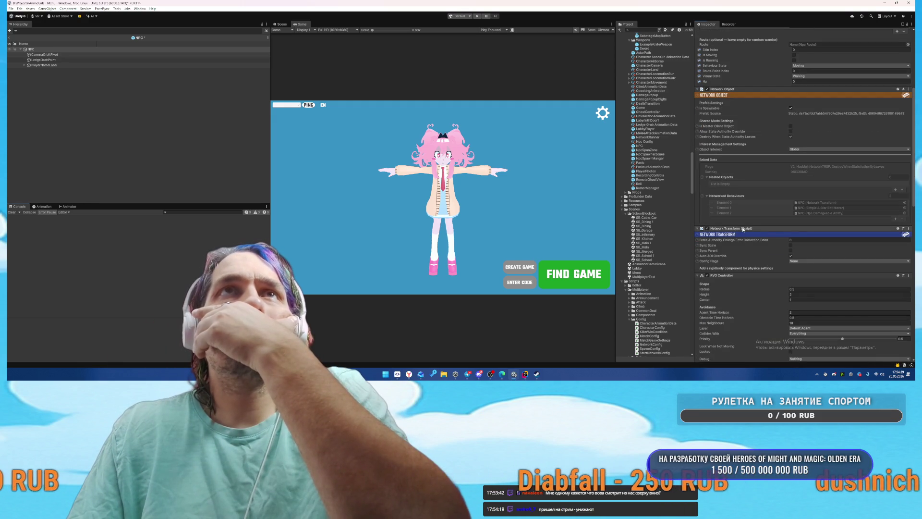
pyautogui.rightClick(744, 228)
pyautogui.click(752, 240)
pyautogui.rightClick(733, 230)
pyautogui.click(765, 264)
# Step: Assign the NPC's own KCC to its Player Photon KCC slot
pyautogui.scroll(-10, 762, 241)
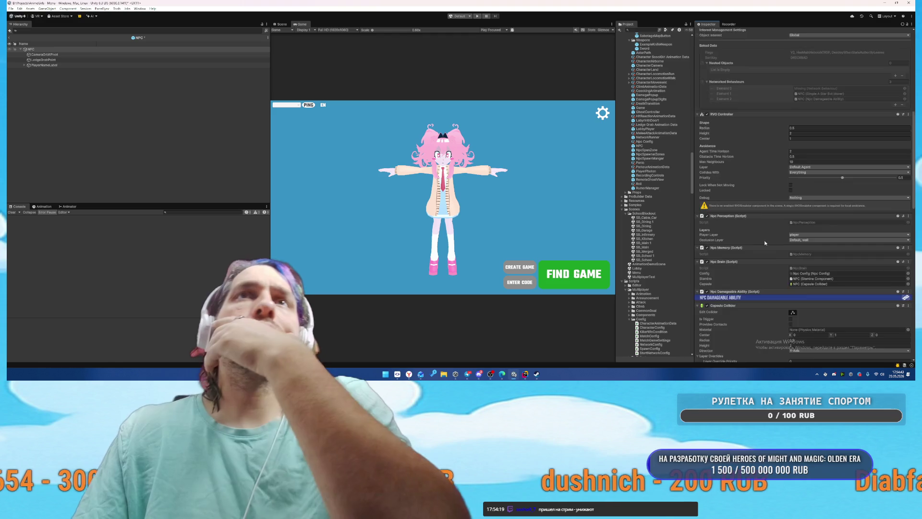
pyautogui.scroll(-5, 774, 260)
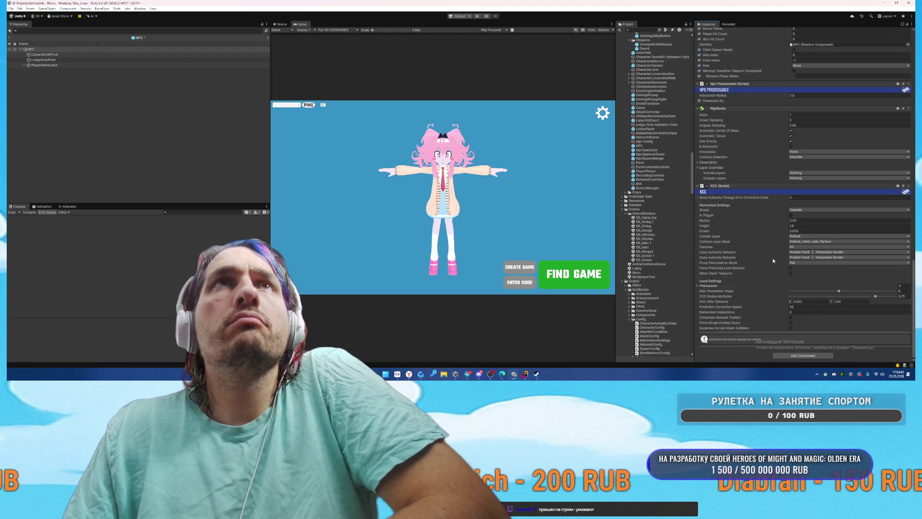
pyautogui.scroll(5, 768, 249)
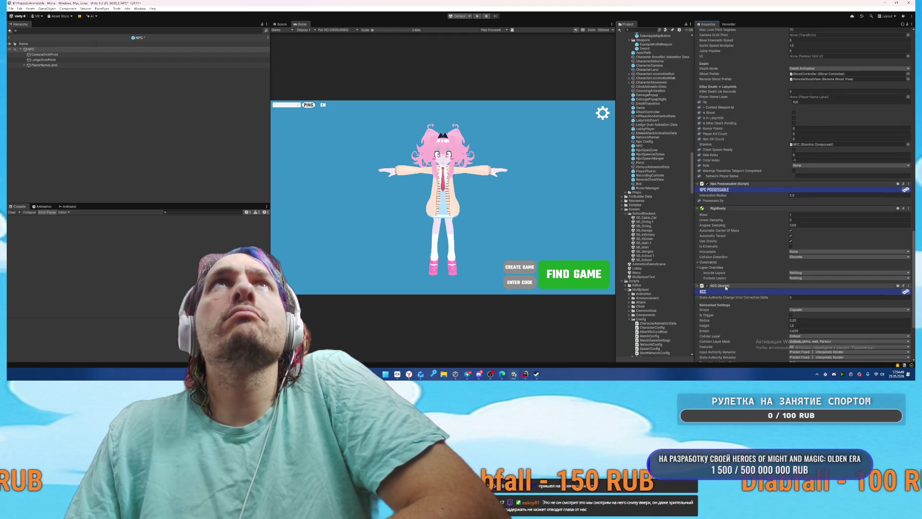
pyautogui.scroll(3, 745, 262)
pyautogui.moveTo(836, 53); pyautogui.dragTo(827, 32)
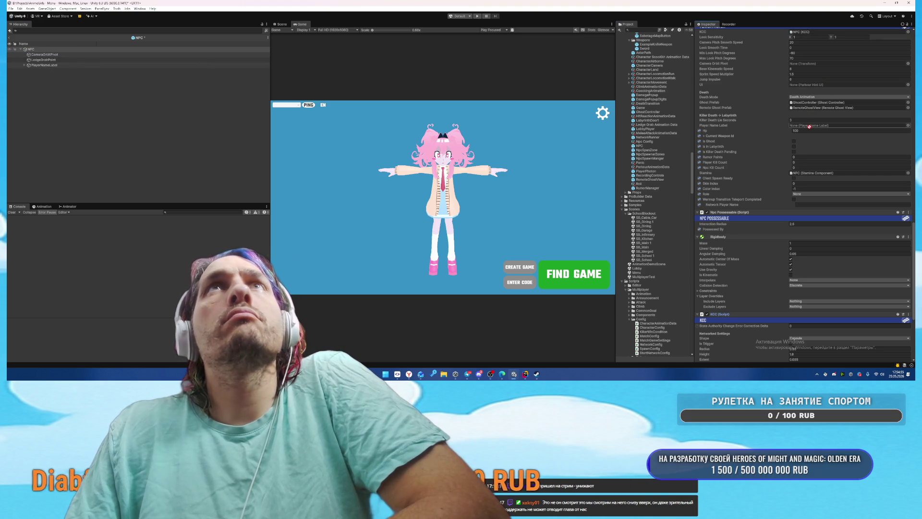
pyautogui.moveTo(821, 89); pyautogui.dragTo(812, 64)
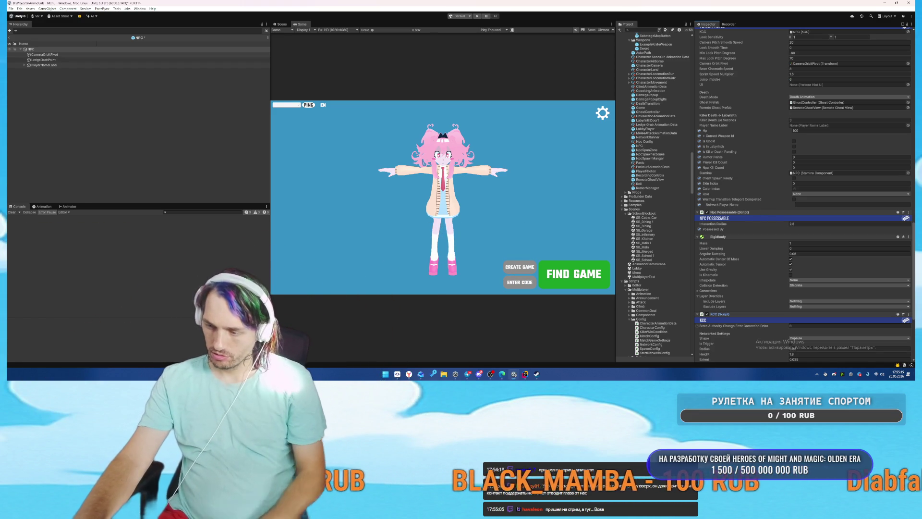
pyautogui.press('super')
# Step: Toggle NVIDIA Broadcast's Video virtual background off and back on, then close the window
pyautogui.press('Escape')
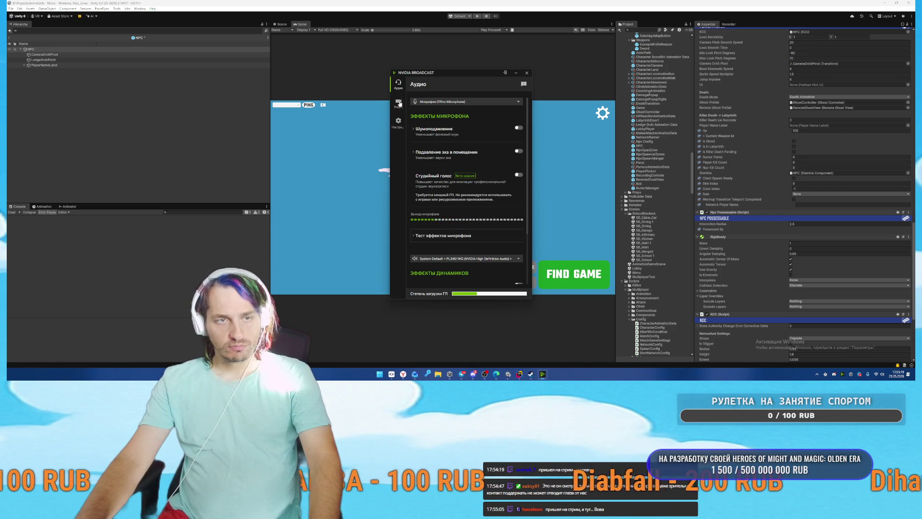
pyautogui.click(398, 103)
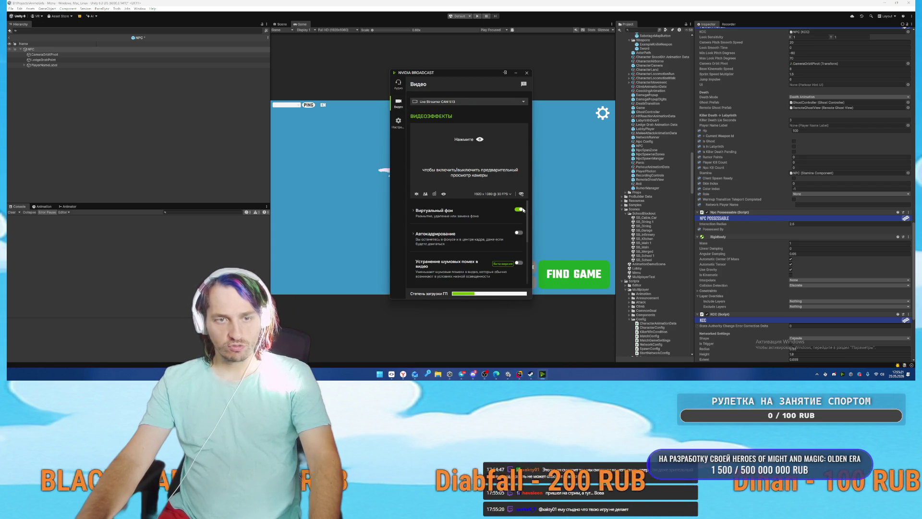
pyautogui.click(523, 209)
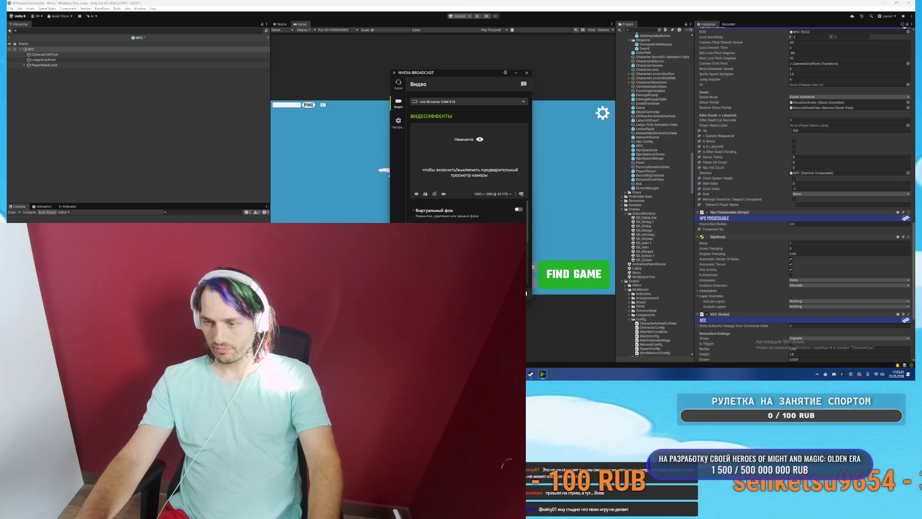
pyautogui.click(519, 210)
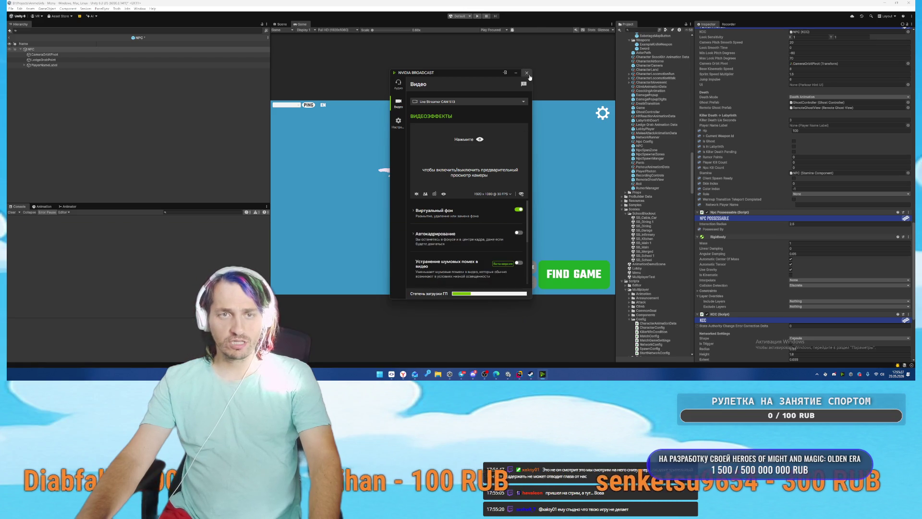
pyautogui.click(529, 76)
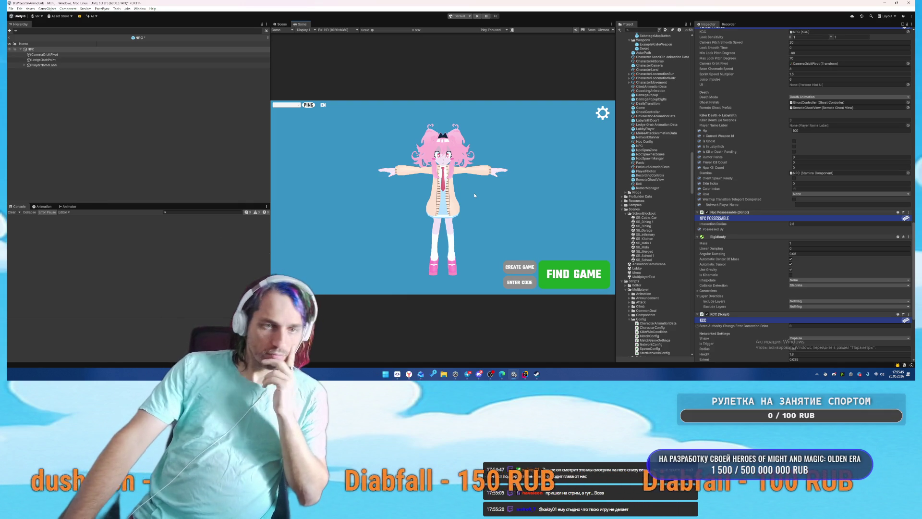
pyautogui.scroll(-5, 782, 232)
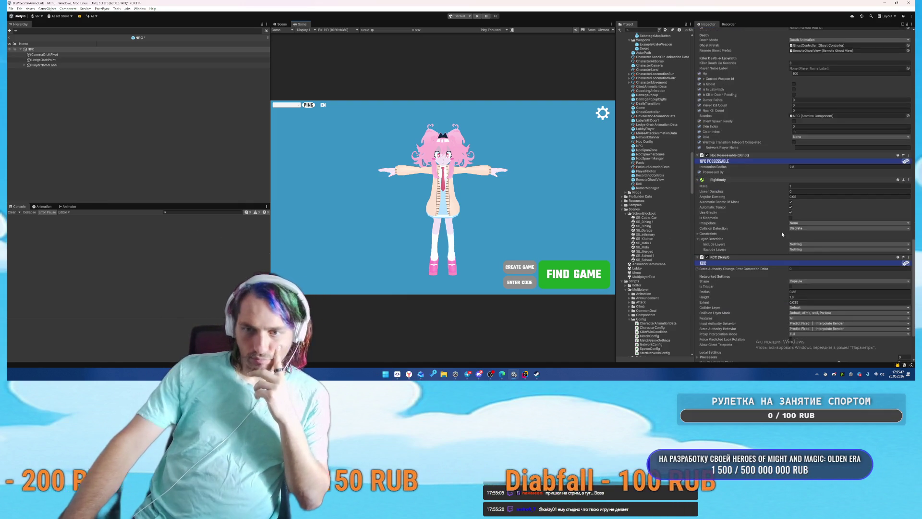
pyautogui.scroll(5, 765, 242)
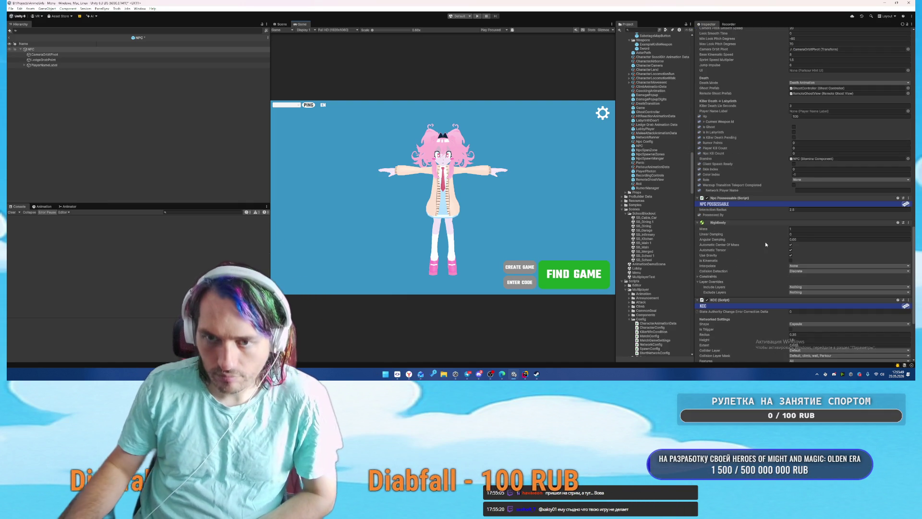
pyautogui.scroll(3, 761, 235)
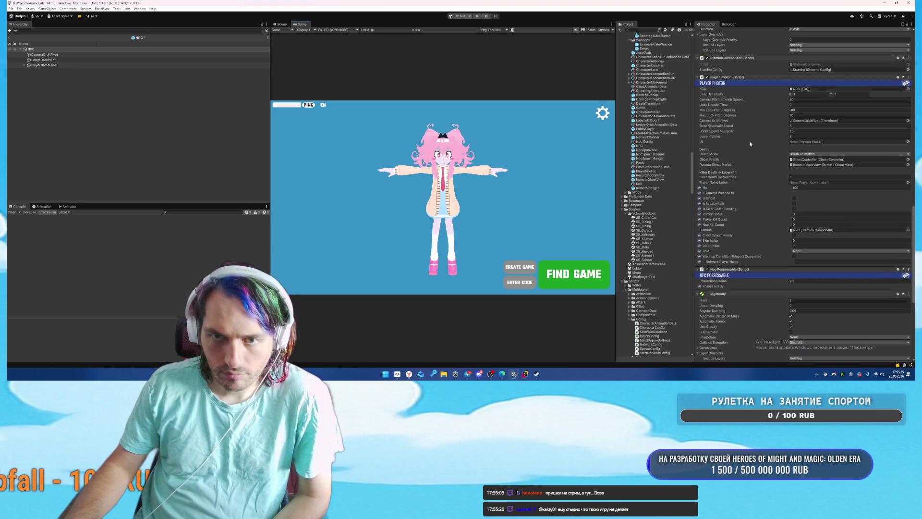
# Step: Dismiss the Parkour Hint UI chooser and scroll PlayerPhoton's components down to Vault and Climb Ability
pyautogui.click(908, 141)
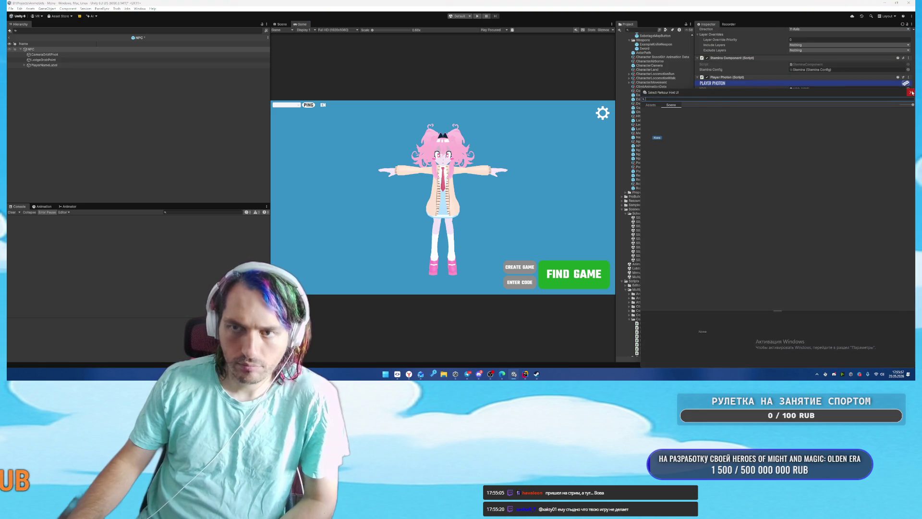
pyautogui.click(912, 92)
pyautogui.click(646, 172)
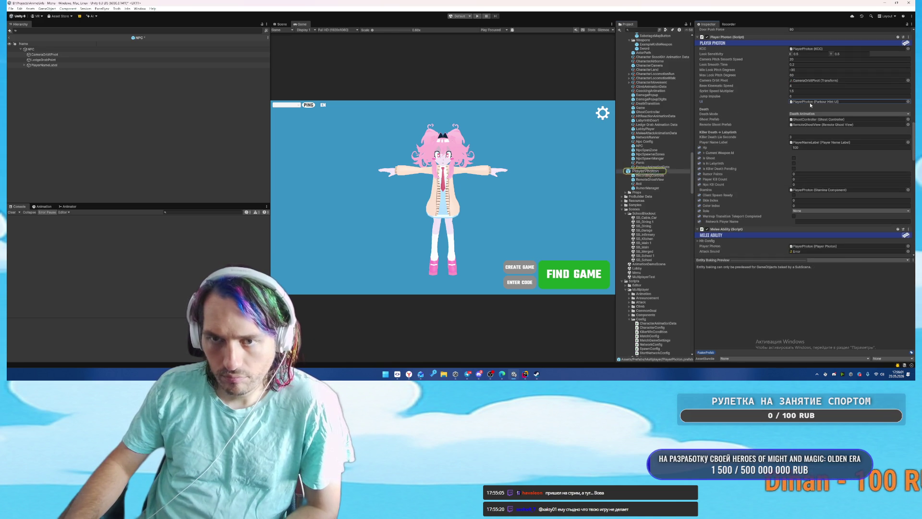
pyautogui.click(810, 102)
pyautogui.scroll(3, 775, 192)
pyautogui.scroll(10, 767, 198)
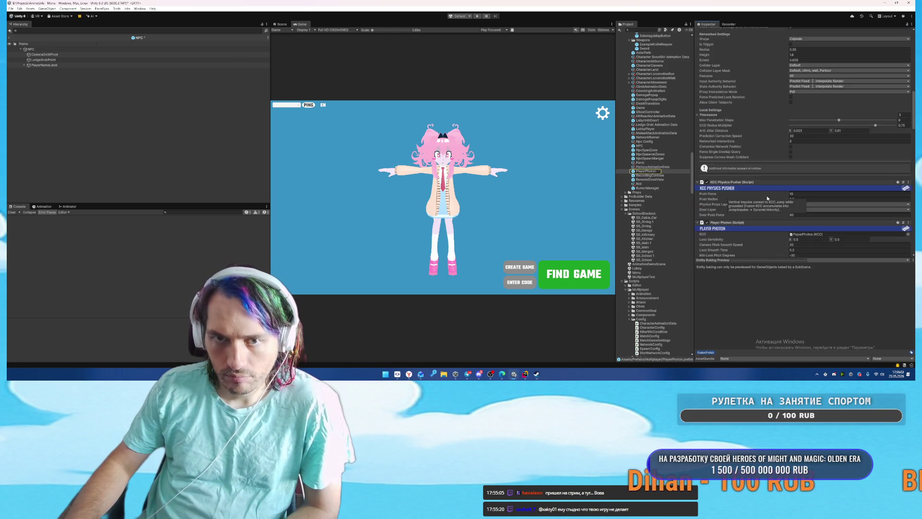
pyautogui.scroll(-10, 767, 198)
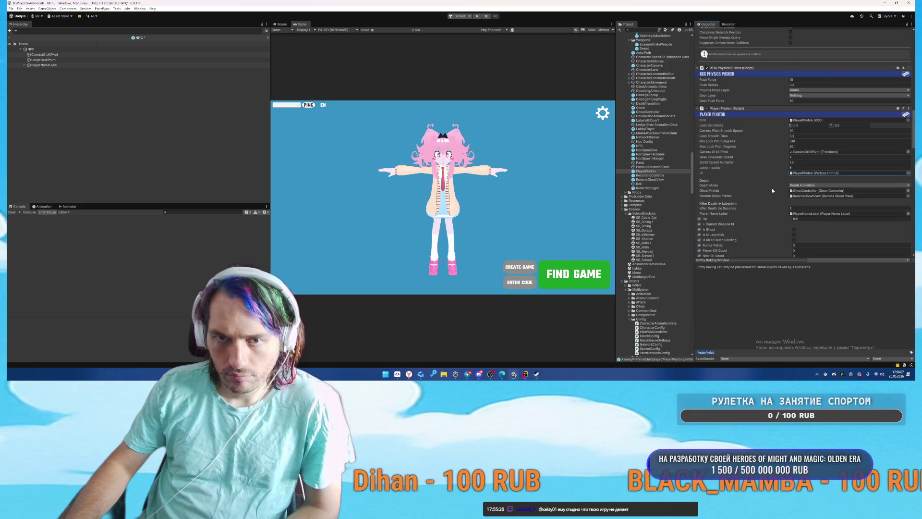
pyautogui.scroll(-8, 773, 189)
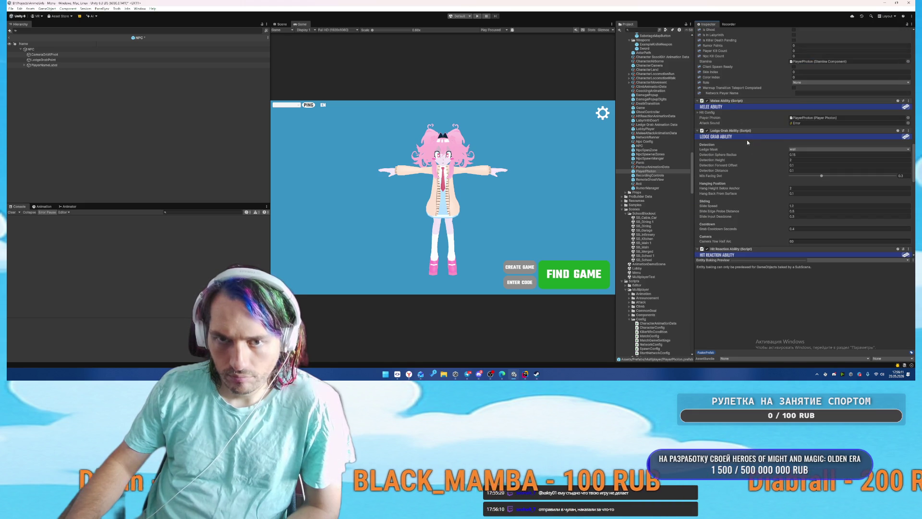
pyautogui.scroll(-8, 747, 139)
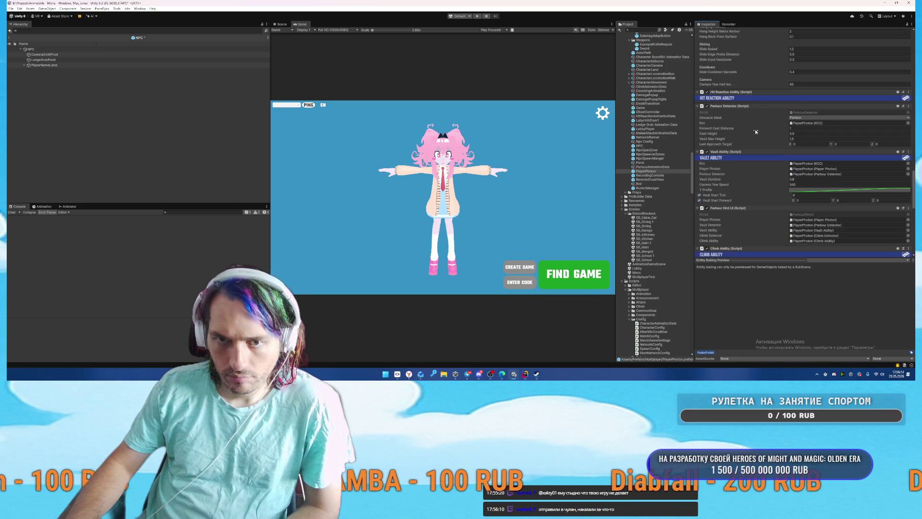
pyautogui.scroll(-3, 753, 123)
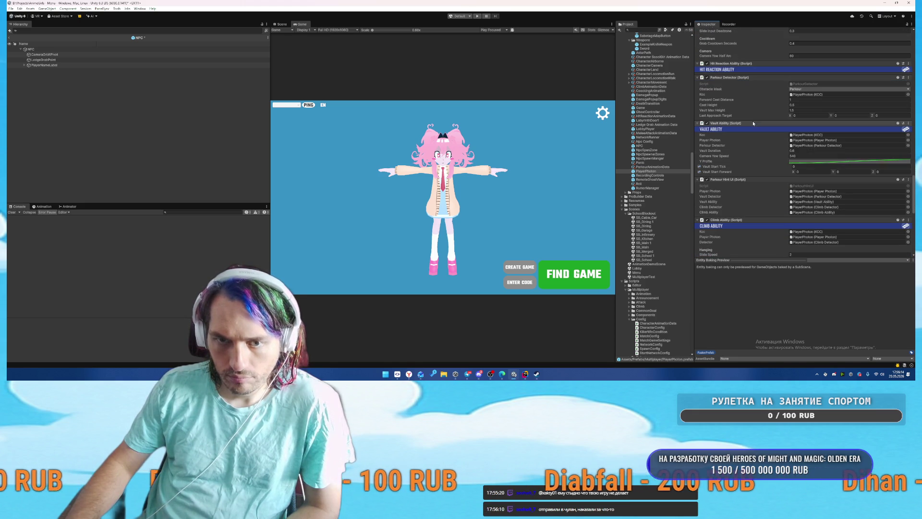
# Step: Copy PlayerPhoton's Parkour Hint UI and paste it onto the NPC as a new component
pyautogui.rightClick(740, 179)
pyautogui.click(769, 206)
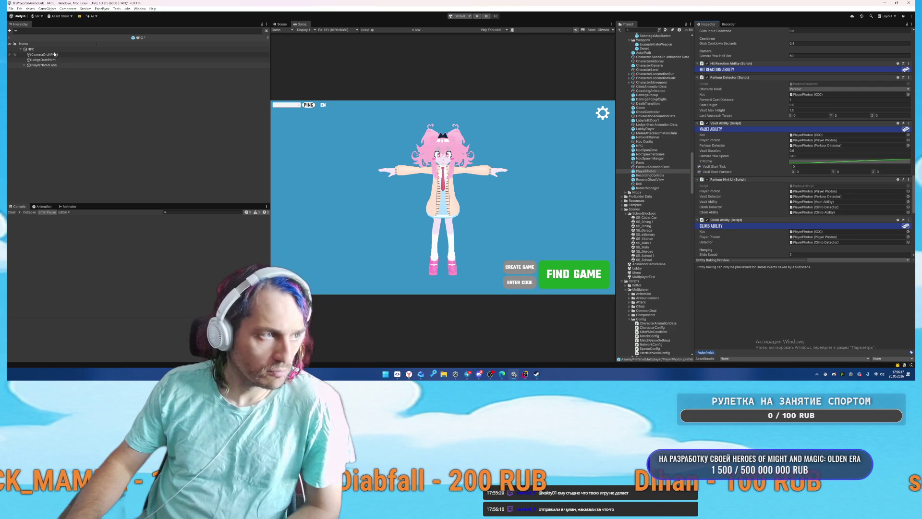
pyautogui.click(96, 49)
pyautogui.rightClick(736, 191)
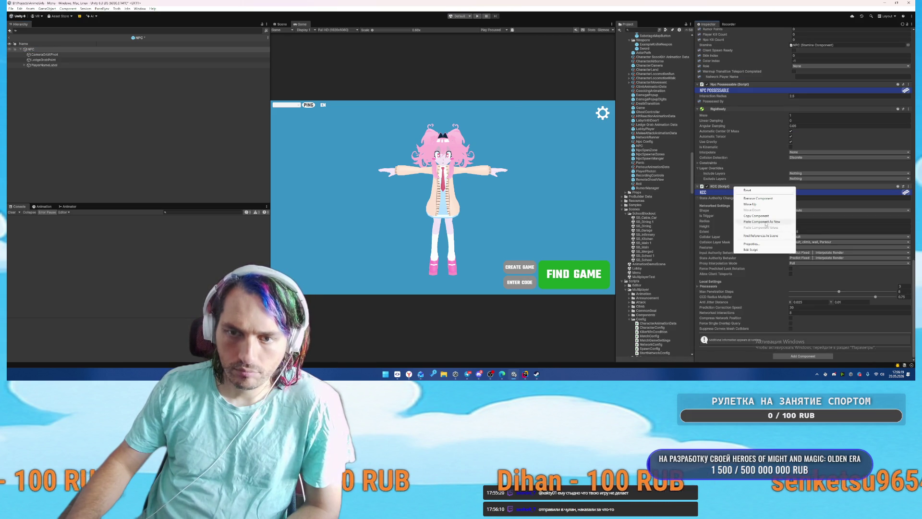
pyautogui.click(782, 217)
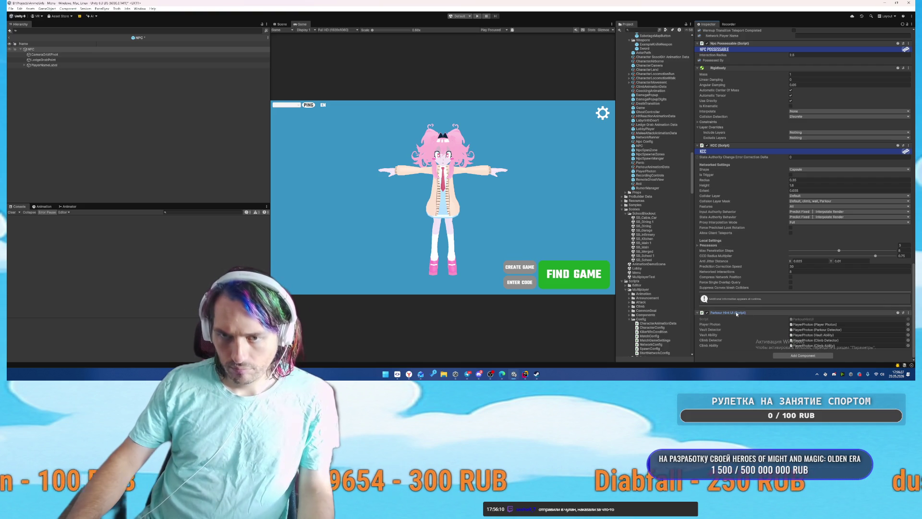
# Step: Fill the hint UI's UI slot with the NPC, check its Player Photon, and clear Vault Detector
pyautogui.scroll(2, 782, 44)
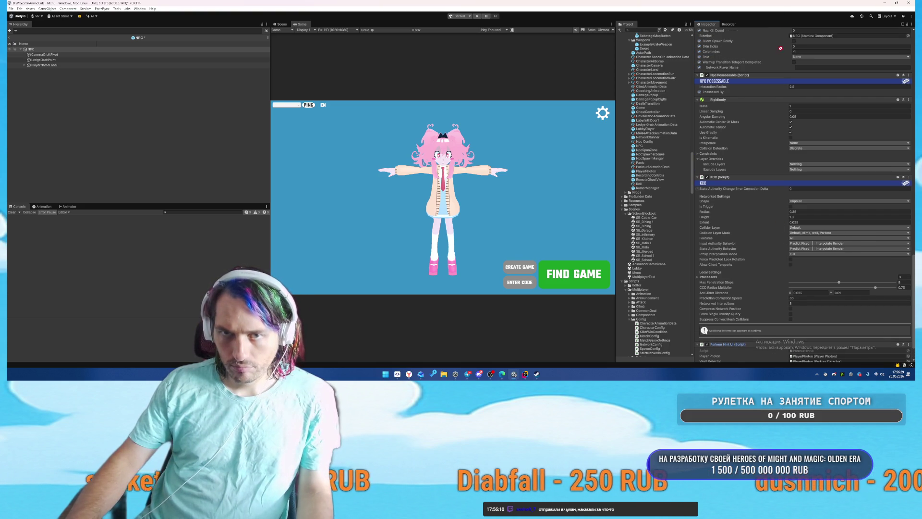
pyautogui.scroll(7, 802, 33)
pyautogui.moveTo(811, 102); pyautogui.dragTo(823, 61)
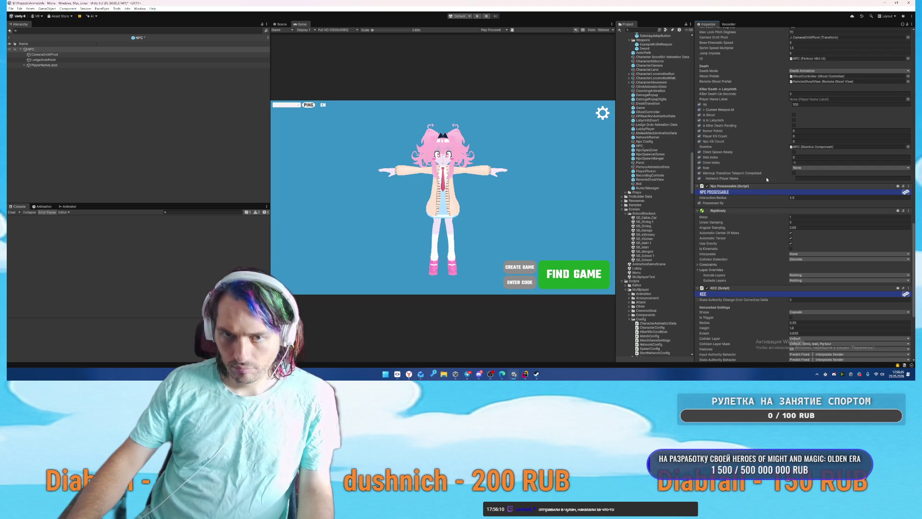
pyautogui.scroll(-9, 766, 179)
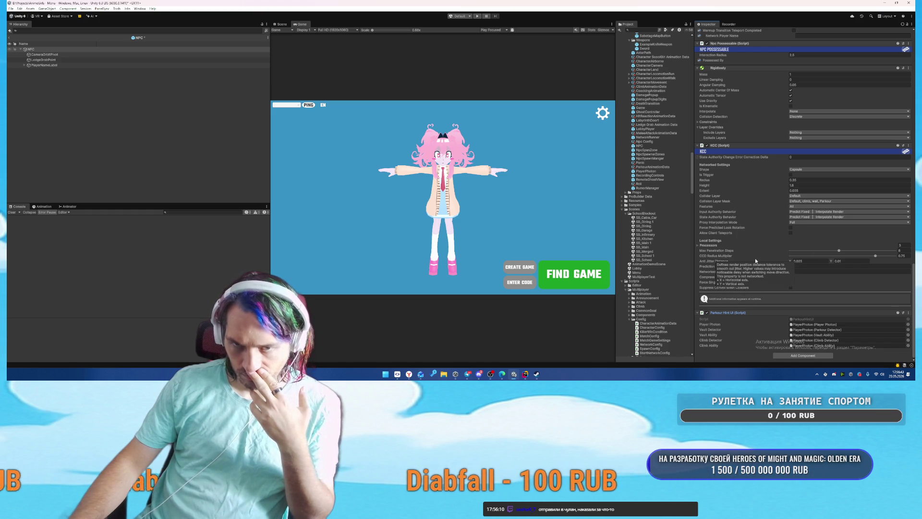
pyautogui.click(823, 325)
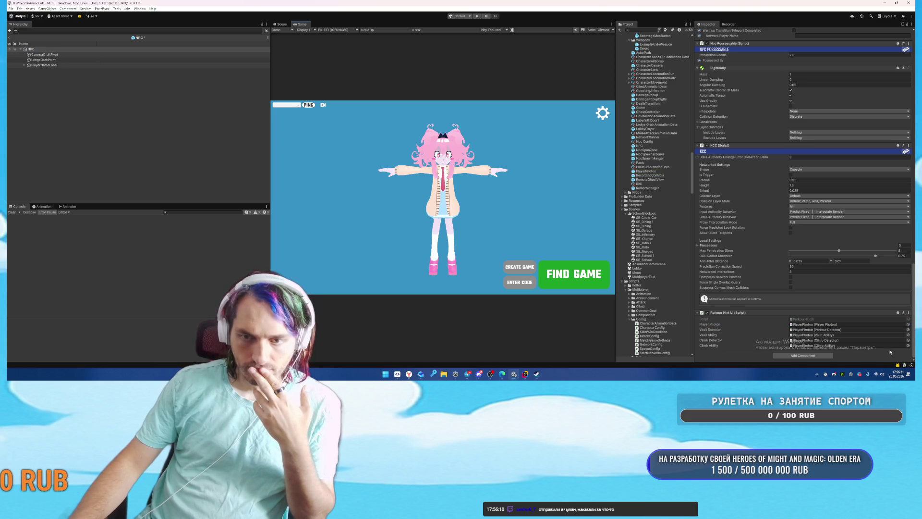
pyautogui.click(835, 331)
pyautogui.press('Delete')
pyautogui.click(834, 335)
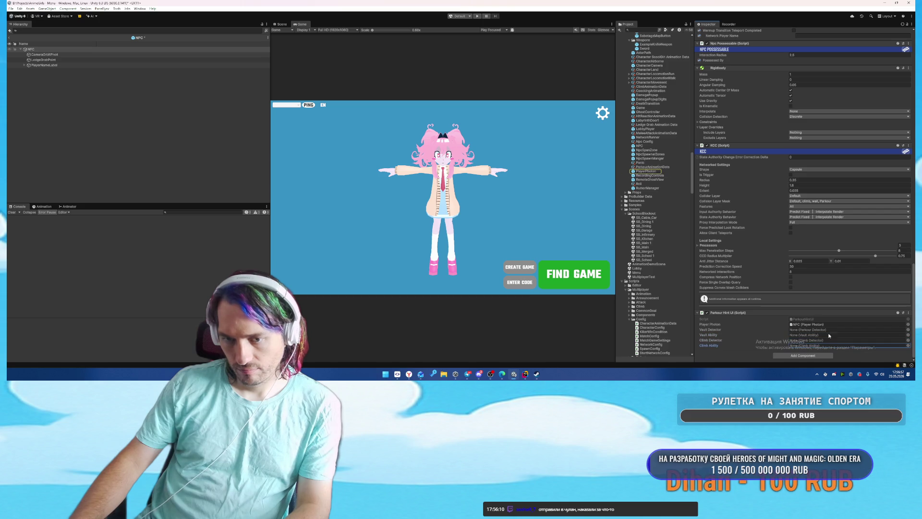
# Step: Copy PlayerPhoton's Vault Ability onto the NPC and link it from the Parkour Hint UI
pyautogui.click(639, 172)
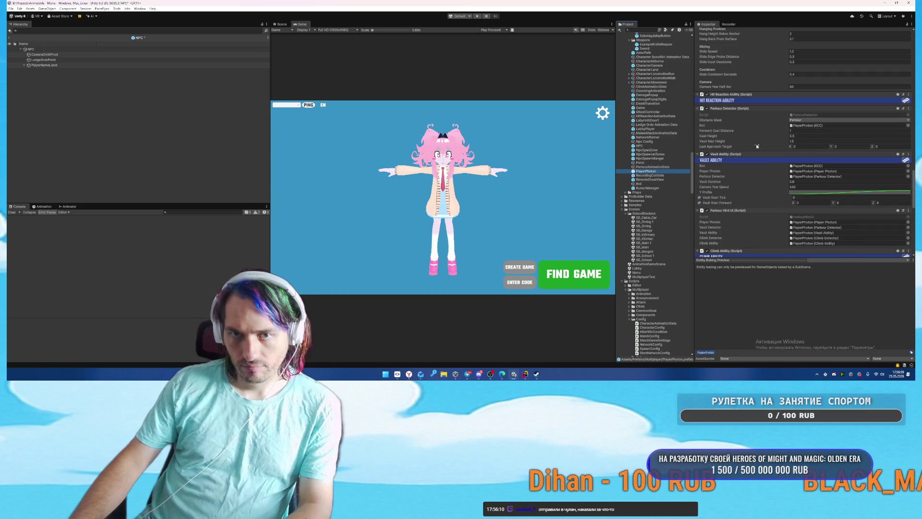
pyautogui.rightClick(738, 157)
pyautogui.click(758, 183)
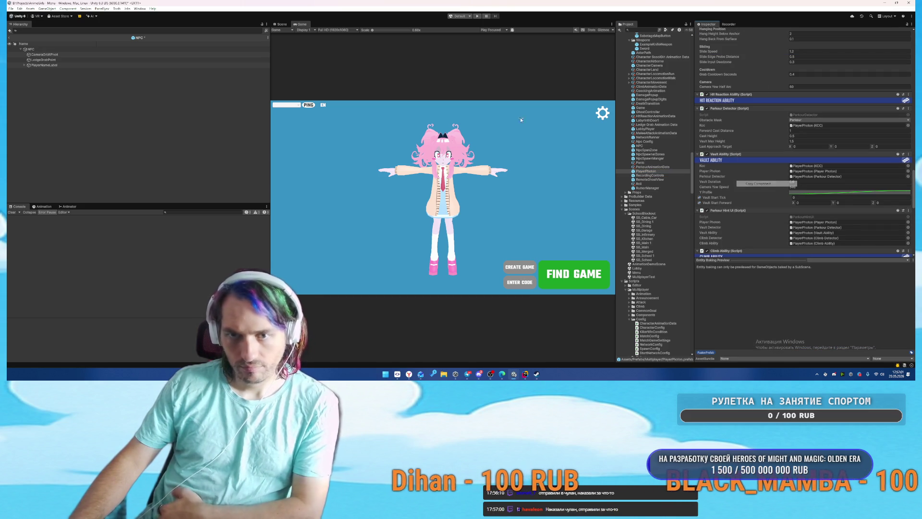
pyautogui.click(77, 49)
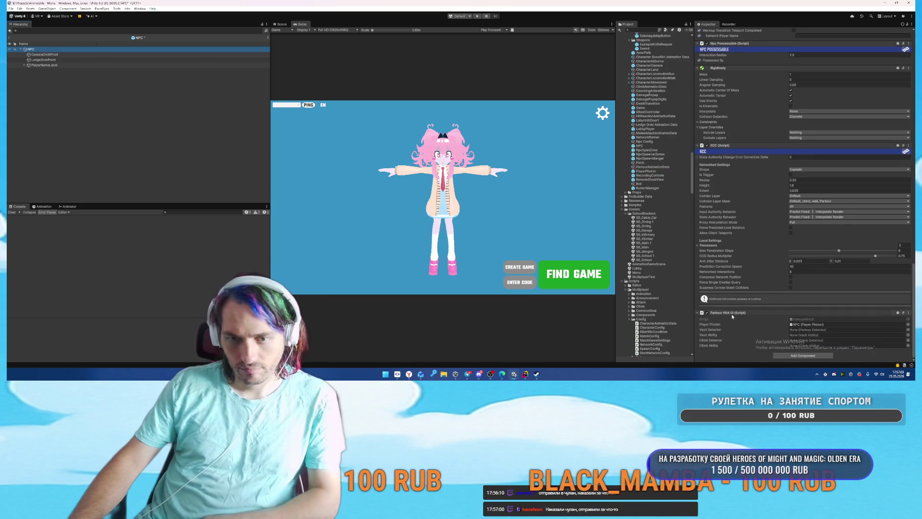
pyautogui.rightClick(734, 313)
pyautogui.click(764, 281)
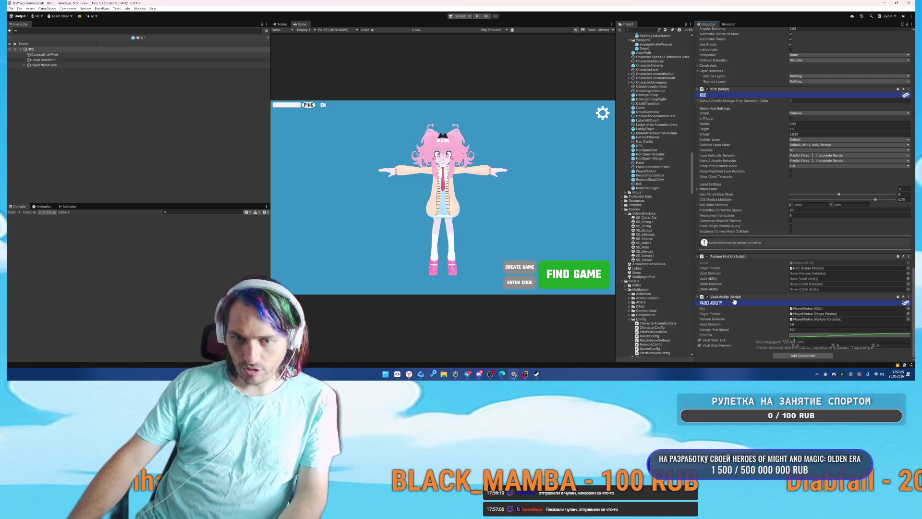
pyautogui.moveTo(812, 277); pyautogui.dragTo(811, 278)
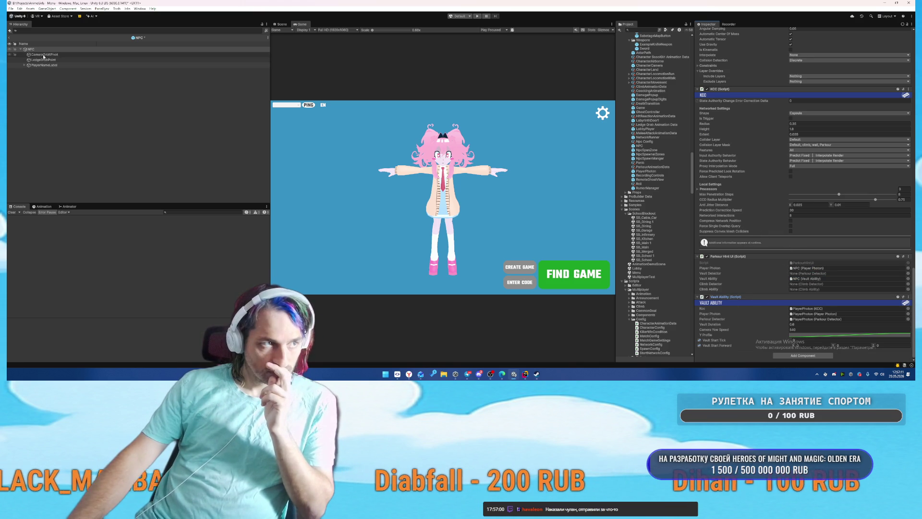
# Step: Clear the Vault Ability's Kcc and point its Player Photon at the NPC
pyautogui.click(818, 309)
pyautogui.press('Delete')
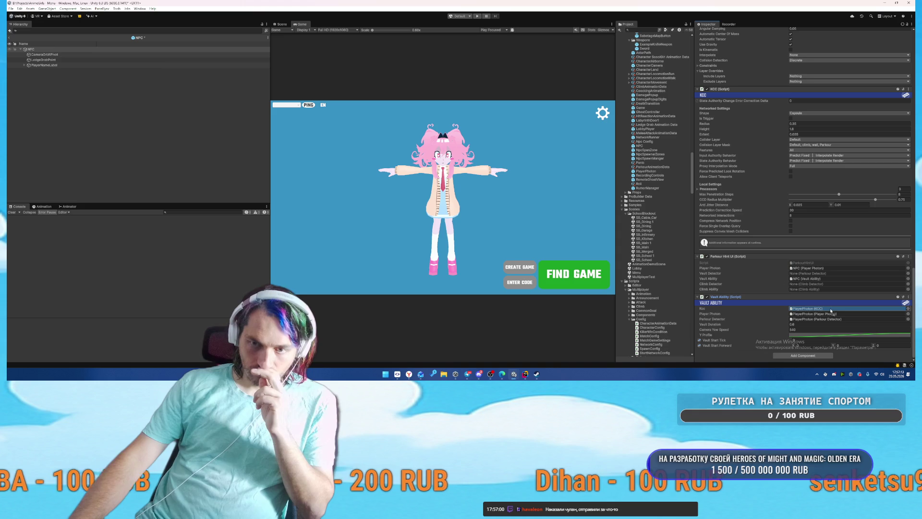
pyautogui.moveTo(797, 290); pyautogui.dragTo(817, 314)
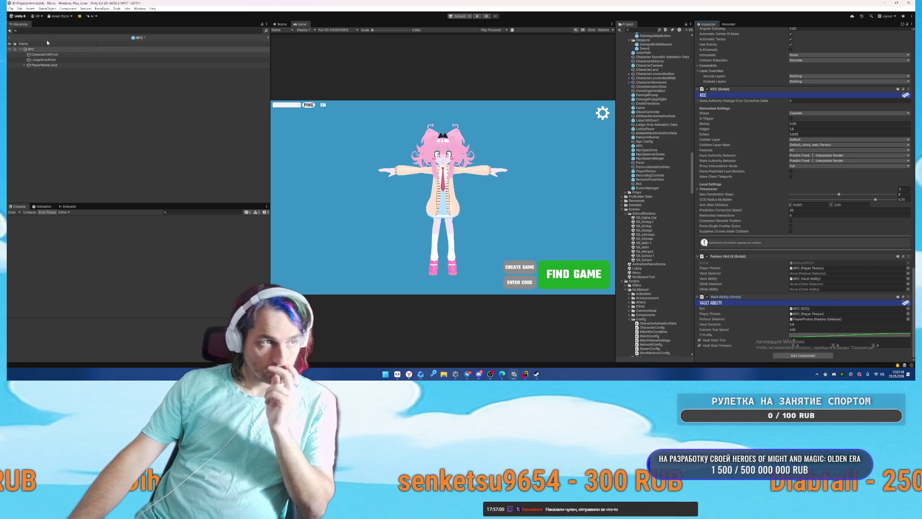
pyautogui.moveTo(28, 46)
pyautogui.mouseDown()
pyautogui.moveTo(385, 168)
pyautogui.moveTo(816, 290)
pyautogui.moveTo(823, 318)
pyautogui.mouseUp()
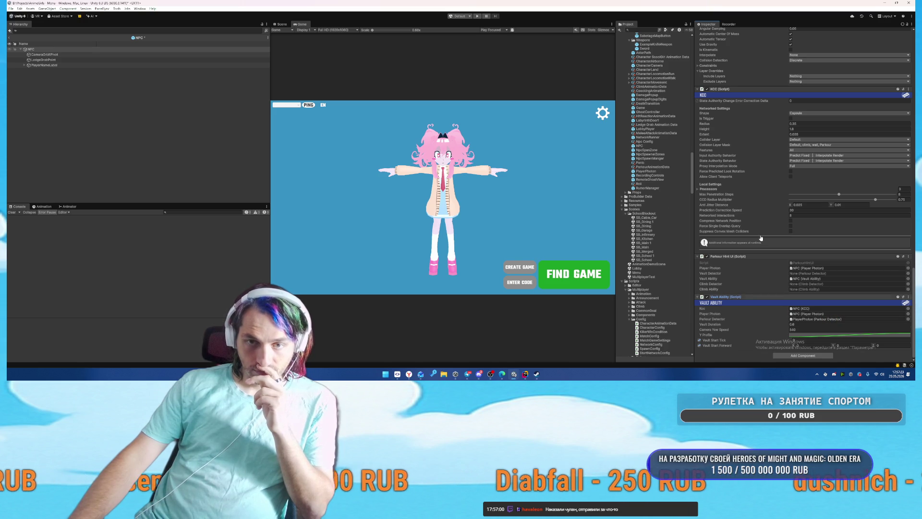
# Step: Move PlayerPhoton's Parkour Detector below Vault Ability and save the prefab
pyautogui.click(646, 171)
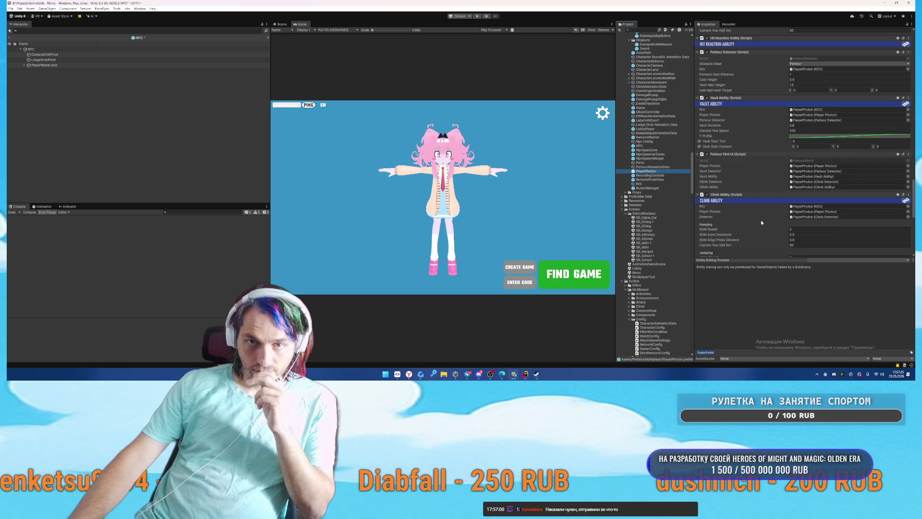
pyautogui.scroll(3, 759, 192)
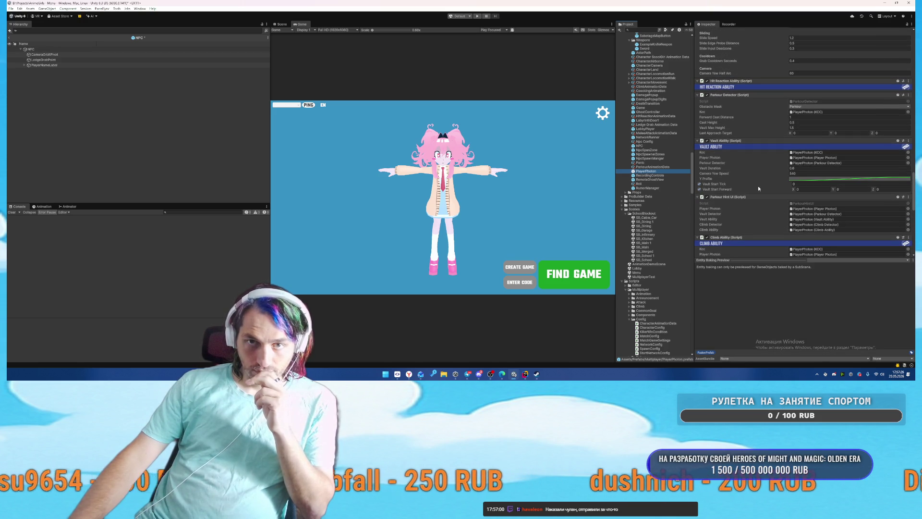
pyautogui.rightClick(748, 95)
pyautogui.click(766, 120)
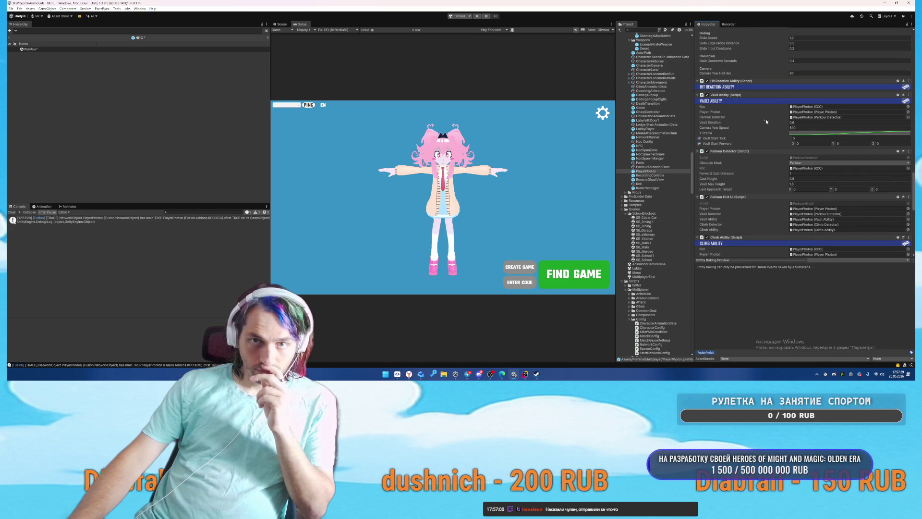
pyautogui.rightClick(751, 150)
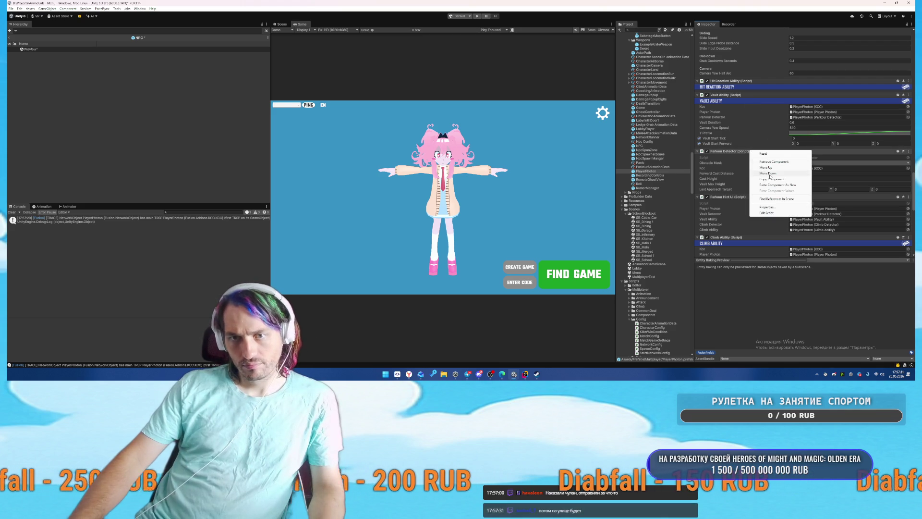
pyautogui.click(768, 180)
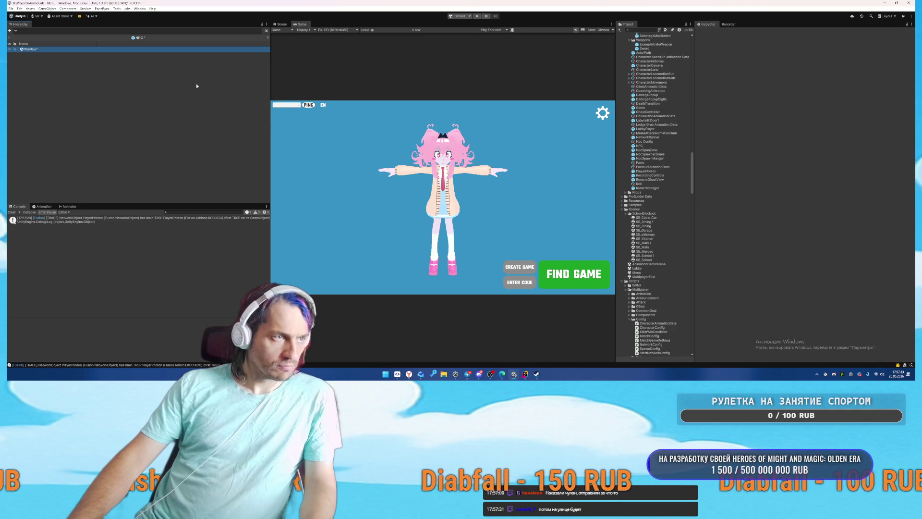
pyautogui.click(140, 108)
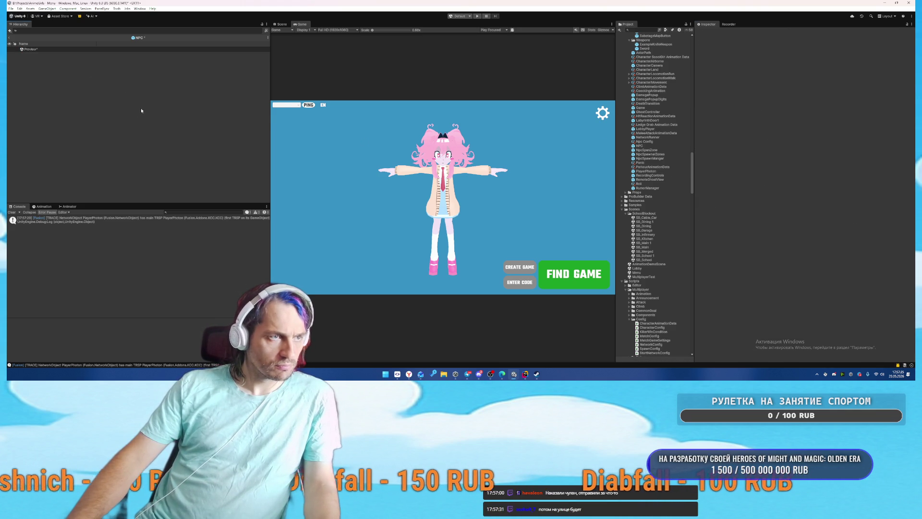
pyautogui.hotkey('ctrl', 's')
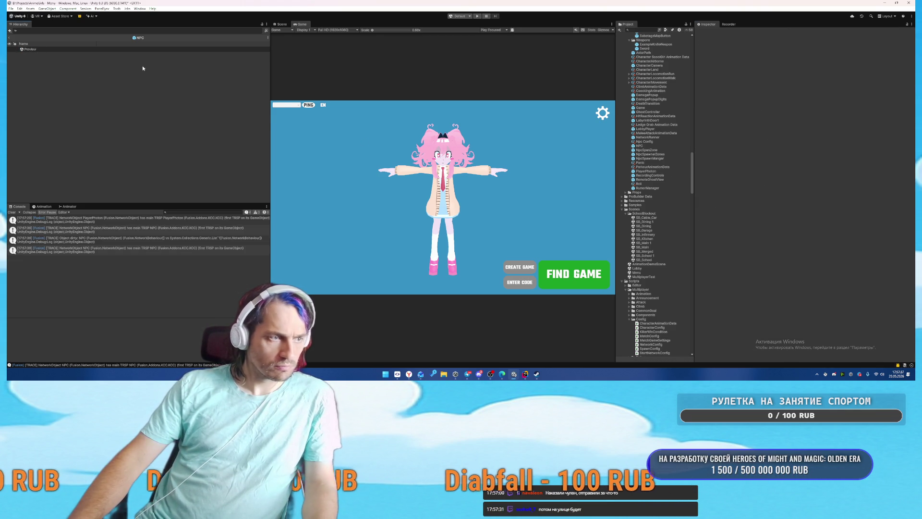
# Step: In the NPC prefab, link Vault Ability's Parkour Detector and the hint UI's Vault Detector to the NPC
pyautogui.doubleClick(642, 146)
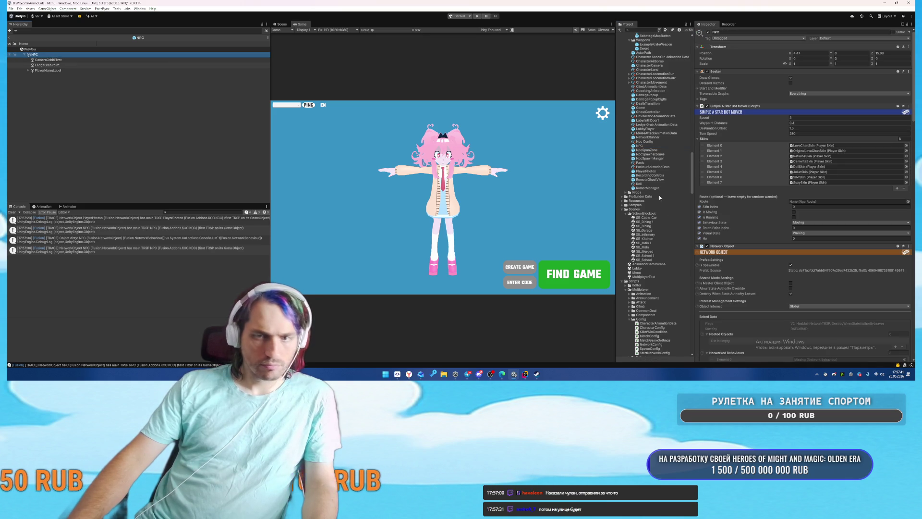
pyautogui.rightClick(747, 250)
pyautogui.click(769, 278)
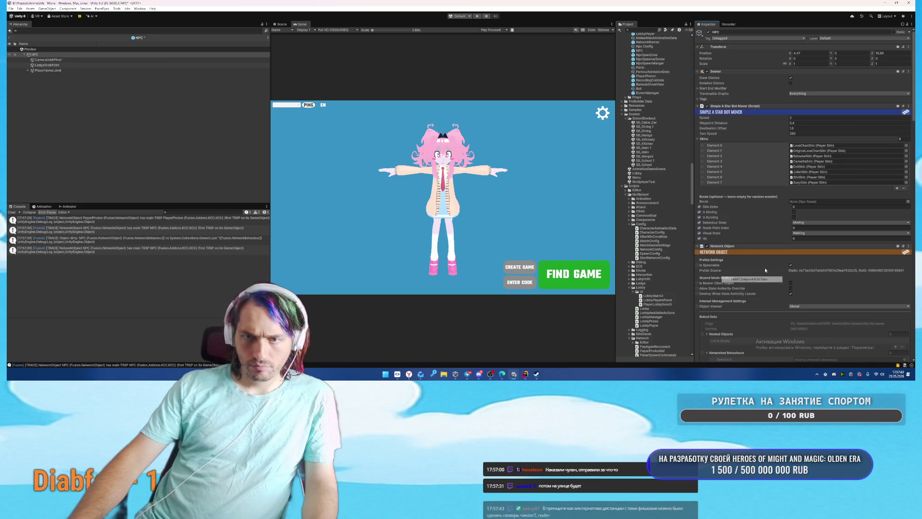
pyautogui.scroll(-3, 794, 254)
pyautogui.scroll(-15, 794, 254)
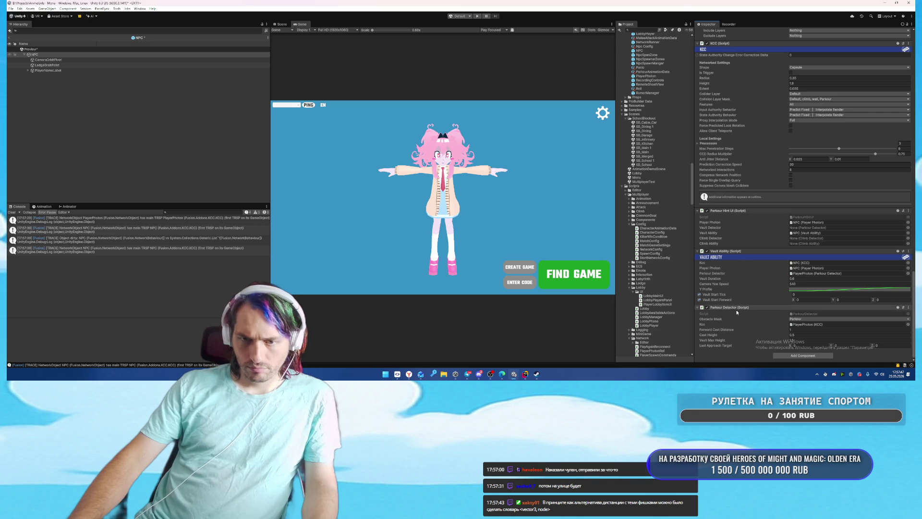
pyautogui.moveTo(827, 272); pyautogui.dragTo(828, 275)
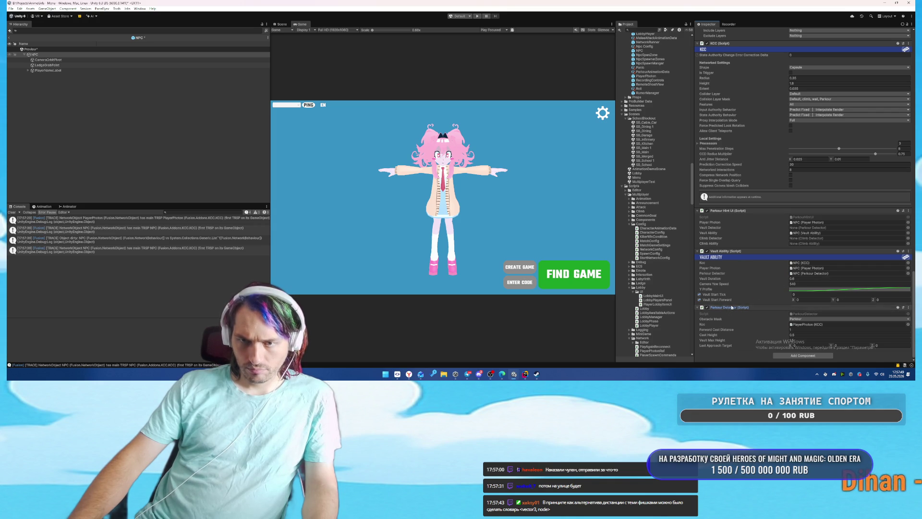
pyautogui.moveTo(815, 233); pyautogui.dragTo(817, 228)
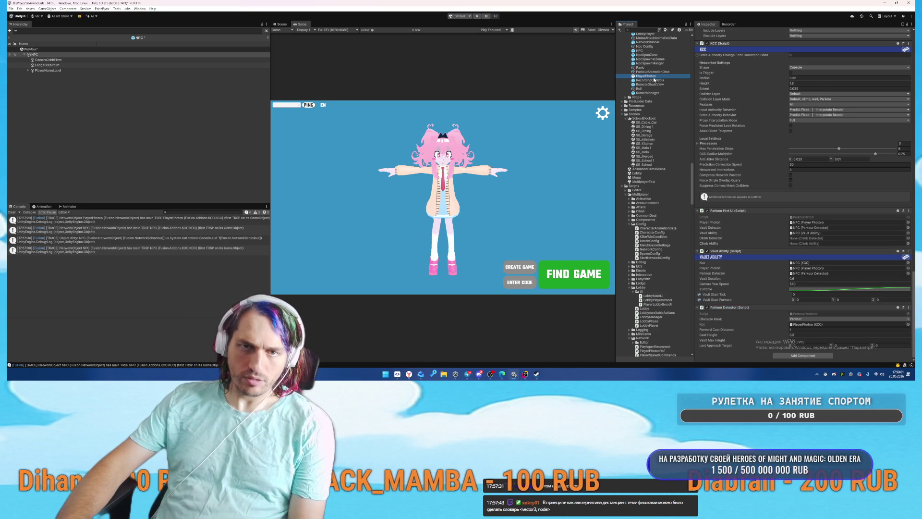
pyautogui.click(648, 77)
# Step: Copy PlayerPhoton's Climb Ability onto the NPC and link it from the Parkour Hint UI
pyautogui.rightClick(742, 151)
pyautogui.click(760, 178)
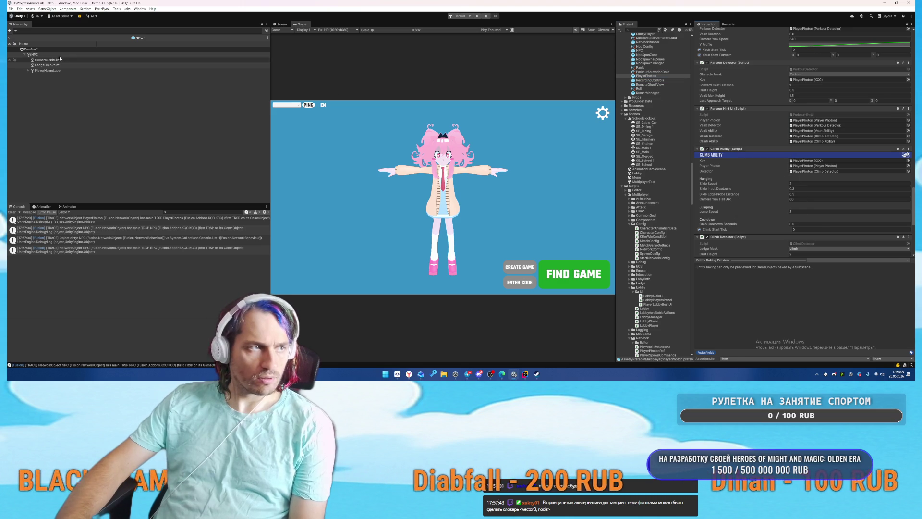
pyautogui.click(48, 54)
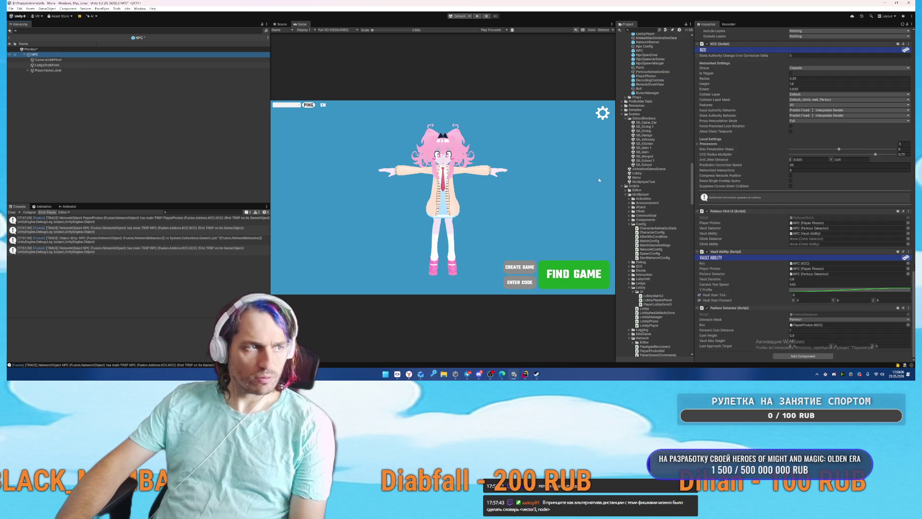
pyautogui.rightClick(734, 309)
pyautogui.click(769, 272)
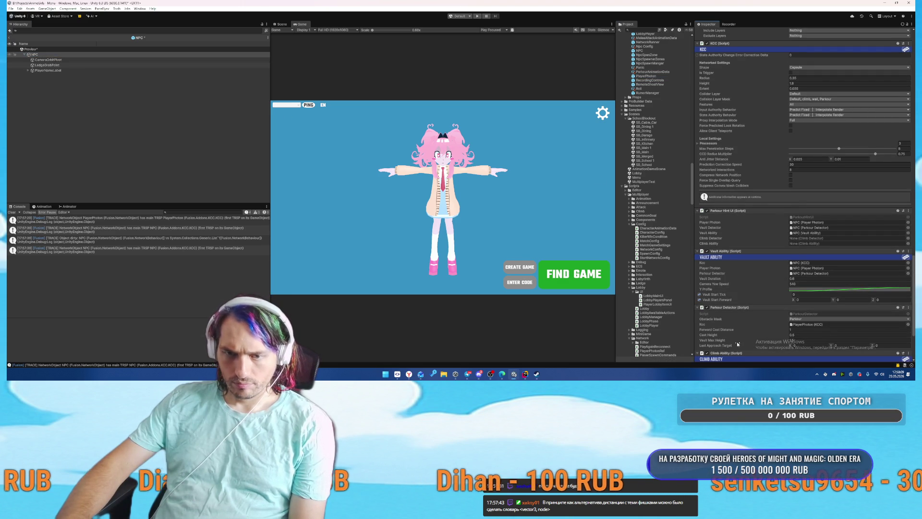
pyautogui.scroll(-2, 748, 325)
pyautogui.moveTo(814, 202); pyautogui.dragTo(813, 201)
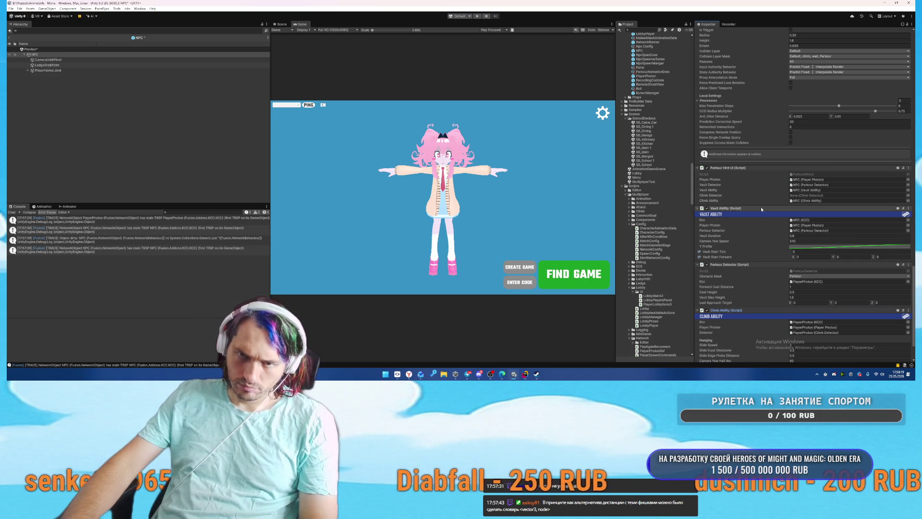
# Step: Set the Climb Ability's Kcc and Player Photon fields to the NPC
pyautogui.scroll(-3, 761, 208)
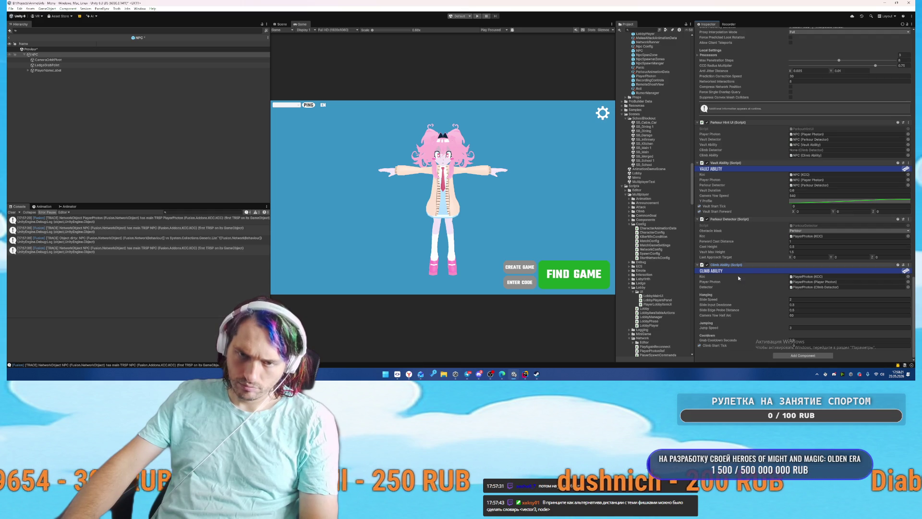
pyautogui.scroll(3, 751, 276)
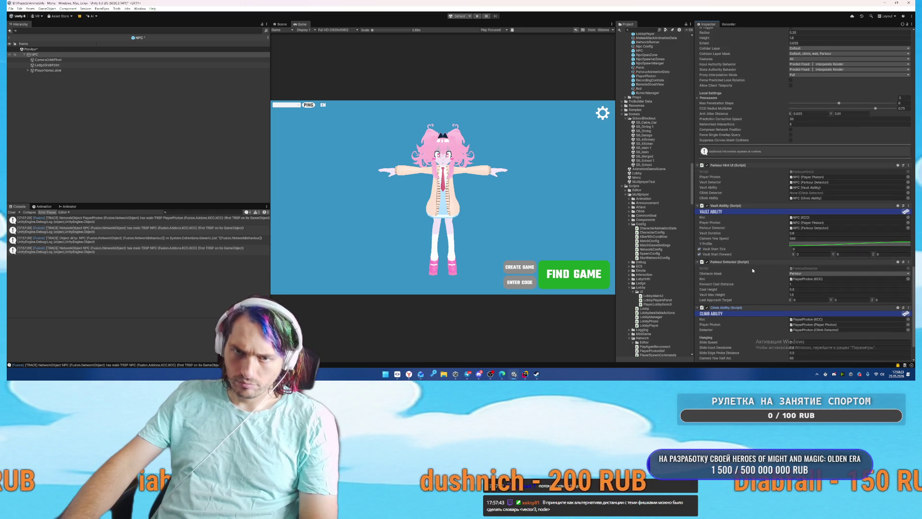
pyautogui.scroll(10, 752, 271)
pyautogui.scroll(-12, 753, 214)
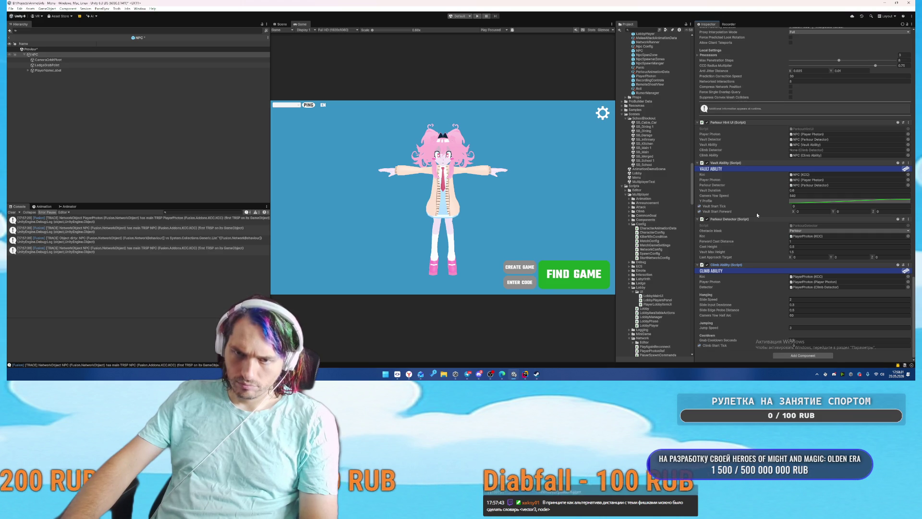
pyautogui.moveTo(35, 54)
pyautogui.mouseDown()
pyautogui.moveTo(337, 158)
pyautogui.moveTo(817, 276)
pyautogui.mouseUp()
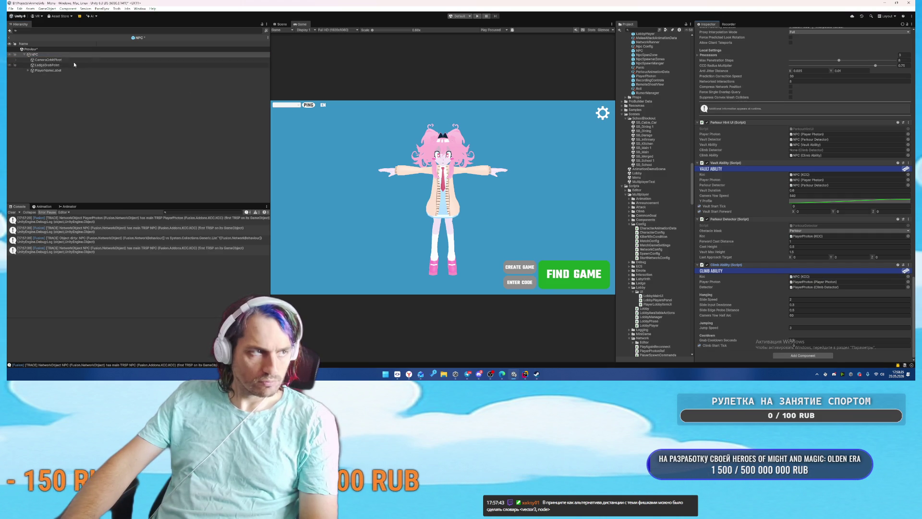
pyautogui.moveTo(35, 54); pyautogui.dragTo(830, 283)
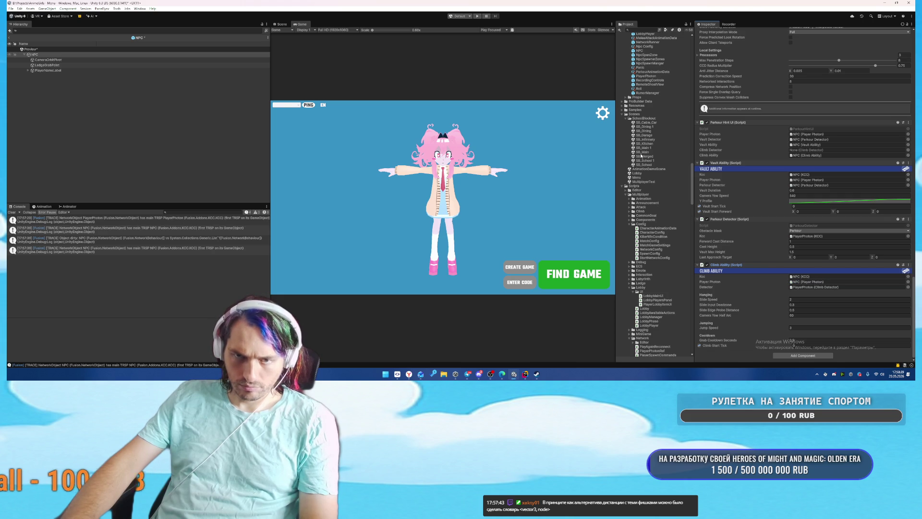
pyautogui.scroll(3, 739, 226)
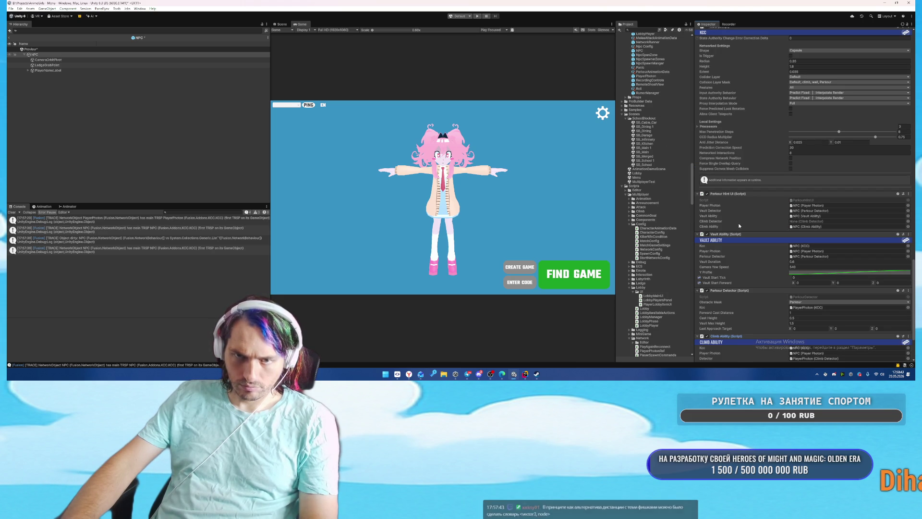
pyautogui.scroll(-5, 740, 226)
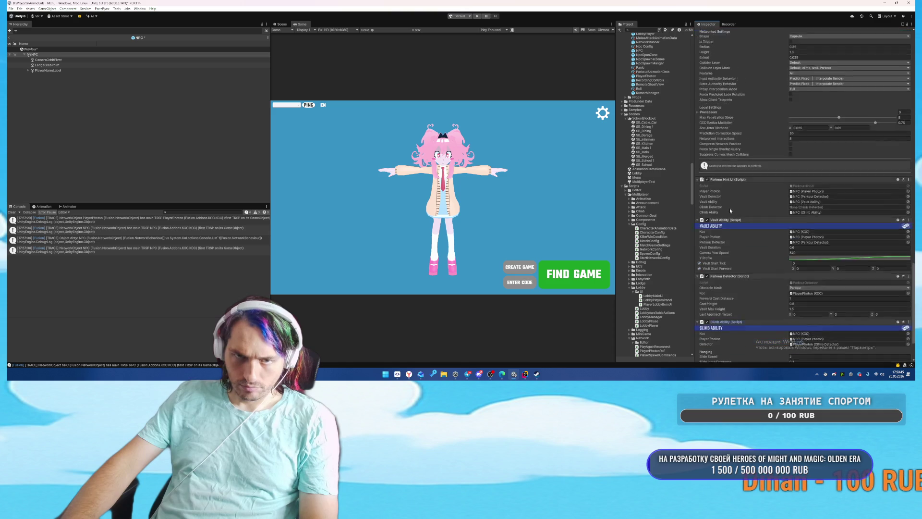
pyautogui.click(646, 76)
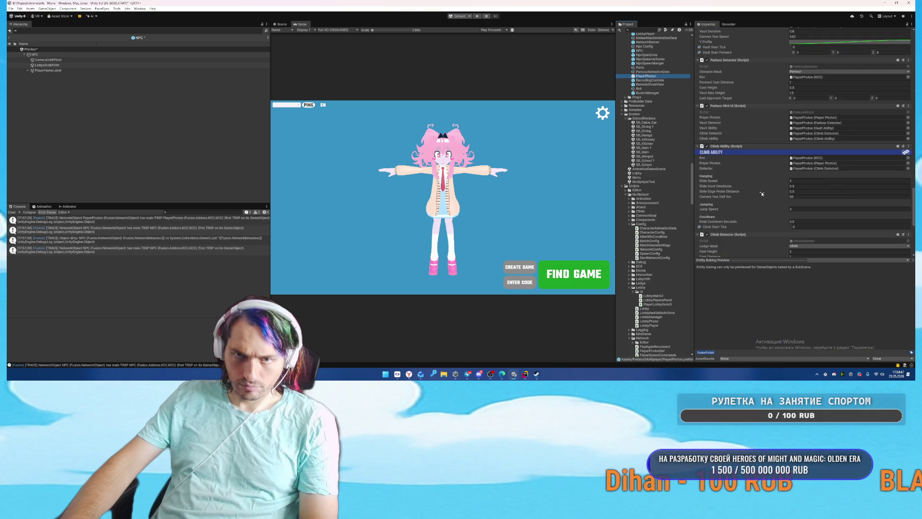
# Step: Copy PlayerPhoton's Climb Detector onto the NPC and assign it to the detector field
pyautogui.scroll(4, 761, 191)
pyautogui.scroll(3, 761, 191)
pyautogui.scroll(-9, 761, 191)
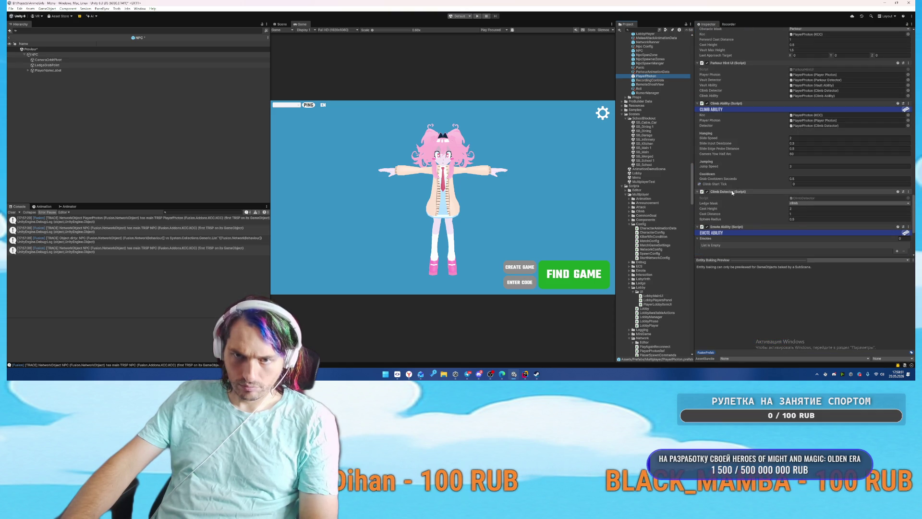
pyautogui.rightClick(733, 192)
pyautogui.click(757, 221)
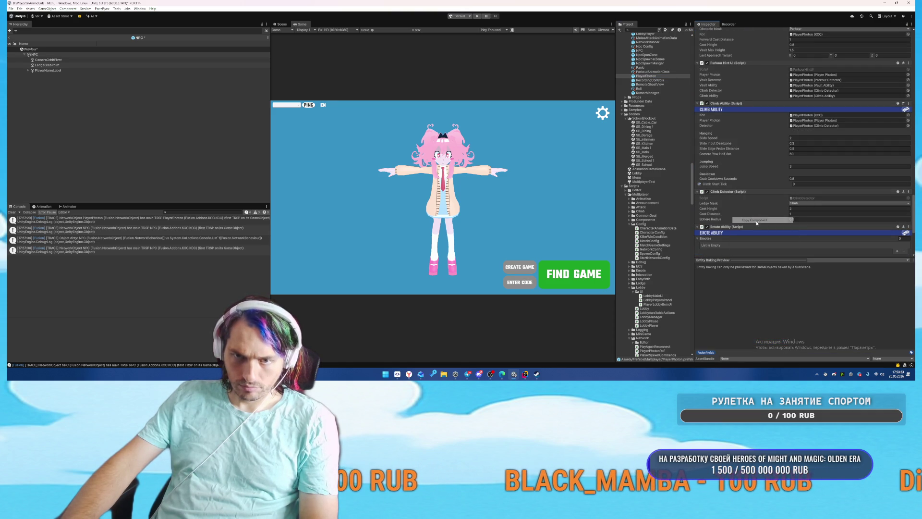
pyautogui.click(34, 54)
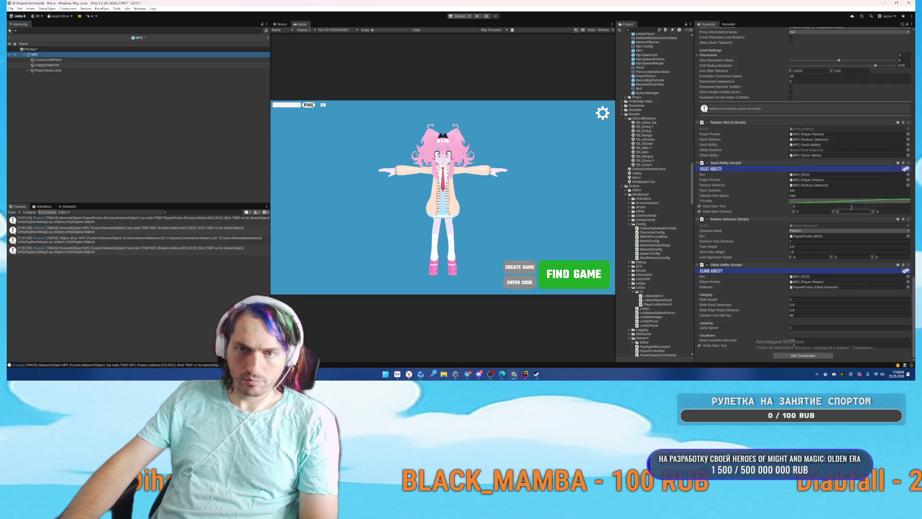
pyautogui.rightClick(729, 265)
pyautogui.click(761, 301)
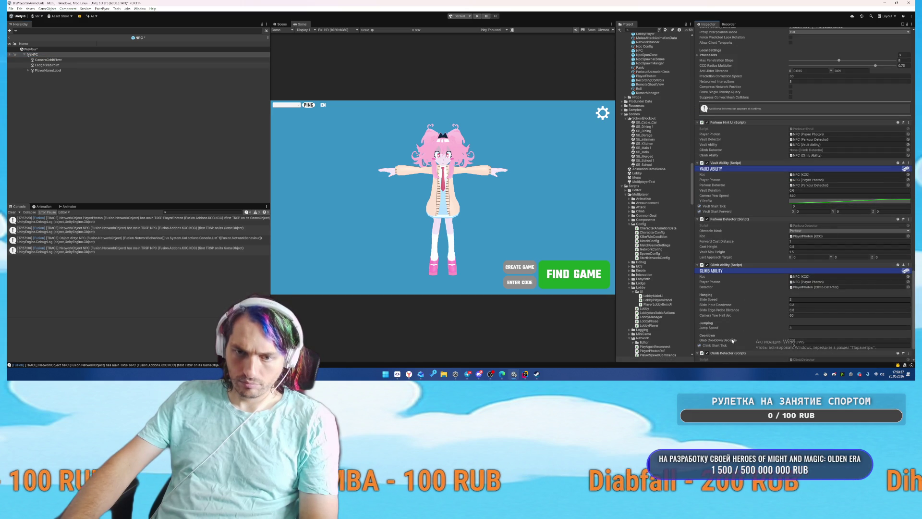
pyautogui.moveTo(728, 353); pyautogui.dragTo(822, 153)
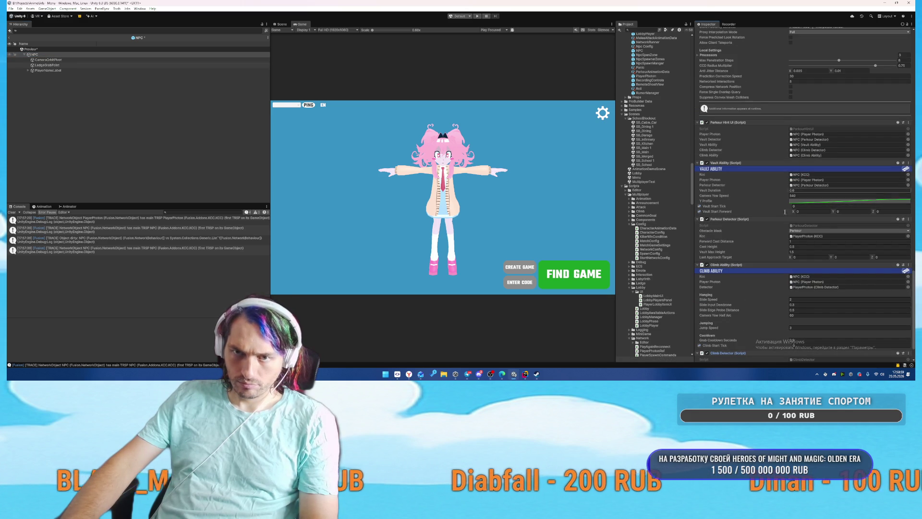
# Step: Deselect the NPC and save the NPC prefab with Ctrl+S
pyautogui.scroll(-3, 781, 242)
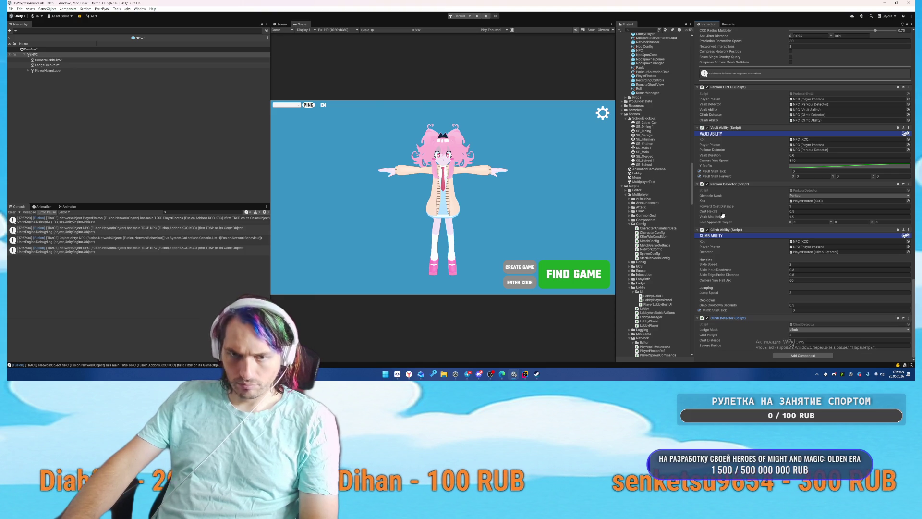
pyautogui.click(98, 138)
pyautogui.hotkey('ctrl', 's')
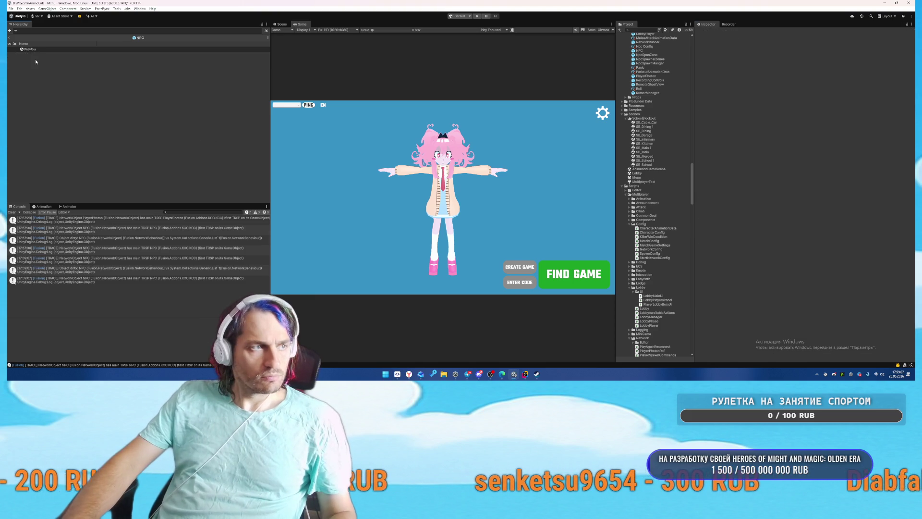
# Step: Return to the Menu scene and start the game in play mode
pyautogui.click(10, 41)
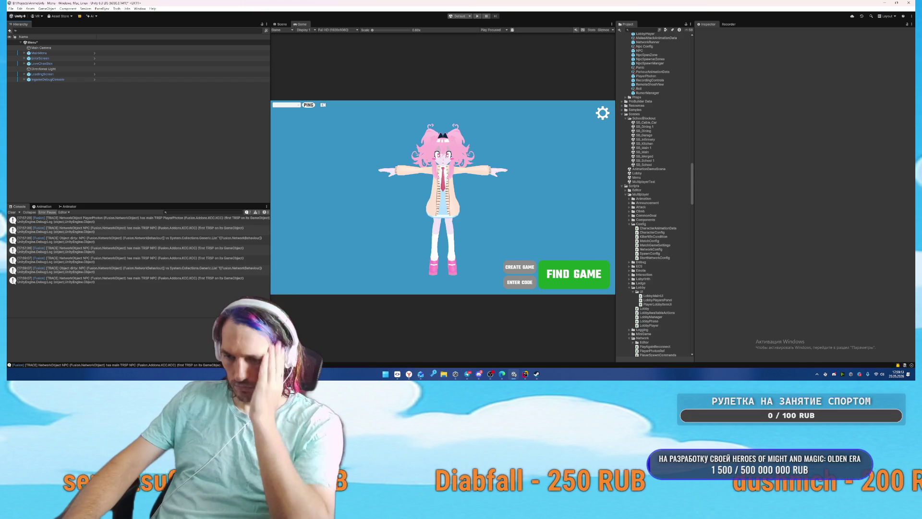
pyautogui.click(476, 17)
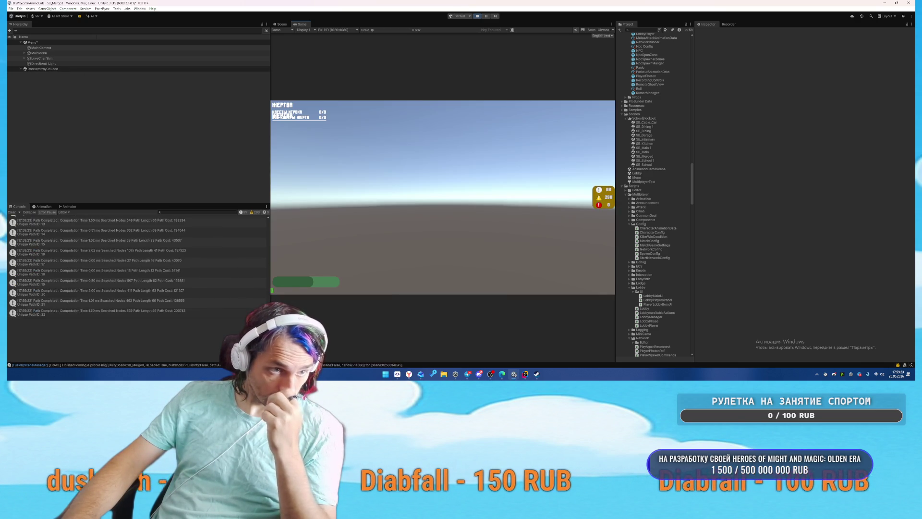
pyautogui.press('w')
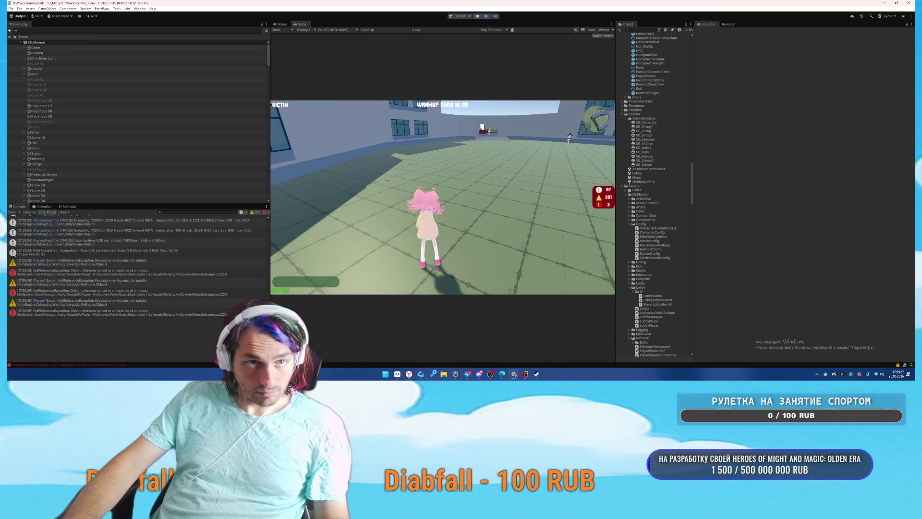
# Step: Open the NullReferenceException's failing line in QuestManager.cs from the Console stack trace
pyautogui.hotkey('alt', 'Tab')
pyautogui.hotkey('alt', 'Tab')
pyautogui.click(121, 312)
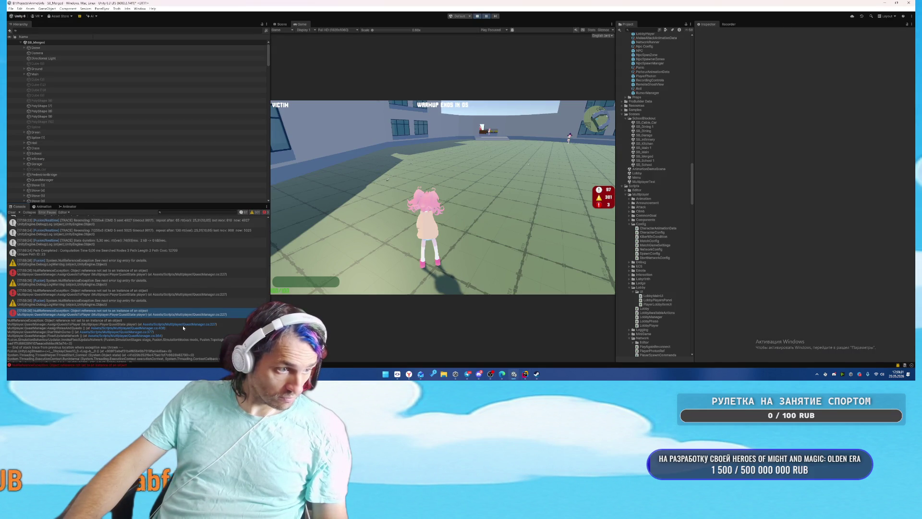
pyautogui.click(181, 326)
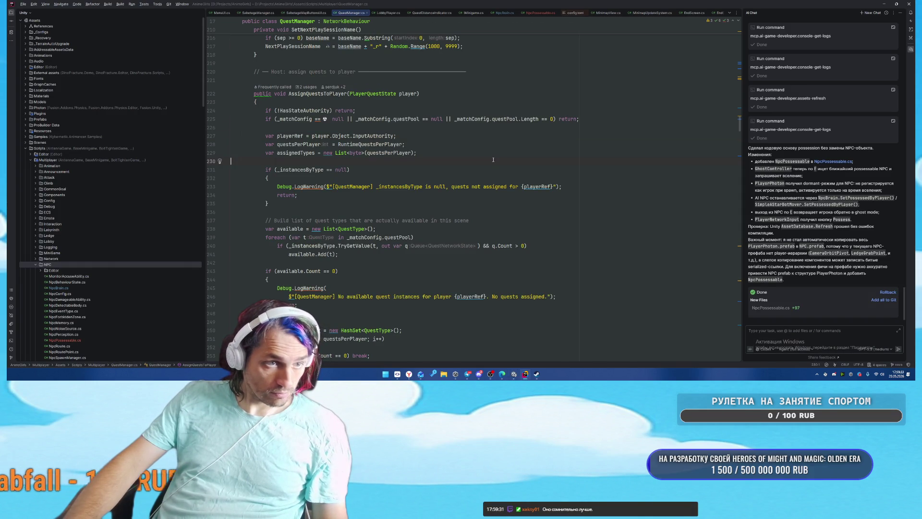
# Step: Bring QuestManager.cs up in Rider at the StartMainGame code from Unity's console
pyautogui.hotkey('alt', 'Tab')
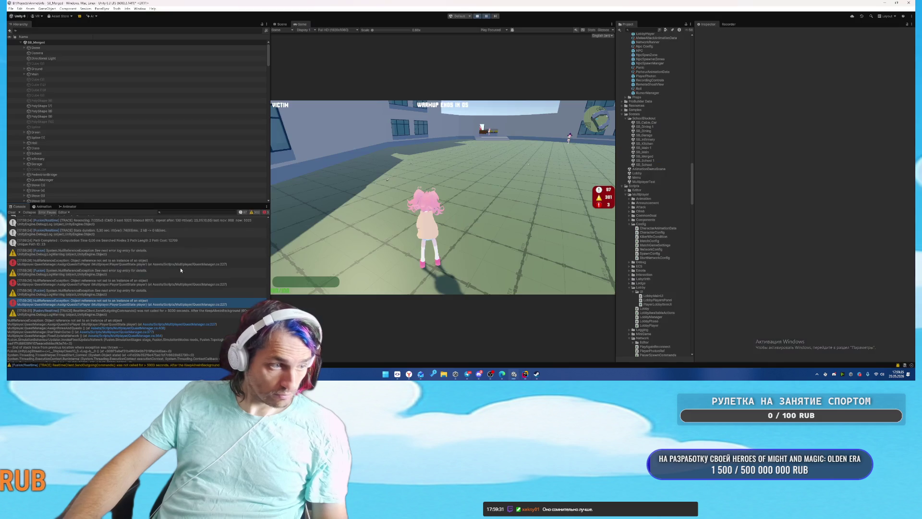
pyautogui.click(148, 333)
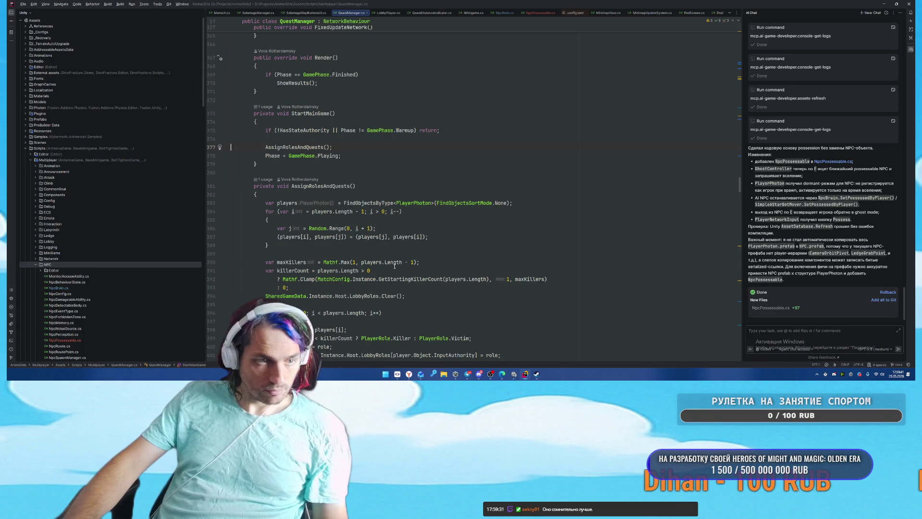
pyautogui.hotkey('alt', 'Tab')
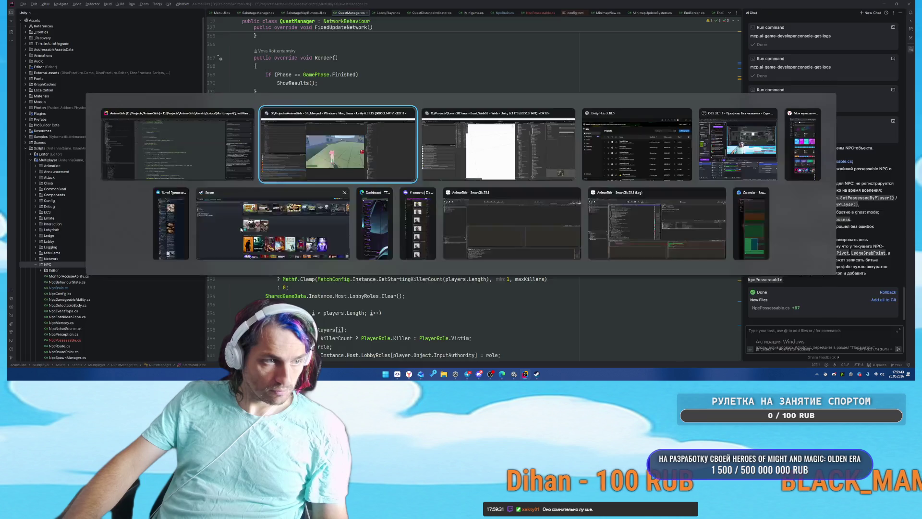
pyautogui.click(130, 336)
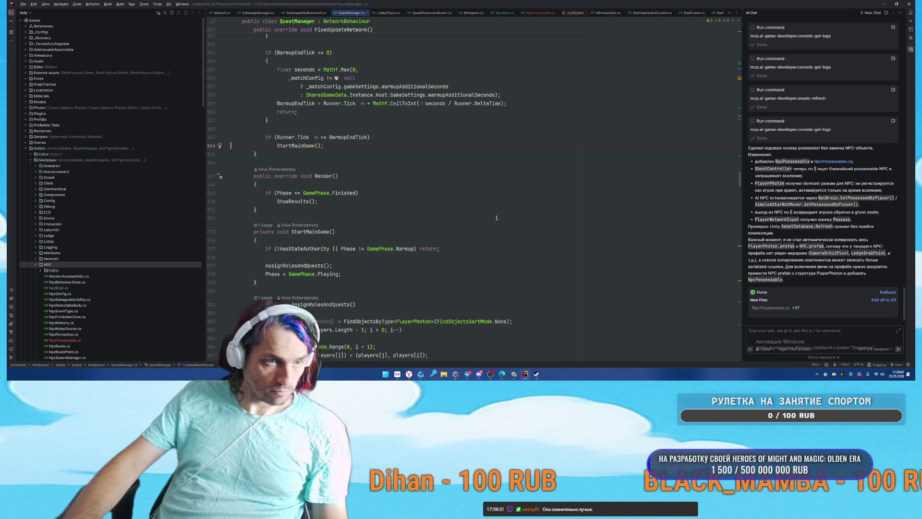
pyautogui.scroll(15, 462, 232)
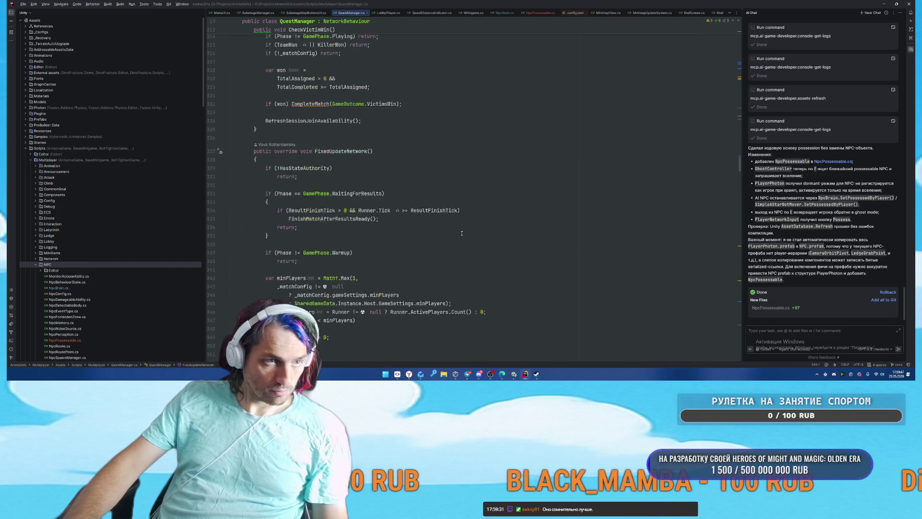
pyautogui.scroll(12, 461, 234)
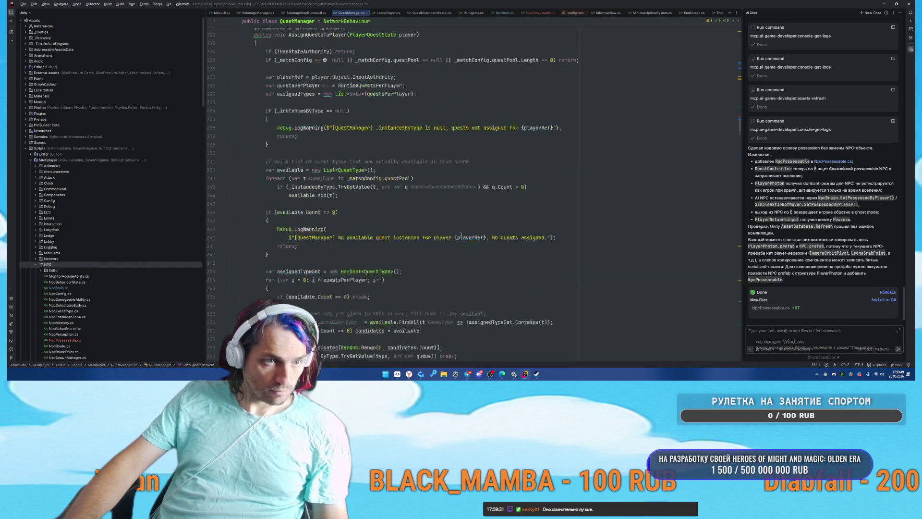
# Step: Search 'PlayerP', jump to AssignRolesAndQuests, and insert a blank line at its start
pyautogui.hotkey('ctrl', 'f')
pyautogui.write('PlayerPhoo')
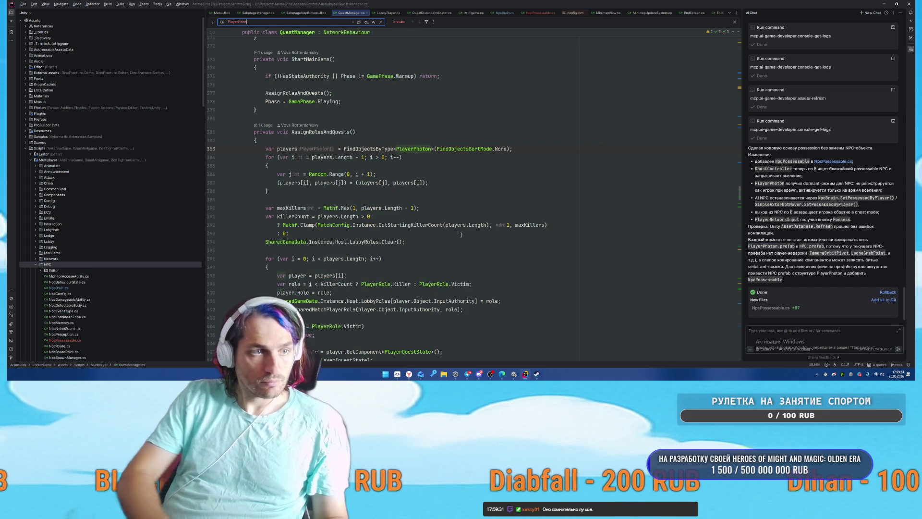
pyautogui.press('Escape')
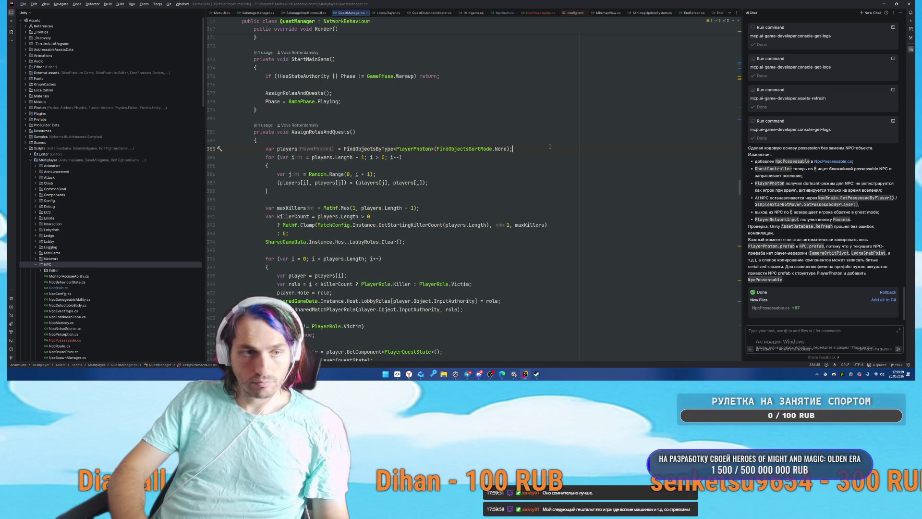
pyautogui.scroll(3, 320, 133)
pyautogui.rightClick(316, 212)
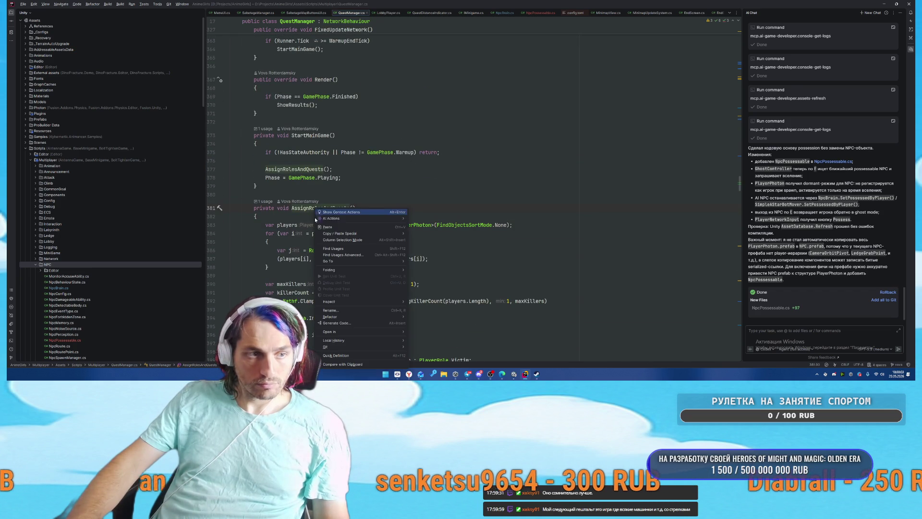
pyautogui.click(337, 249)
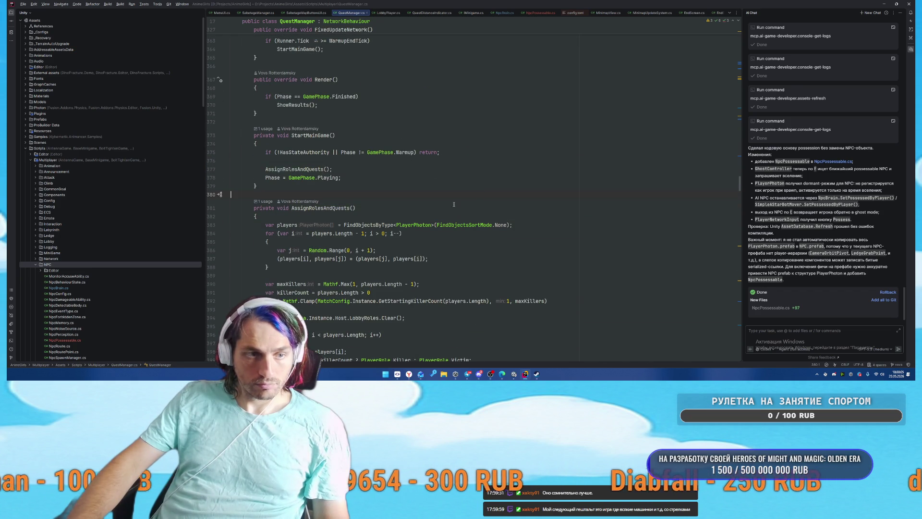
pyautogui.press('Return')
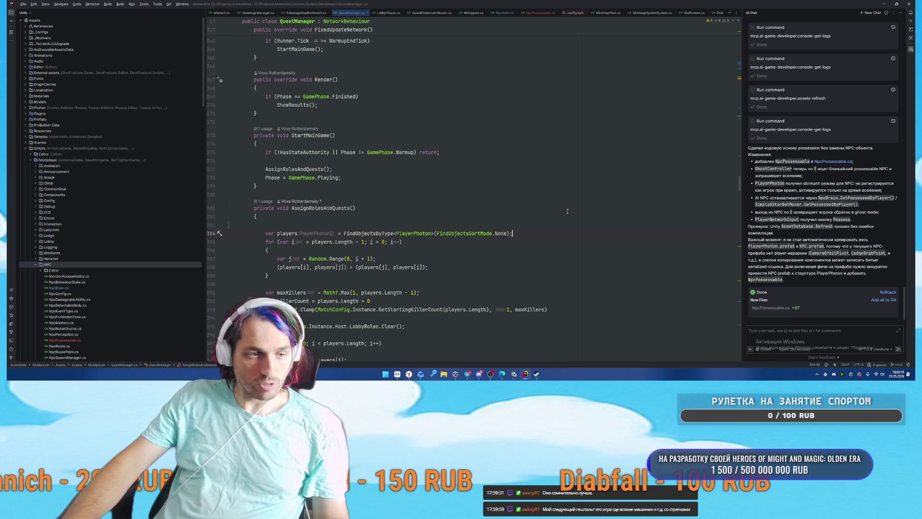
# Step: Ask Rider's AI chat, in Russian, to fix QuestManager role assignment now that every NPC has PlayerPhoton
pyautogui.click(543, 228)
pyautogui.click(816, 332)
pyautogui.write('d')
pyautogui.press('BackSpace')
pyautogui.write('в я')
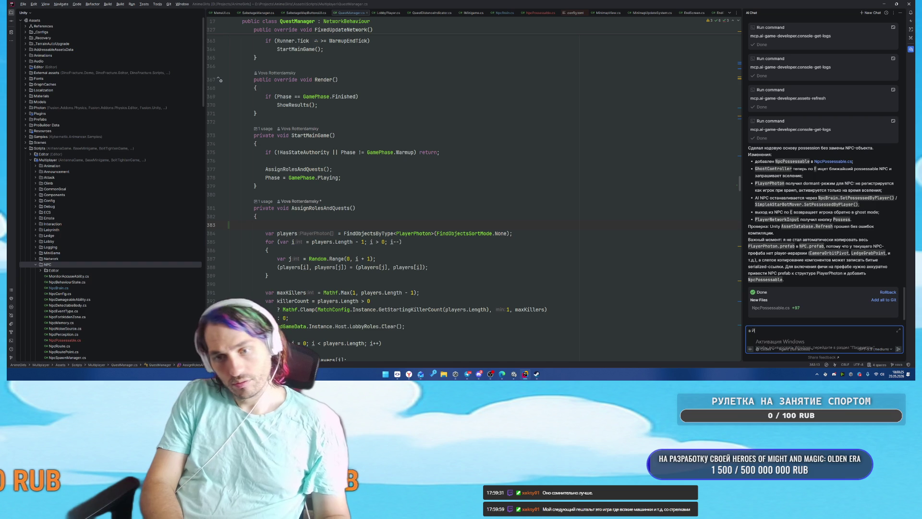
pyautogui.write('stManager ')
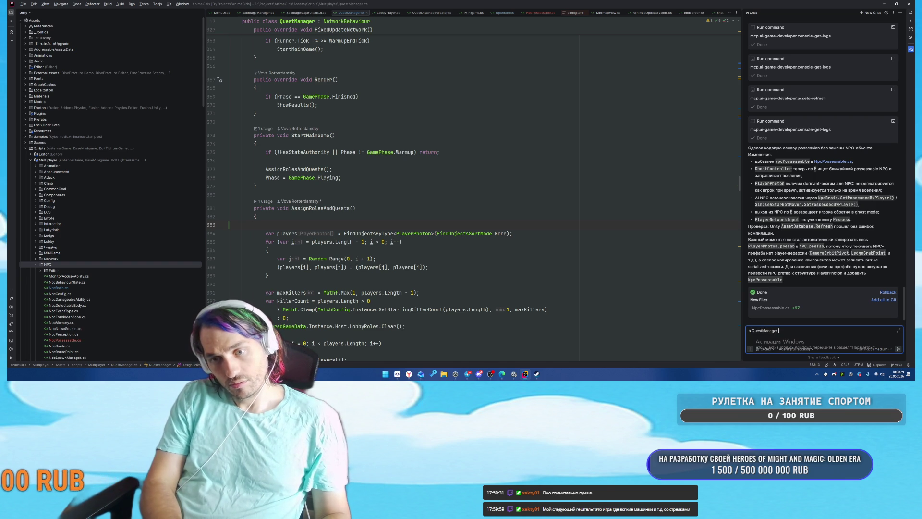
pyautogui.write('поменя')
pyautogui.write('ние ролей - теперь PlayerP')
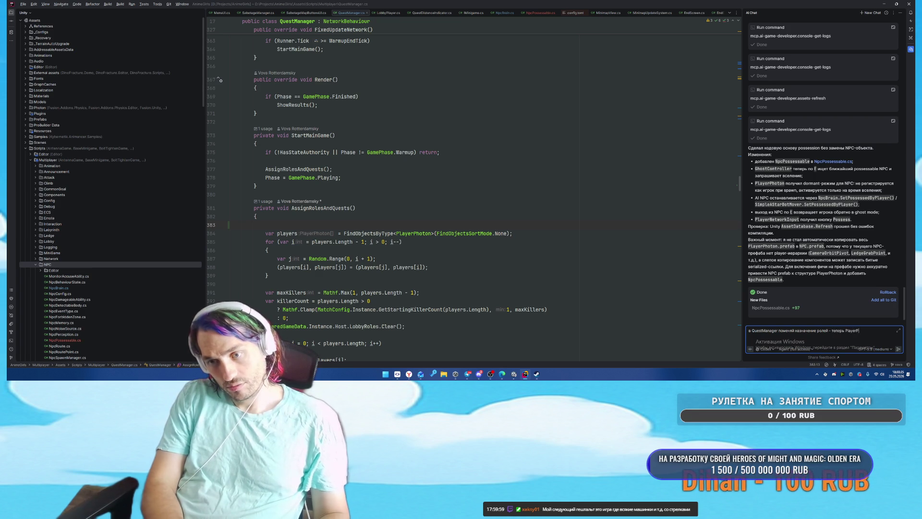
pyautogui.write('hoton есть на')
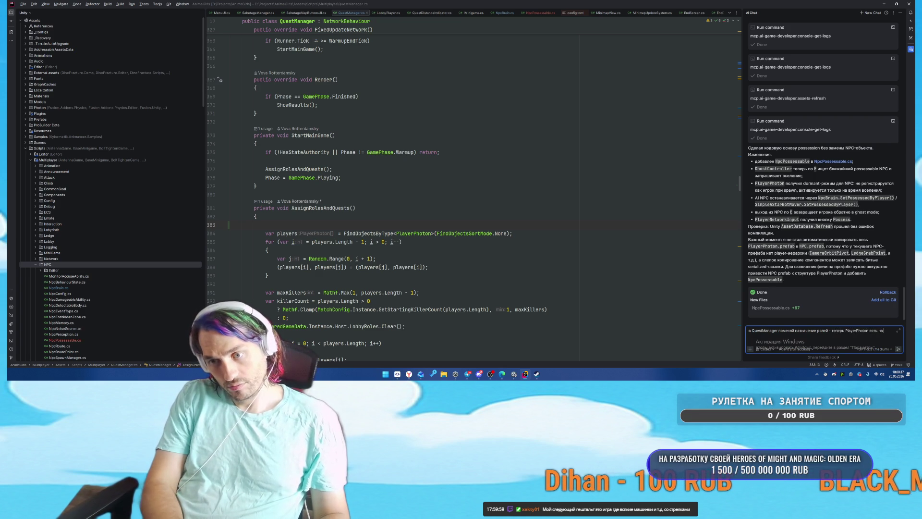
pyautogui.write(' в')
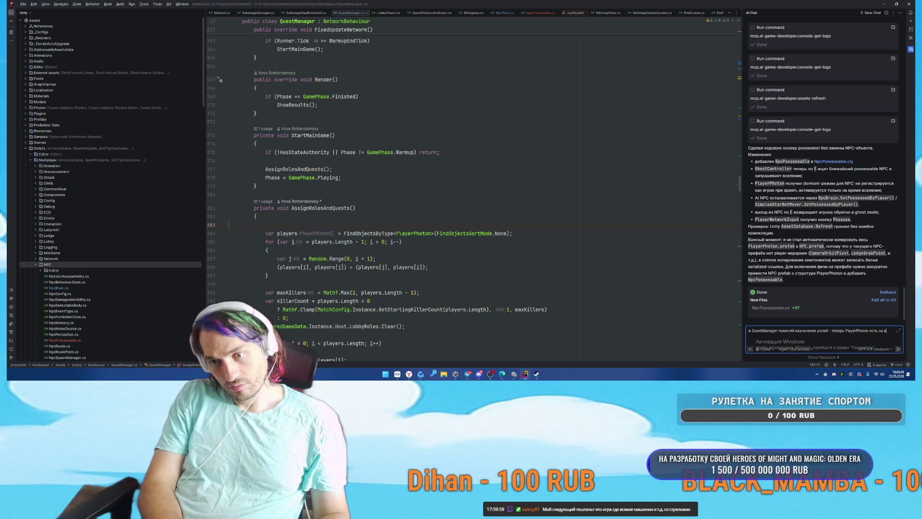
pyautogui.write('сех')
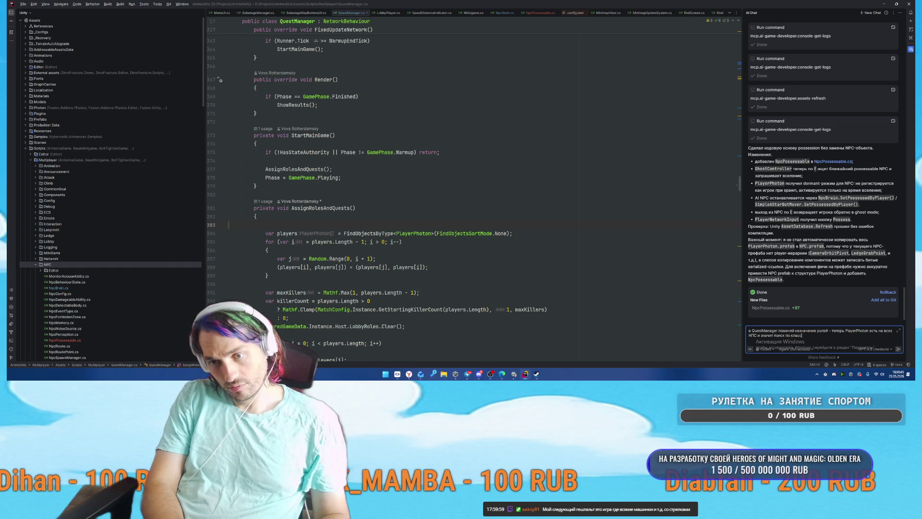
pyautogui.write('Pl')
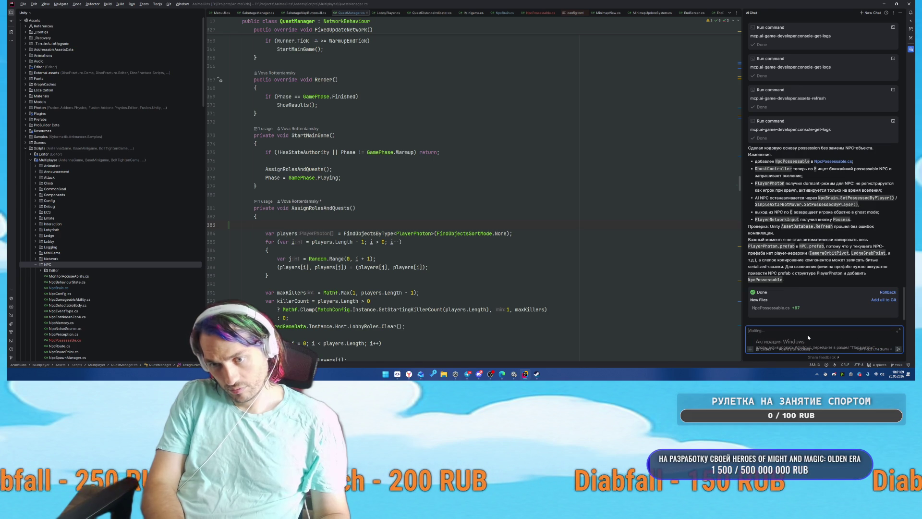
pyautogui.press('Return')
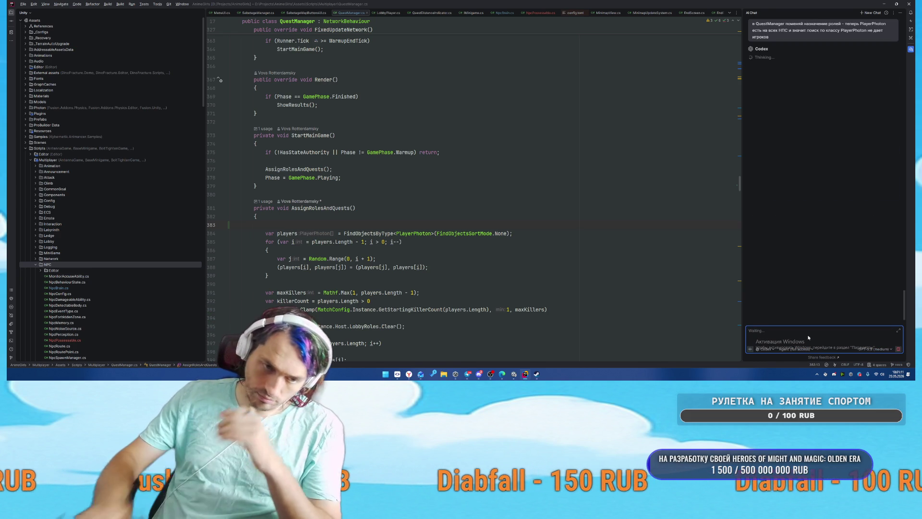
pyautogui.click(515, 375)
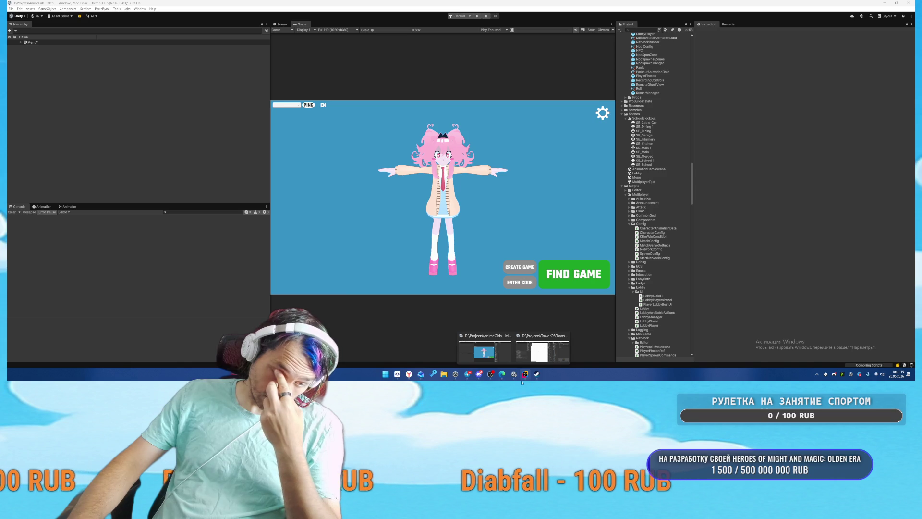
# Step: In Microsoft To Do, retitle the upgrades-purchase task to 'Поправить экран покупки факультета'
pyautogui.click(542, 349)
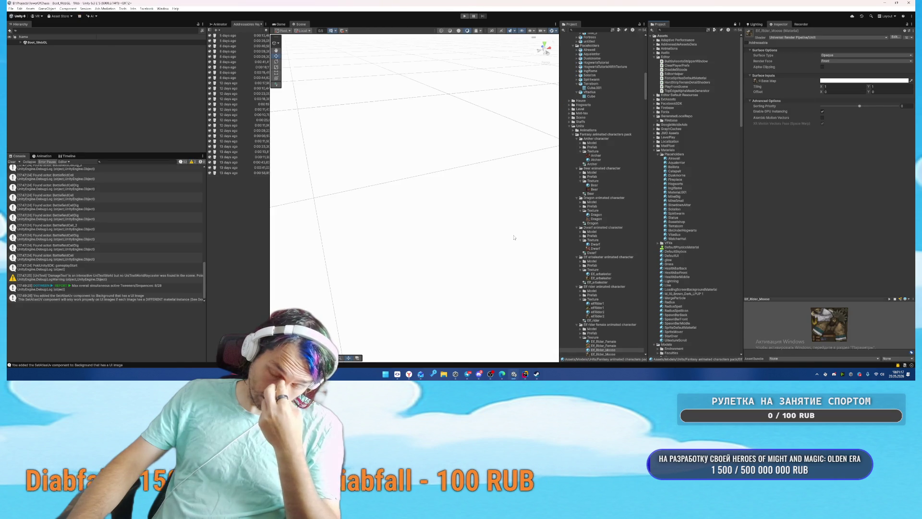
pyautogui.click(432, 374)
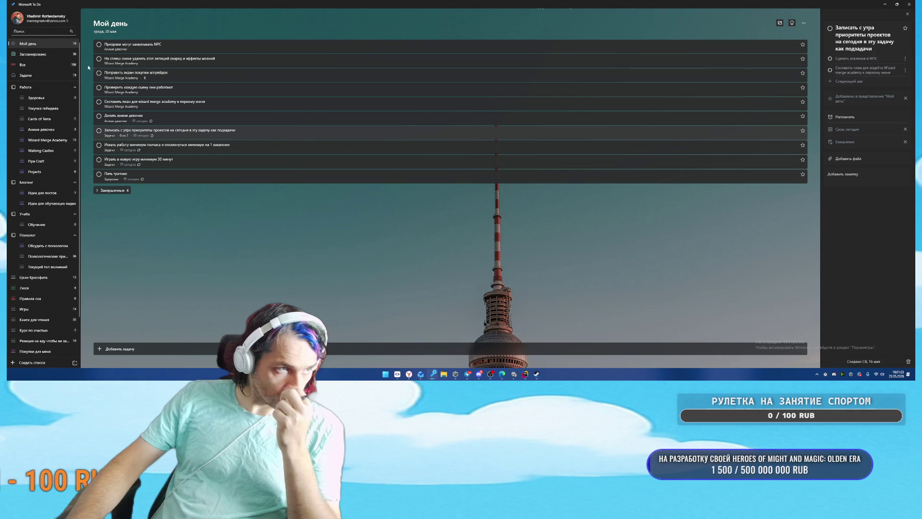
pyautogui.click(220, 74)
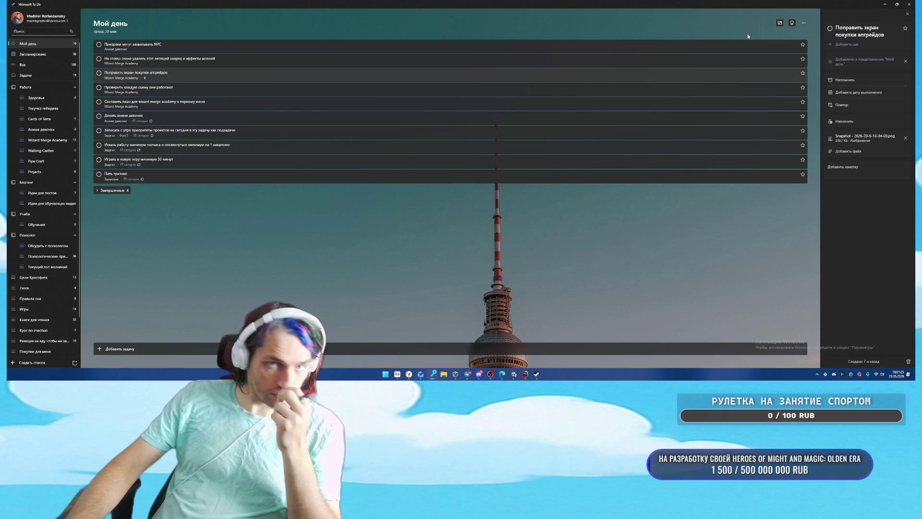
pyautogui.doubleClick(861, 35)
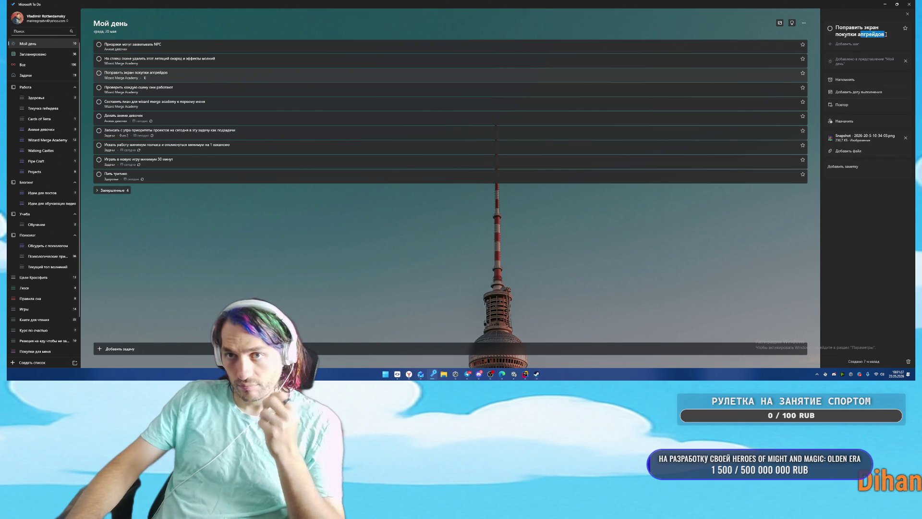
pyautogui.write('факультета')
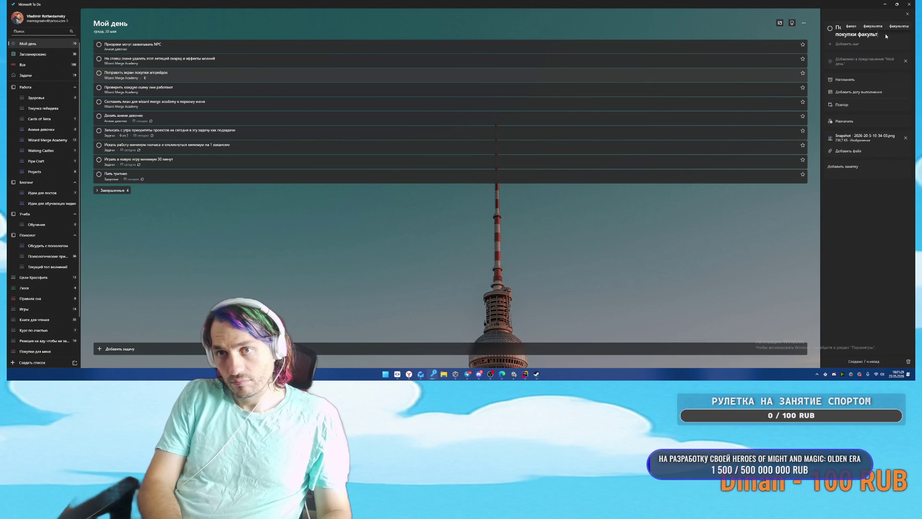
pyautogui.press('Tab')
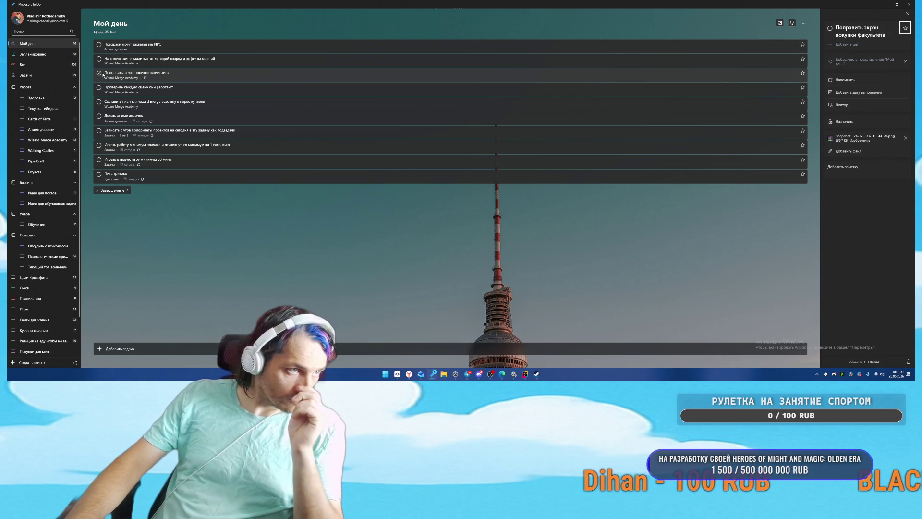
# Step: Complete both tasks, including 'Проверить каждую сцену они работают', and return to ChatGPT
pyautogui.click(99, 73)
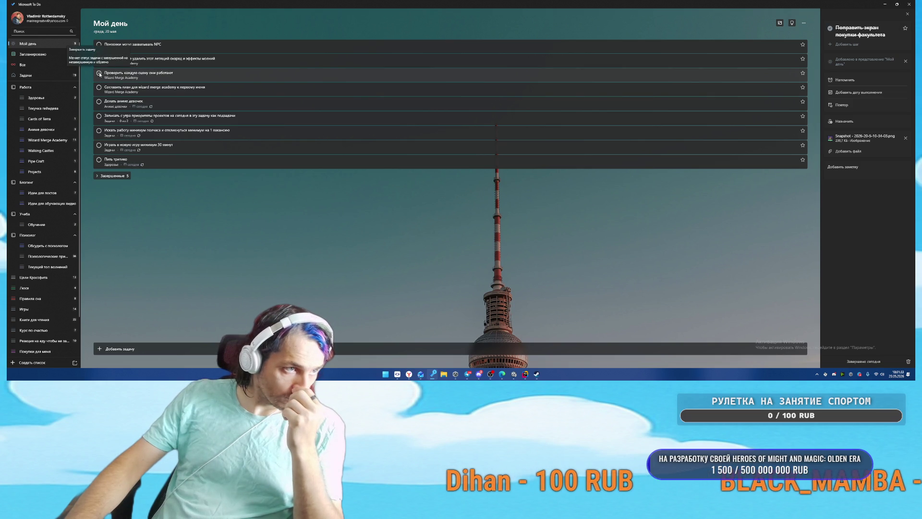
pyautogui.click(99, 73)
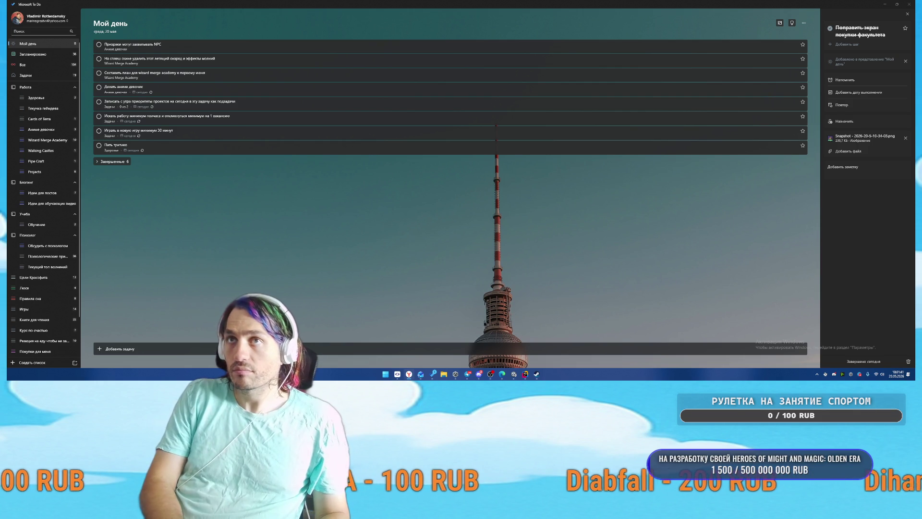
pyautogui.hotkey('alt', 'Tab')
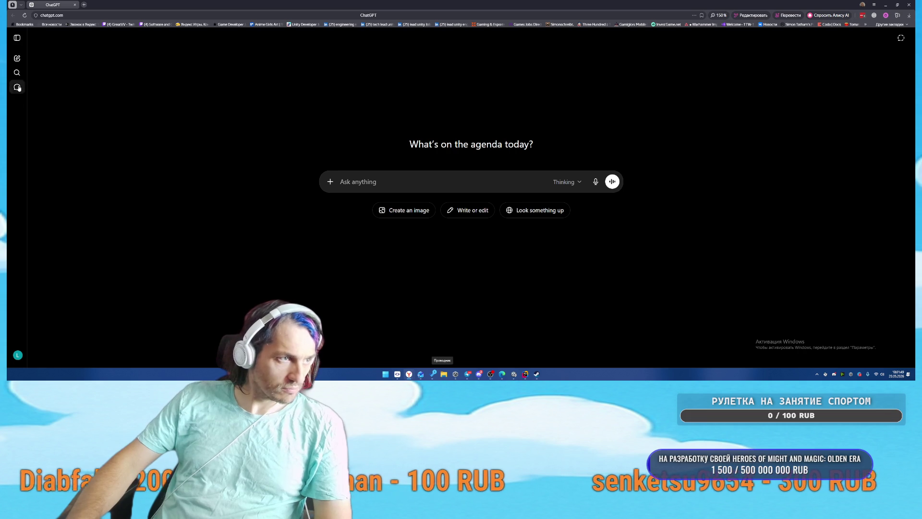
# Step: Open the castle-siege splash image from the 'Splash screen для игры' chat in the editor
pyautogui.click(17, 37)
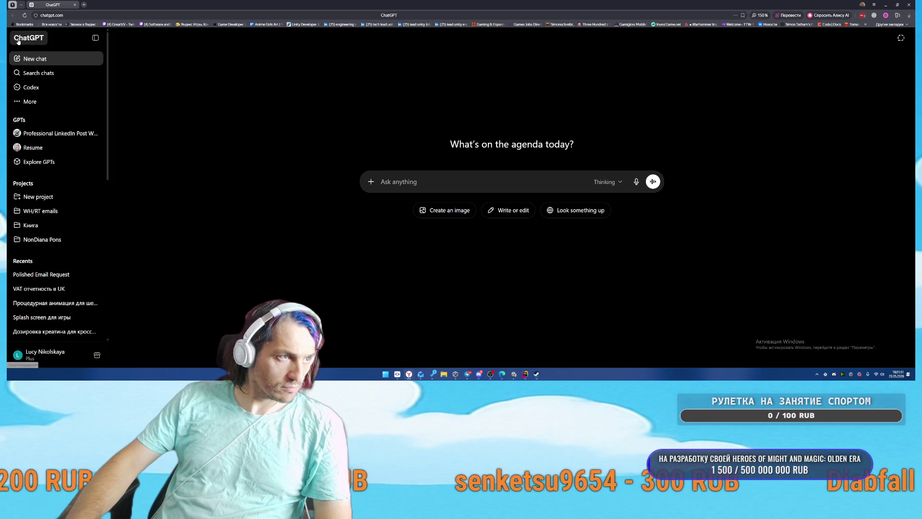
pyautogui.scroll(-1, 81, 199)
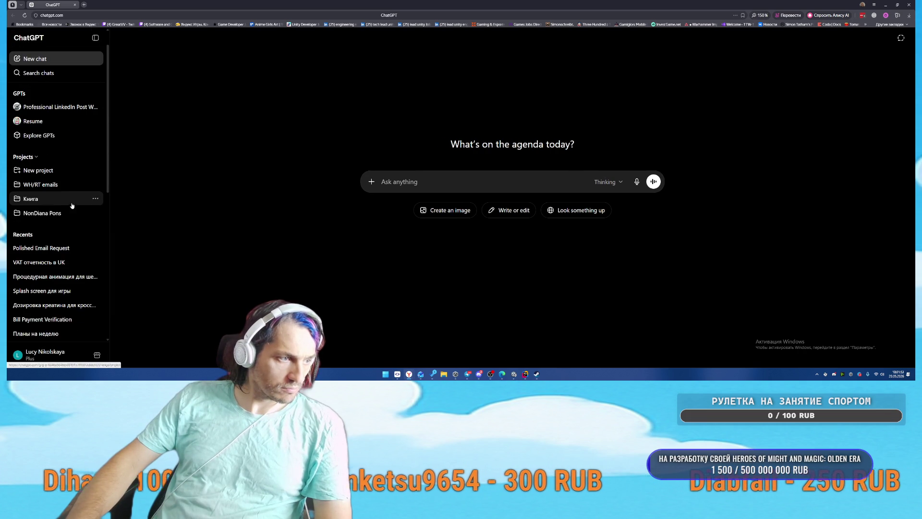
pyautogui.click(48, 291)
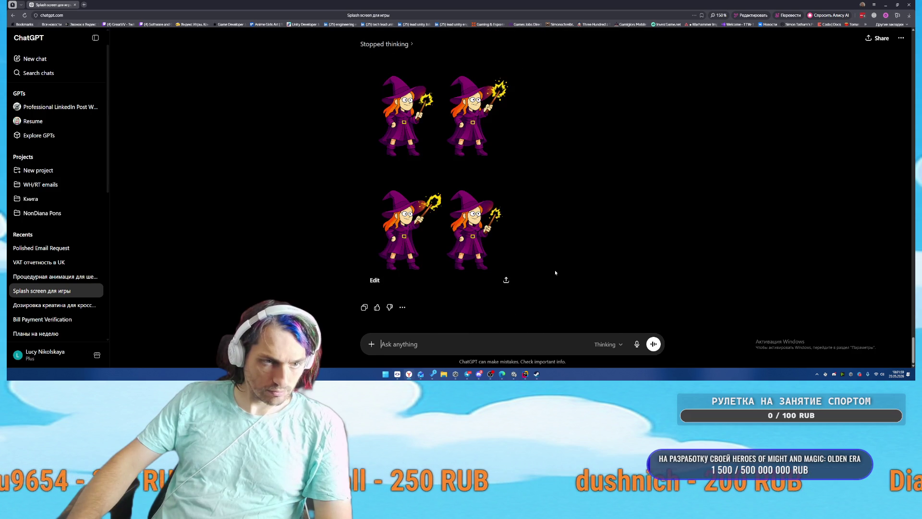
pyautogui.scroll(3, 557, 267)
pyautogui.scroll(5, 557, 267)
pyautogui.click(461, 96)
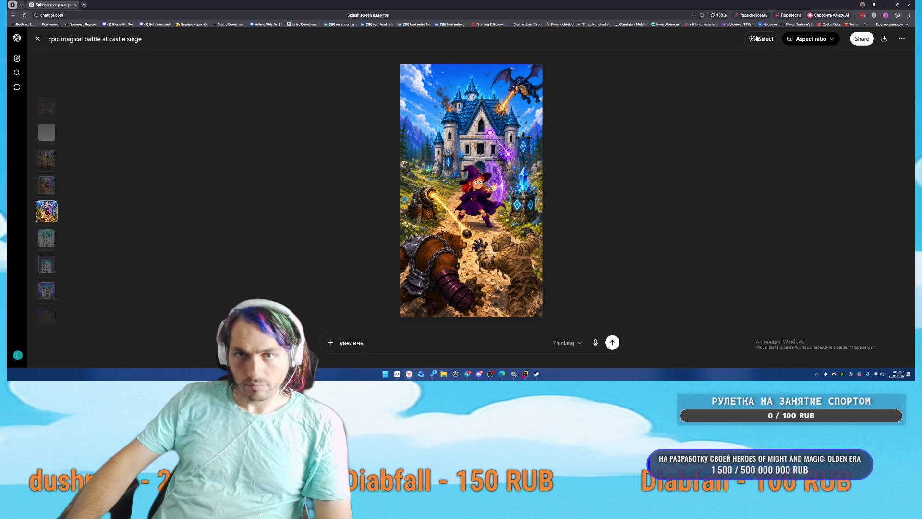
# Step: Brush over the cannon beam, the witch's purple magic and the wand beam on the image
pyautogui.moveTo(432, 194); pyautogui.dragTo(468, 235)
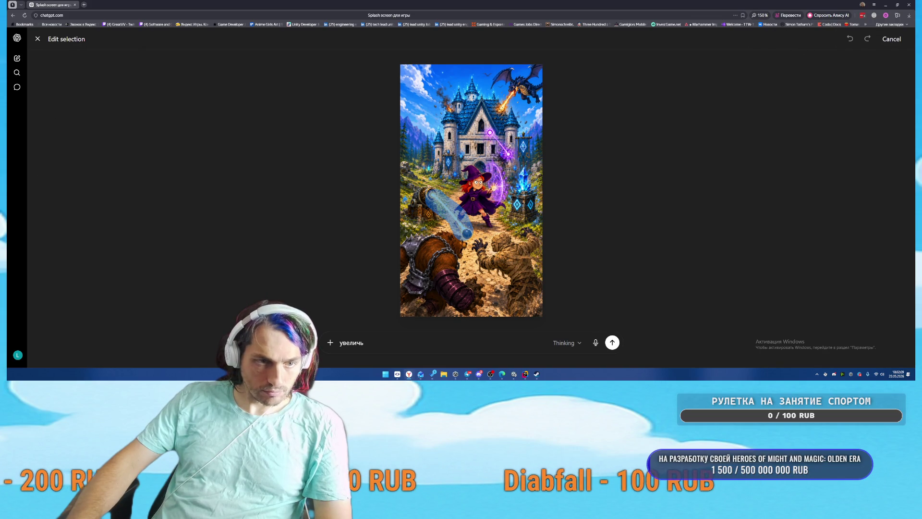
pyautogui.moveTo(500, 164); pyautogui.dragTo(492, 207)
pyautogui.moveTo(512, 156); pyautogui.dragTo(490, 132)
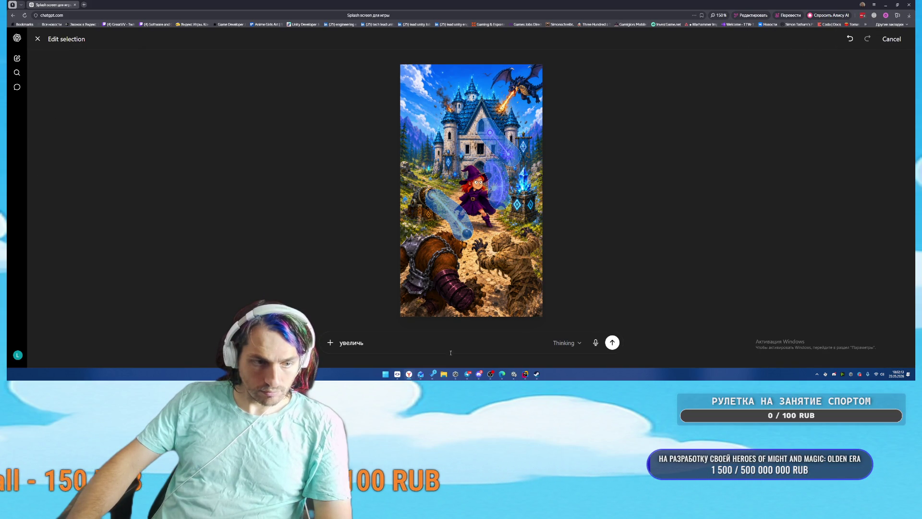
# Step: Replace the prompt with a request to remove the cannon-shot and magic effects, and send it
pyautogui.hotkey('ctrl', 'a')
pyautogui.write('ef')
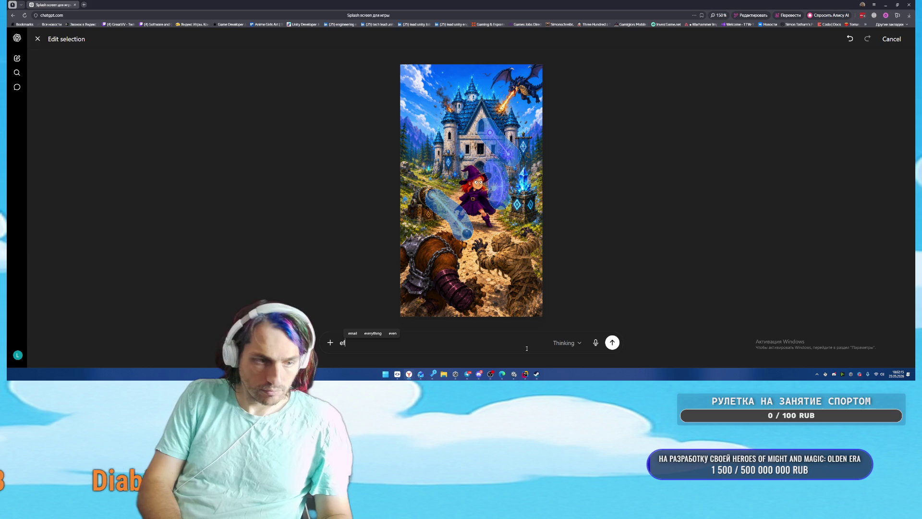
pyautogui.press('BackSpace')
pyautogui.press('BackSpace')
pyautogui.write('дали эффет')
pyautogui.press('BackSpace')
pyautogui.write('кты выстрела')
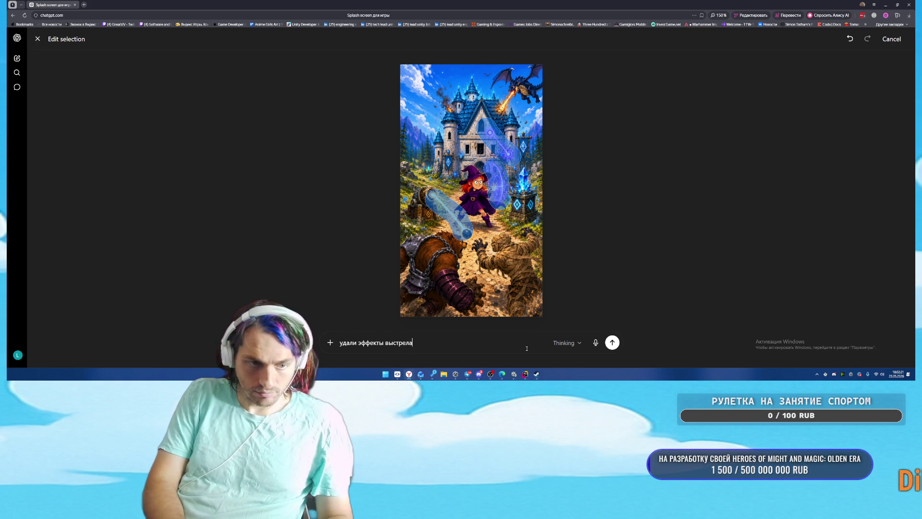
pyautogui.write(' от пуши')
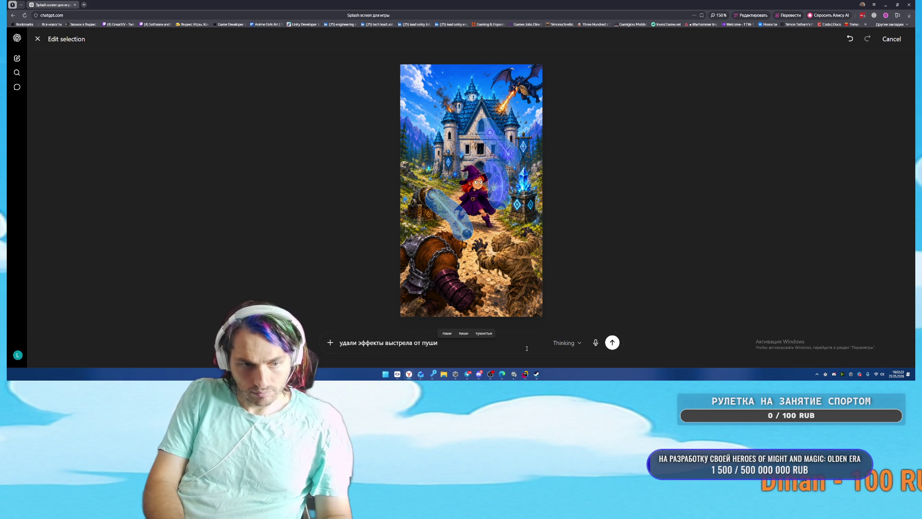
pyautogui.press('BackSpace')
pyautogui.write('ки и от ')
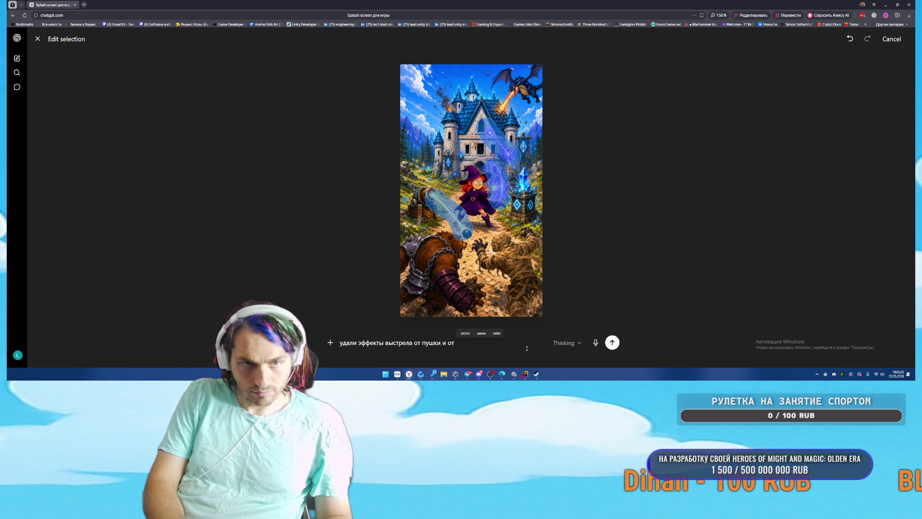
pyautogui.write('б')
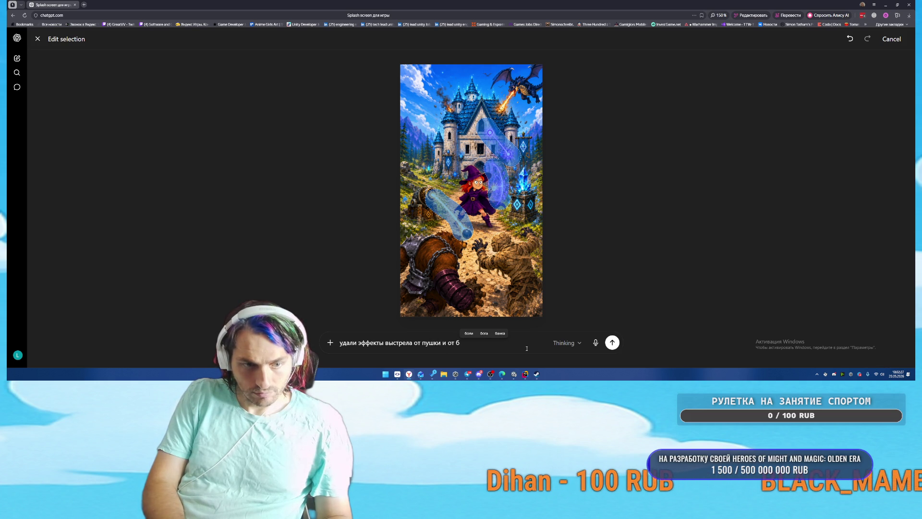
pyautogui.press('BackSpace')
pyautogui.press('BackSpace')
pyautogui.press('BackSpace')
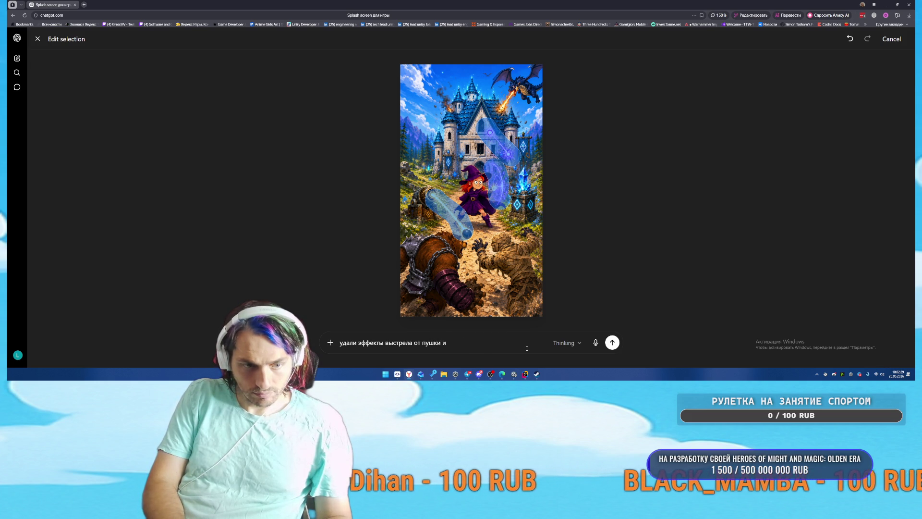
pyautogui.write(' эффект')
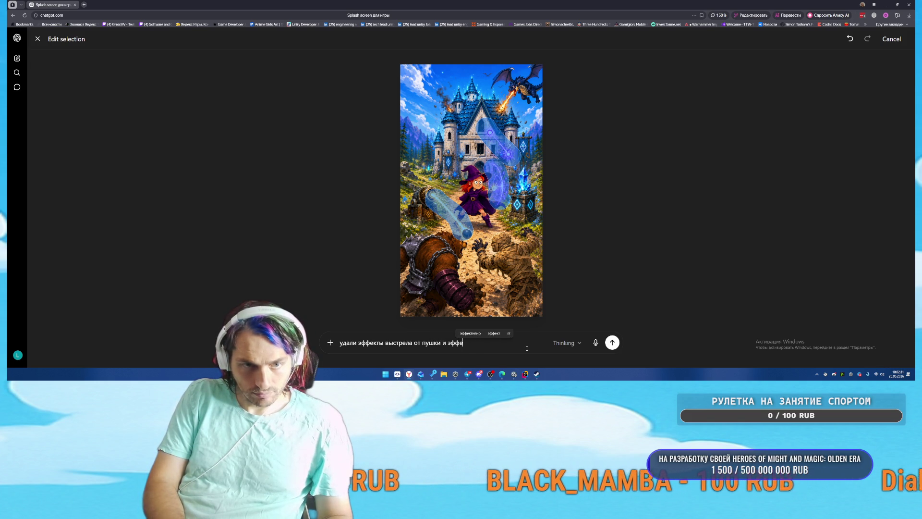
pyautogui.write('ы ')
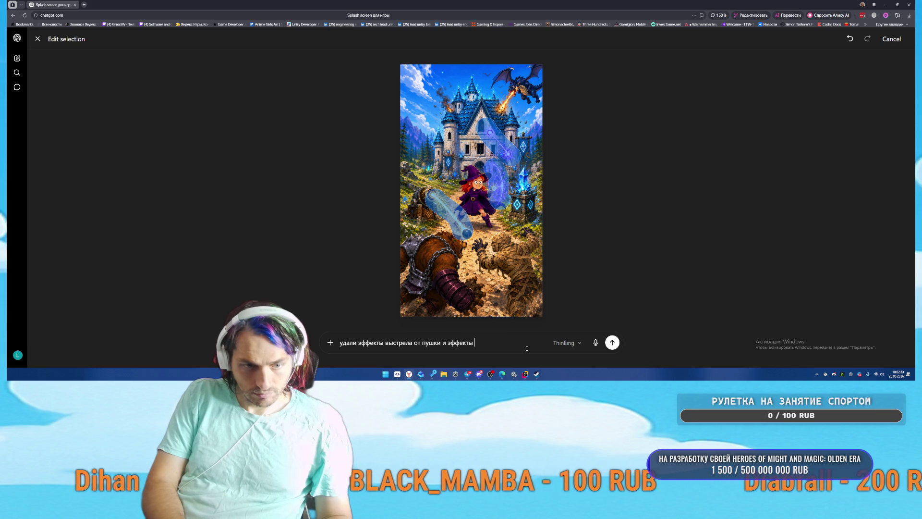
pyautogui.write('магии')
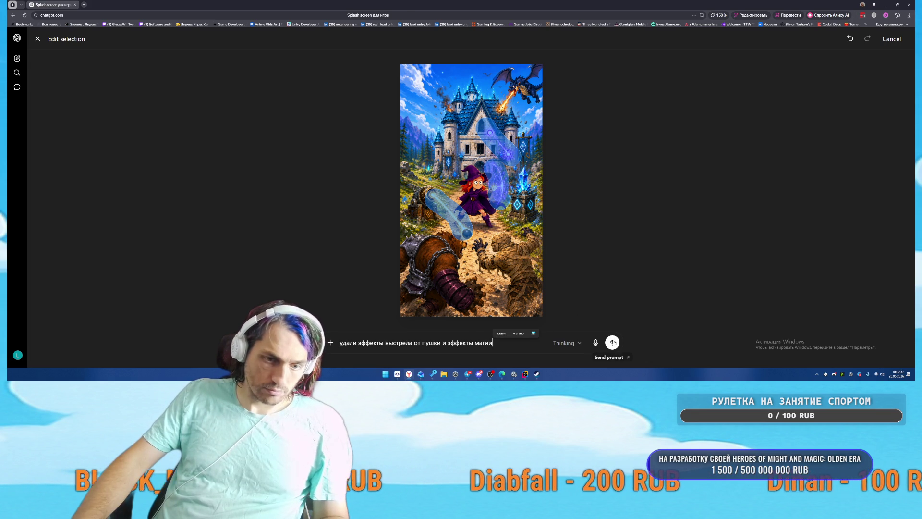
pyautogui.press('Return')
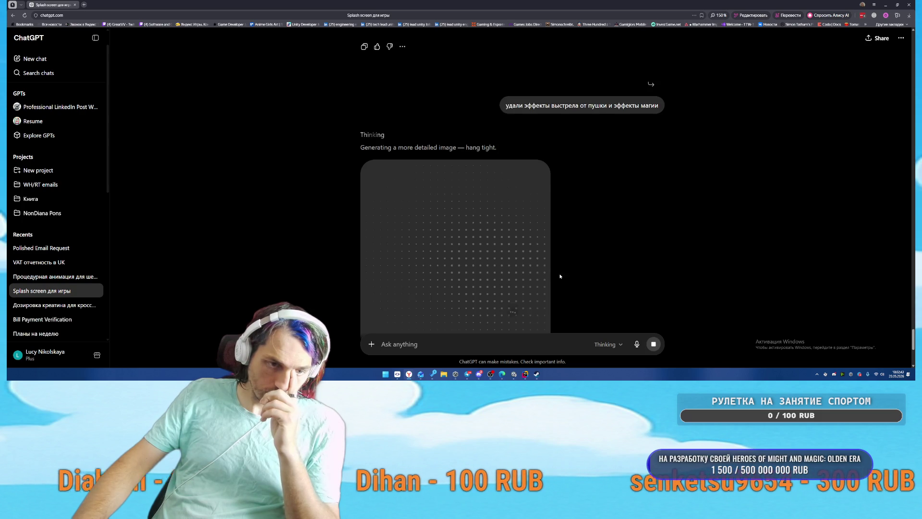
# Step: Return to the QuestManager.cs code in Rider
pyautogui.scroll(-1, 585, 252)
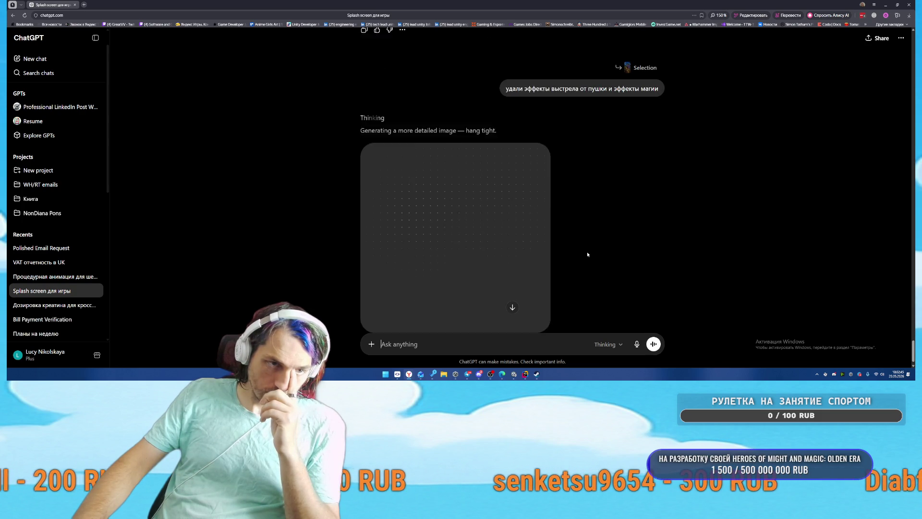
pyautogui.moveTo(526, 373)
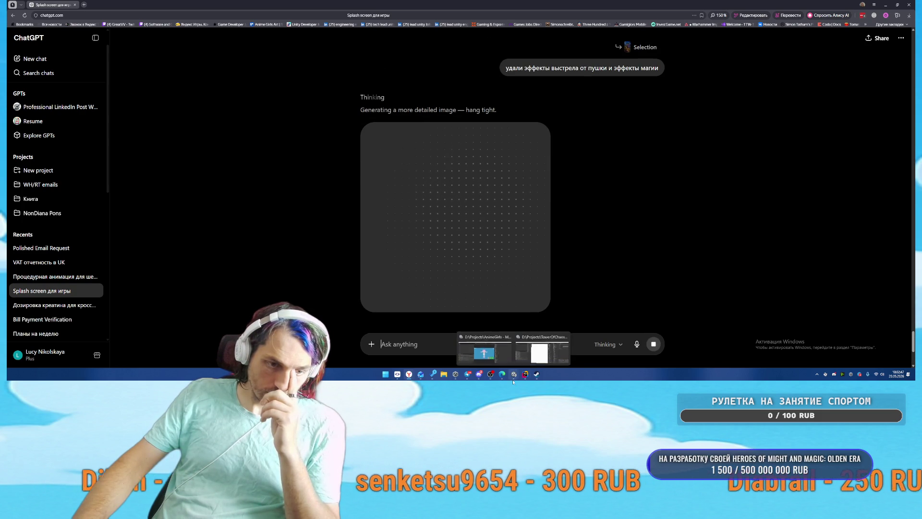
pyautogui.click(485, 351)
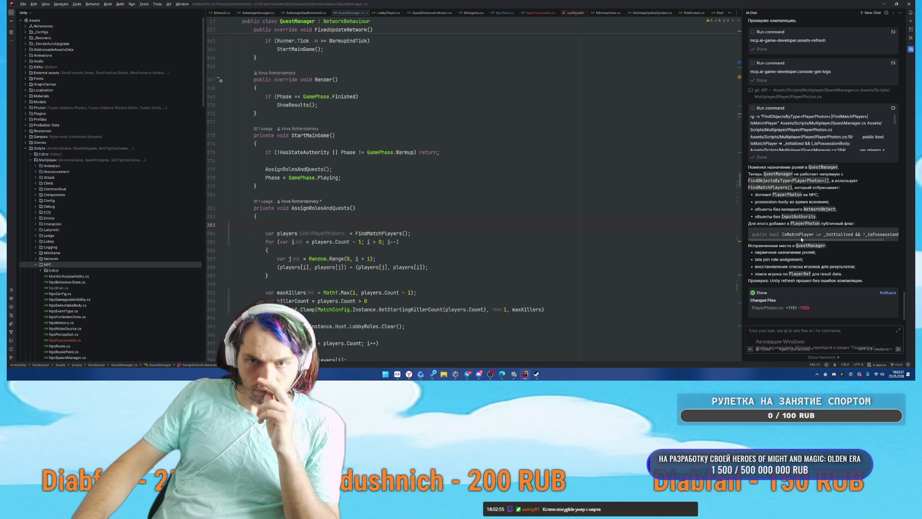
# Step: Go to the FindMatchPlayers method declaration in QuestManager.cs
pyautogui.keyDown('ctrl'); pyautogui.click(364, 233); pyautogui.keyUp('ctrl')
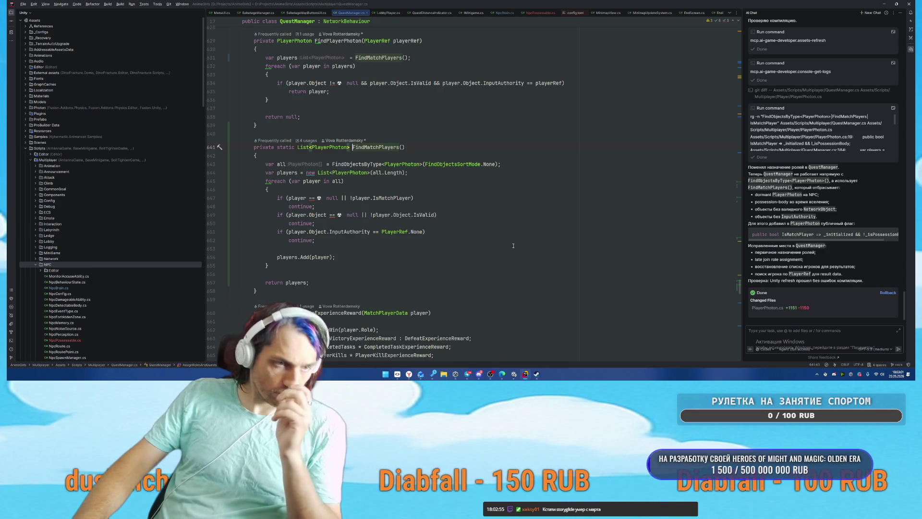
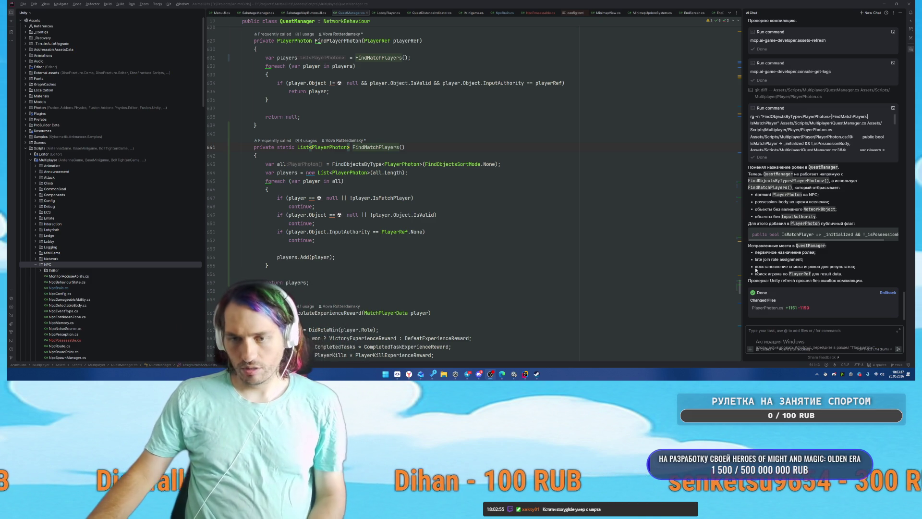
# Step: Jump to the FindMatchPlayers method in QuestManager
pyautogui.moveTo(500, 376)
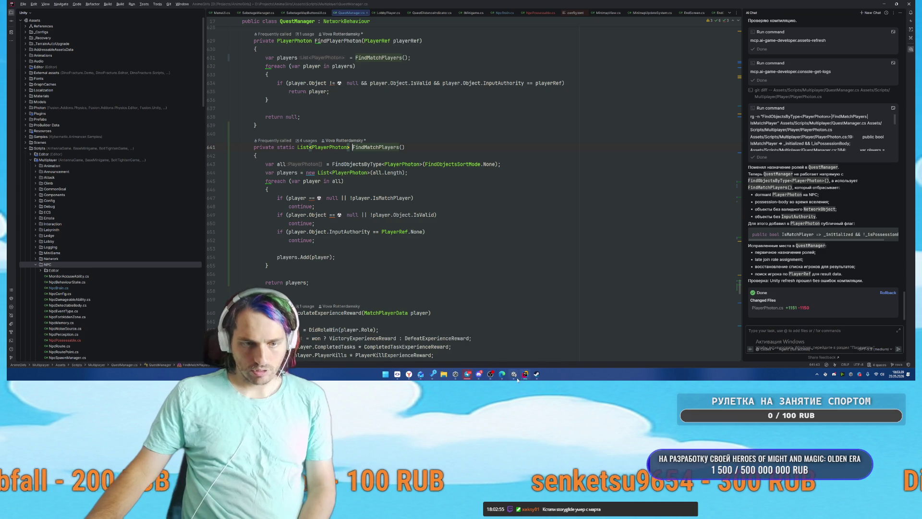
pyautogui.moveTo(546, 382)
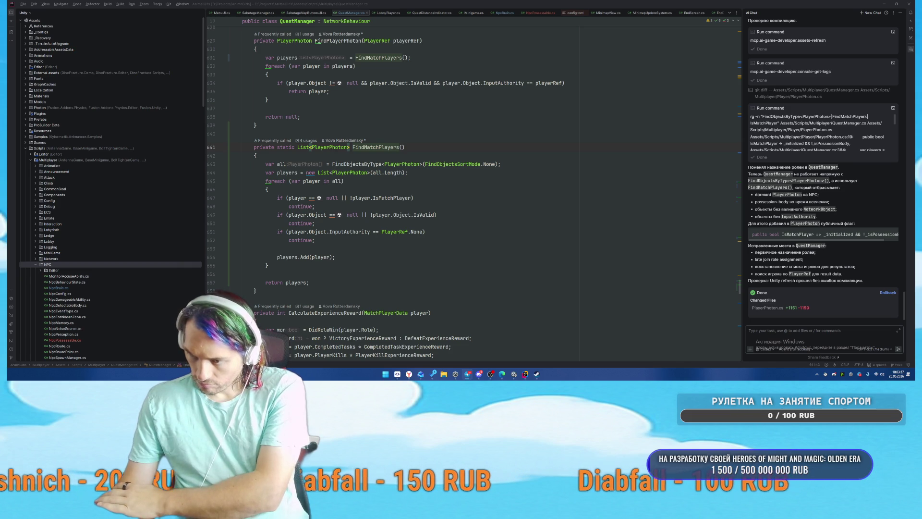
pyautogui.click(352, 147)
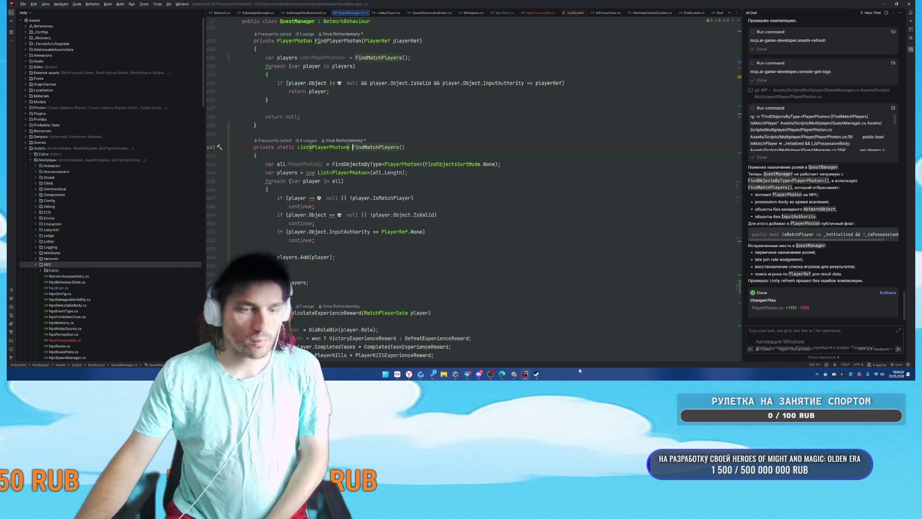
# Step: Switch to the AnimeGirls Unity editor and start Play mode
pyautogui.moveTo(524, 374)
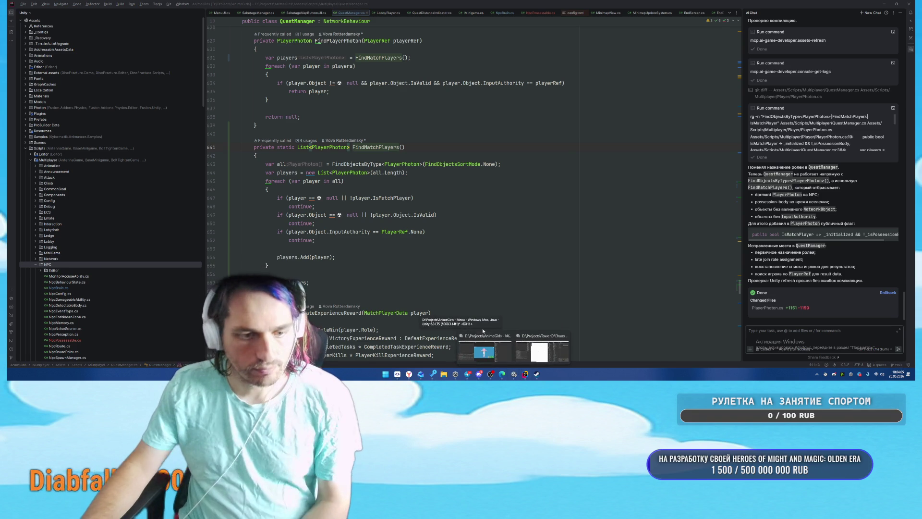
pyautogui.moveTo(479, 345)
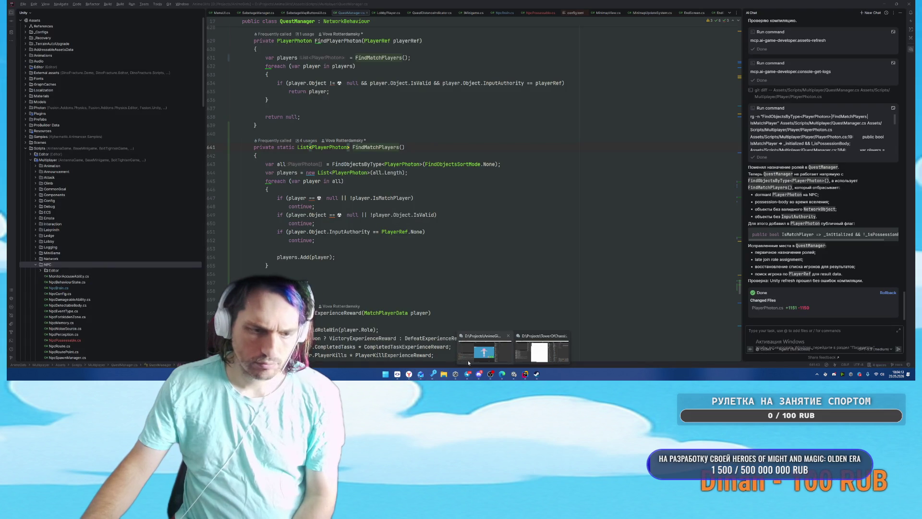
pyautogui.click(485, 351)
pyautogui.click(481, 17)
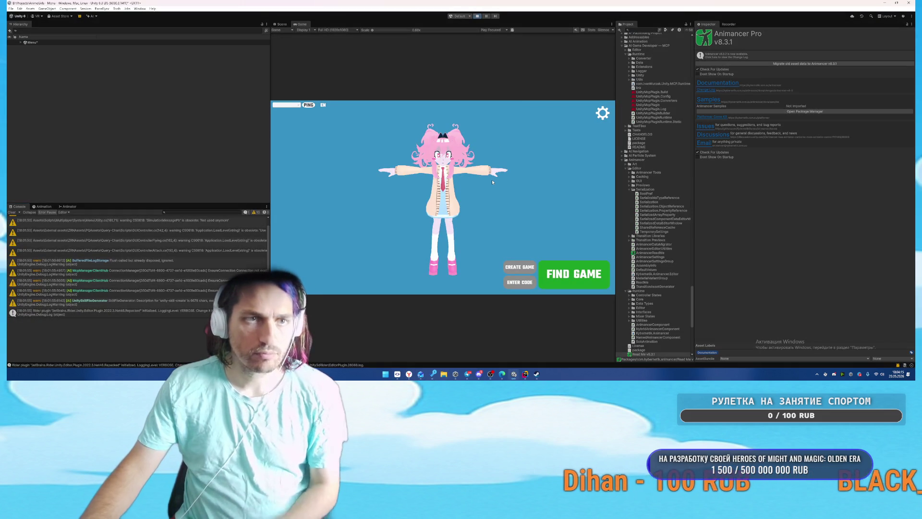
# Step: Load a game with FIND GAME, run the character over the ledge onto the trampoline, then pause
pyautogui.click(563, 263)
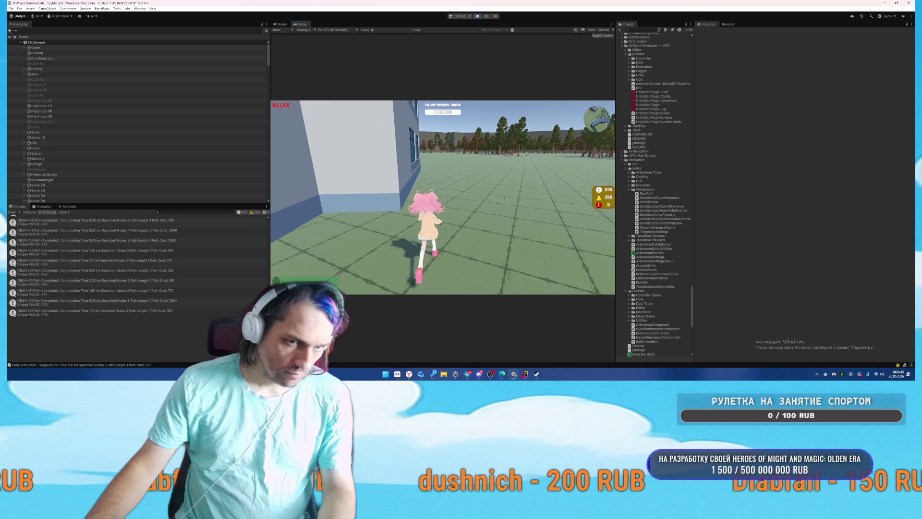
pyautogui.press('w')
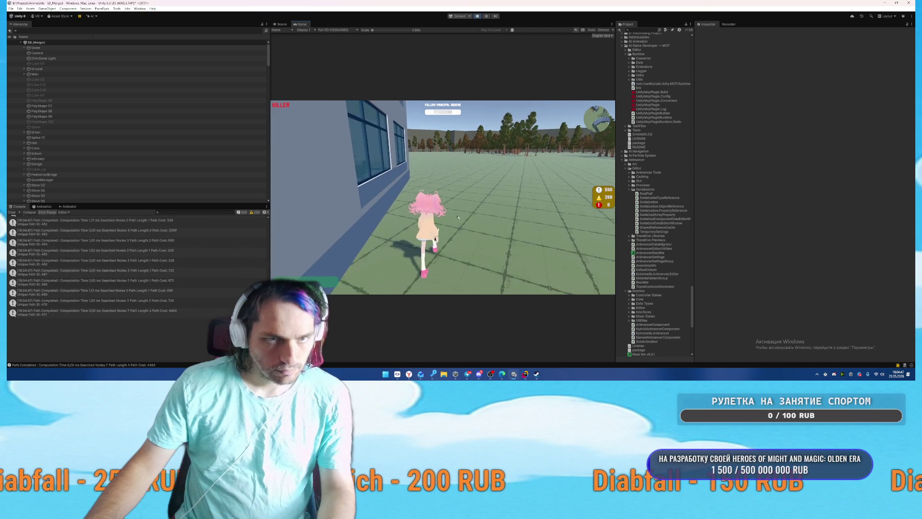
pyautogui.press('w')
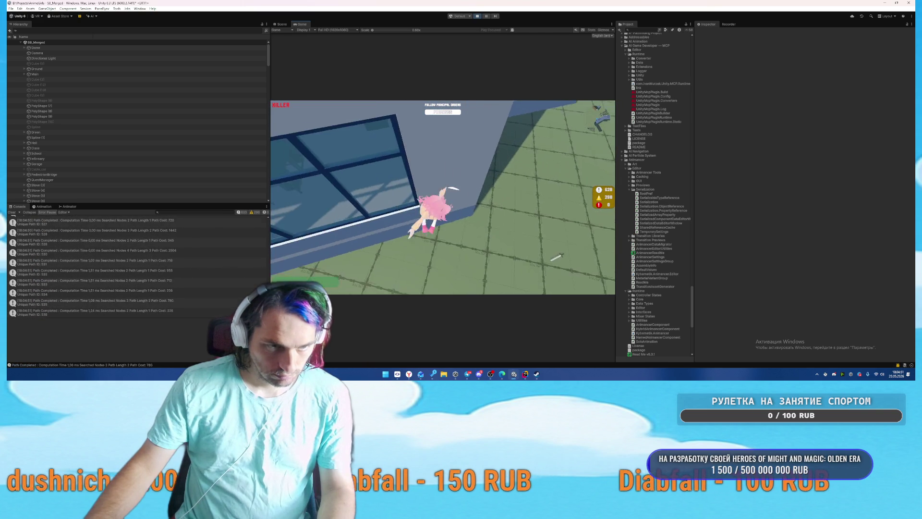
pyautogui.press('w')
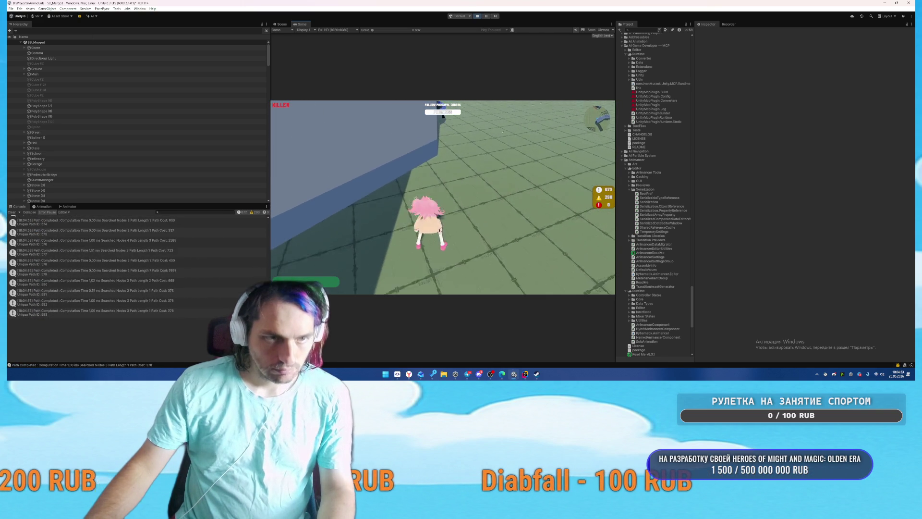
pyautogui.press('w')
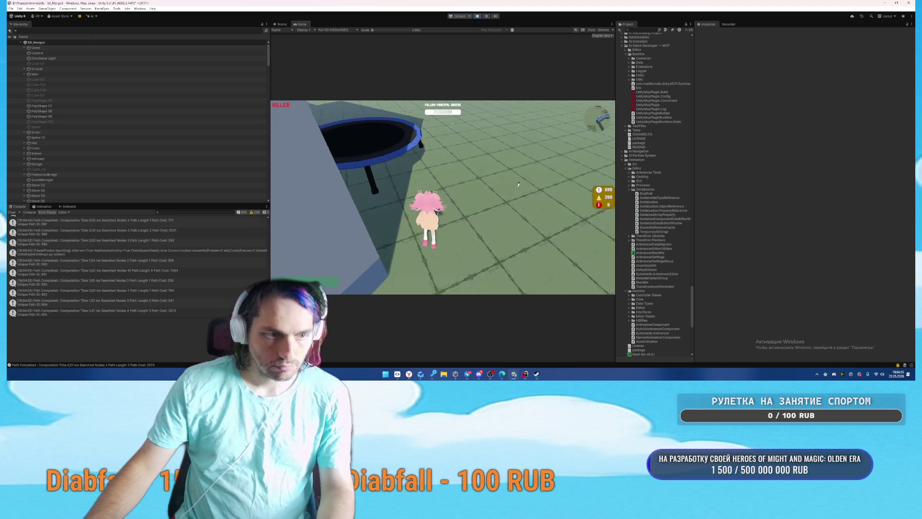
pyautogui.press('w')
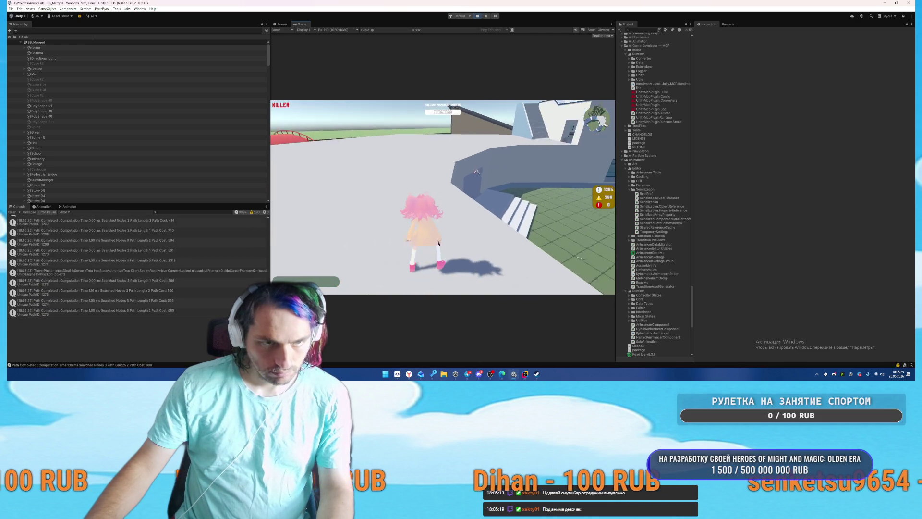
pyautogui.press('Escape')
# Step: Switch to the Scene view and select the spawned PlayerPhoton(Clone) object in the Hierarchy
pyautogui.click(49, 47)
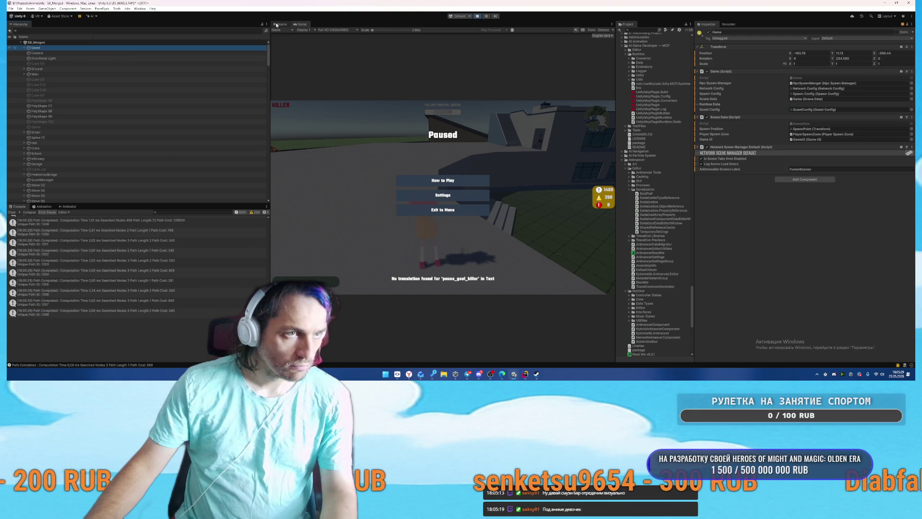
pyautogui.click(279, 24)
pyautogui.scroll(-15, 56, 168)
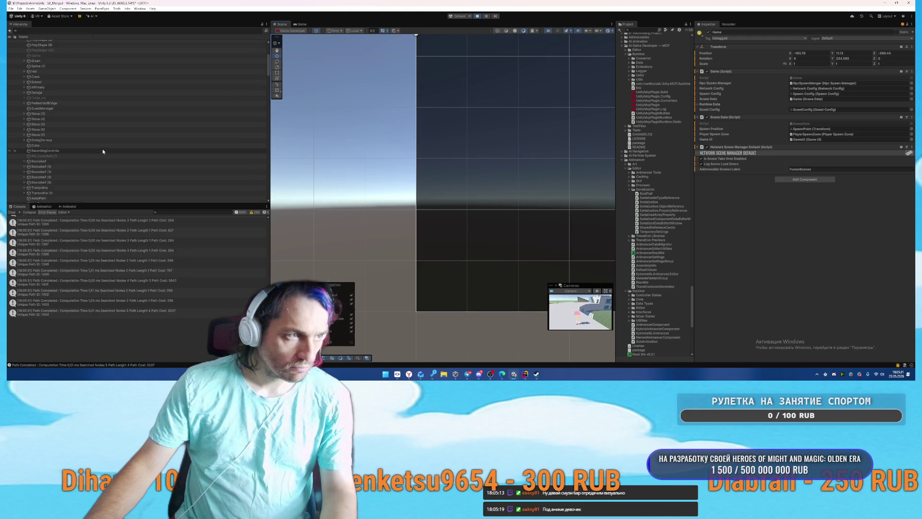
pyautogui.click(56, 69)
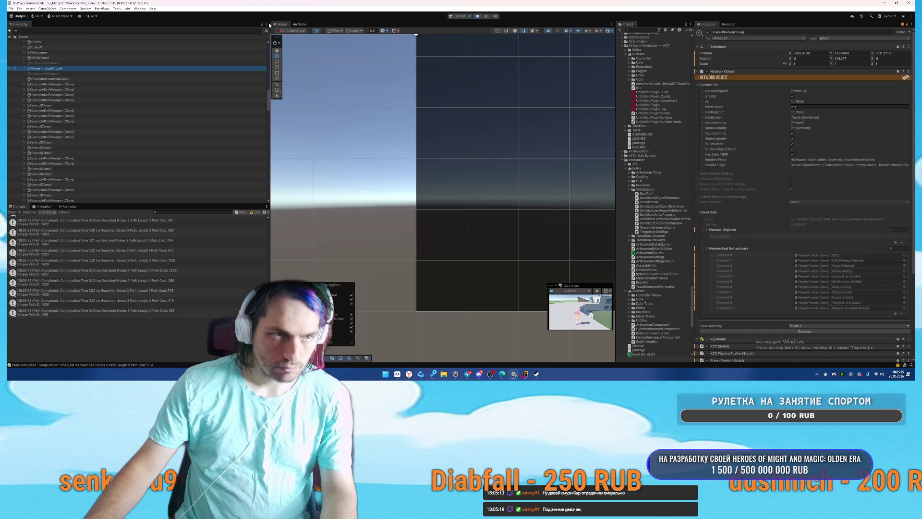
pyautogui.click(301, 25)
pyautogui.click(279, 24)
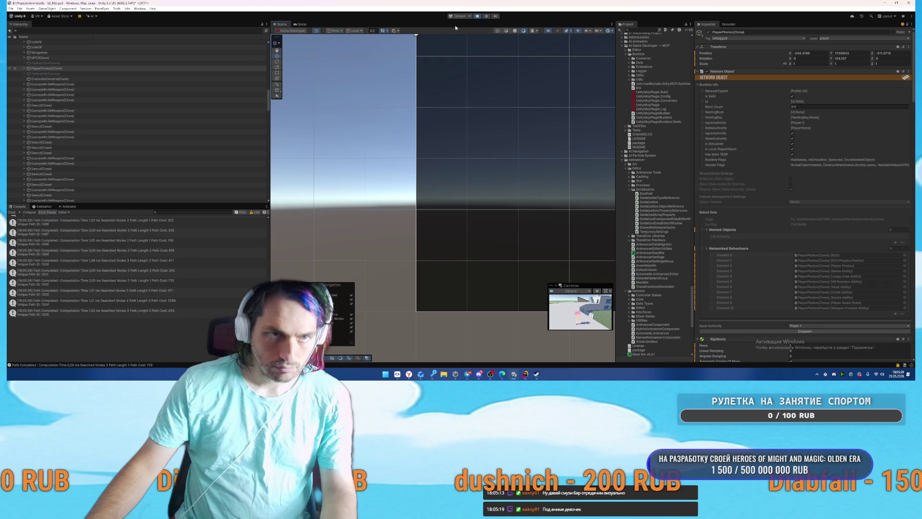
pyautogui.click(62, 68)
# Step: Scroll the Inspector to the Player Photon component and open its options menu
pyautogui.scroll(-5, 807, 197)
pyautogui.scroll(-10, 805, 194)
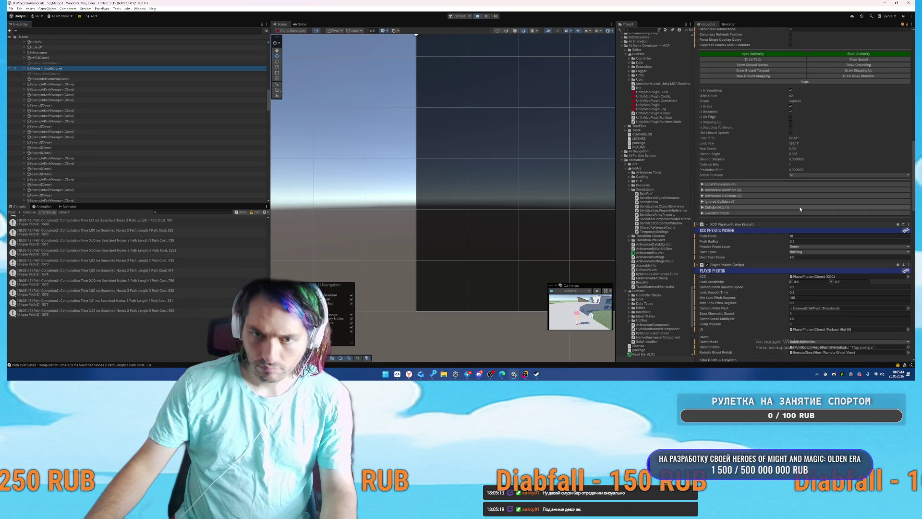
pyautogui.scroll(-10, 800, 209)
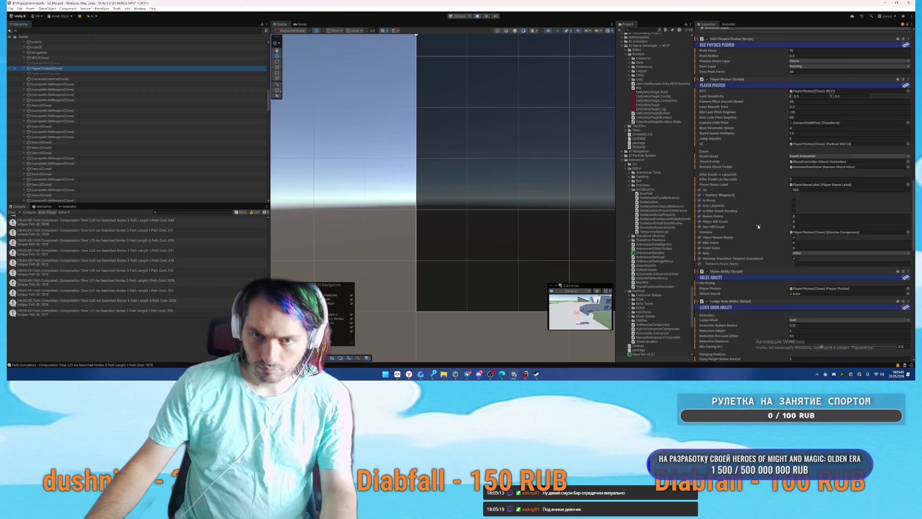
pyautogui.scroll(5, 759, 229)
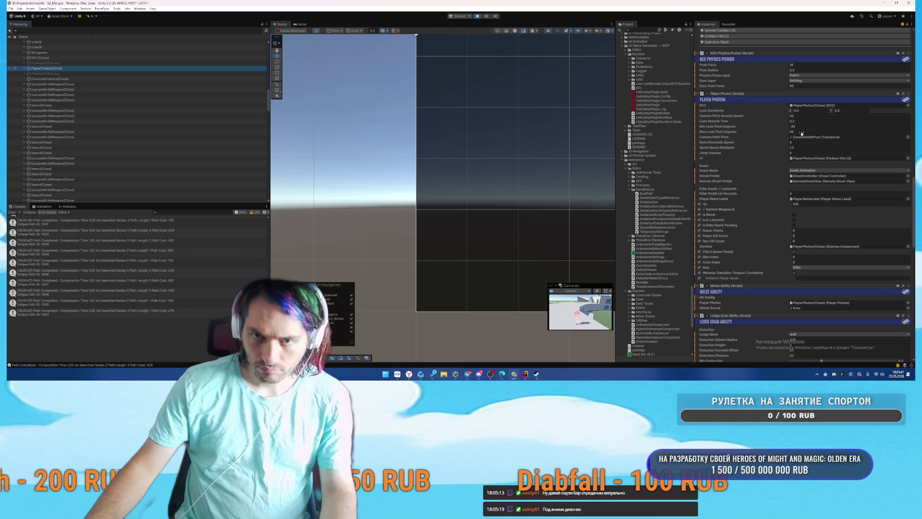
pyautogui.click(909, 93)
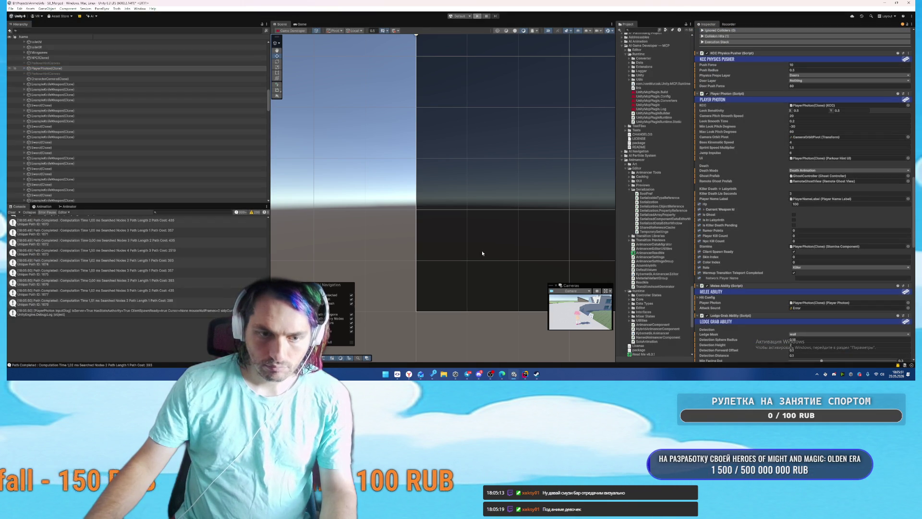
pyautogui.click(527, 376)
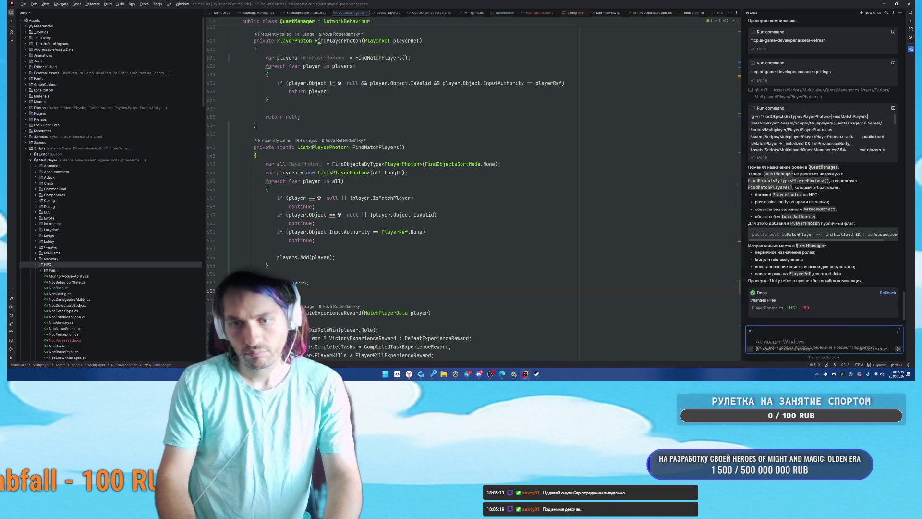
# Step: Ask the AI chat for a PlayerPhoton method that switches into GhostController for tests
pyautogui.write('сделай в PlayerPhoton ')
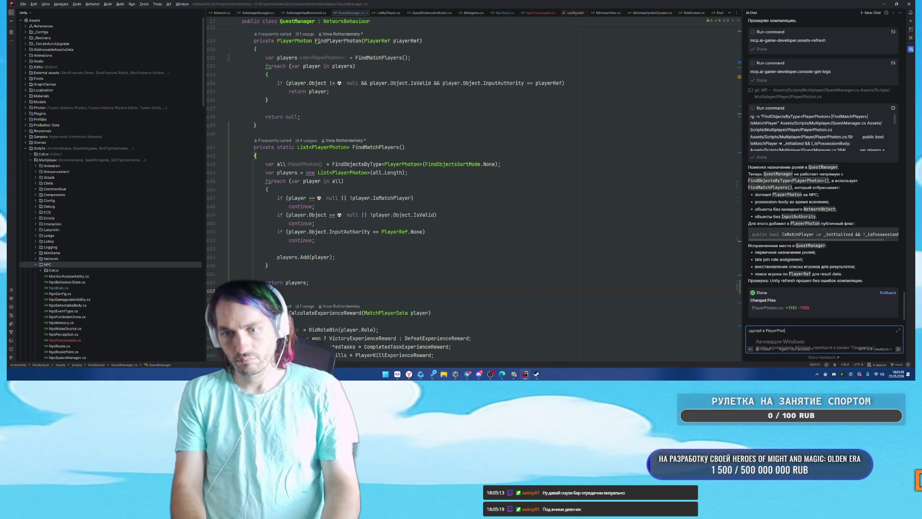
pyautogui.write('метод')
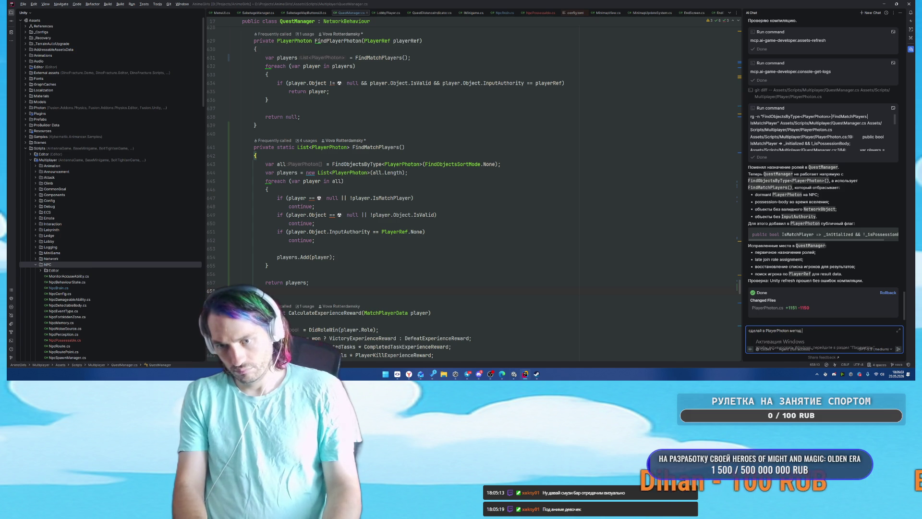
pyautogui.write(' для того чтобы')
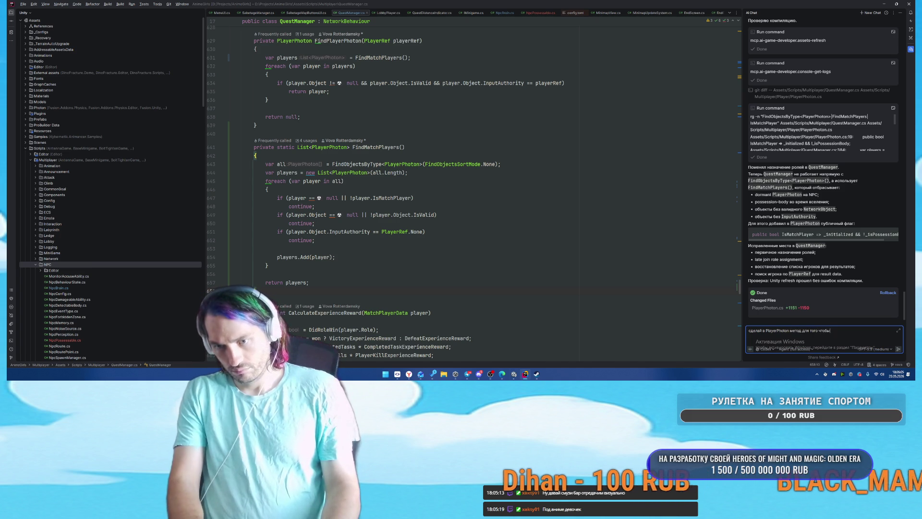
pyautogui.write(' переключаться в GhostController')
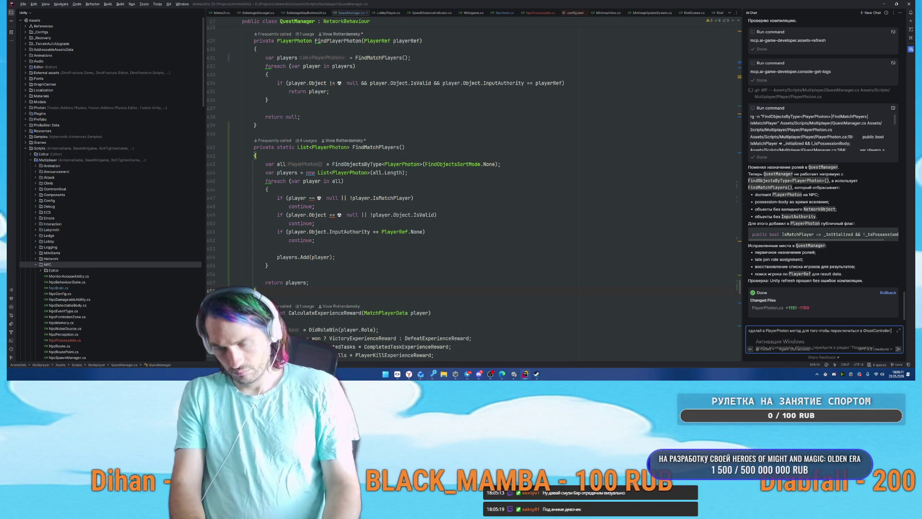
pyautogui.write(' для тестов')
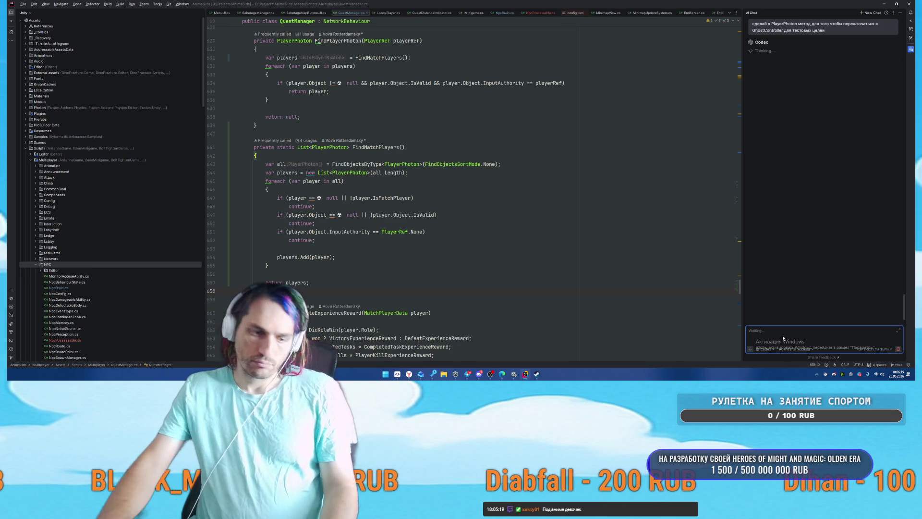
pyautogui.click(492, 381)
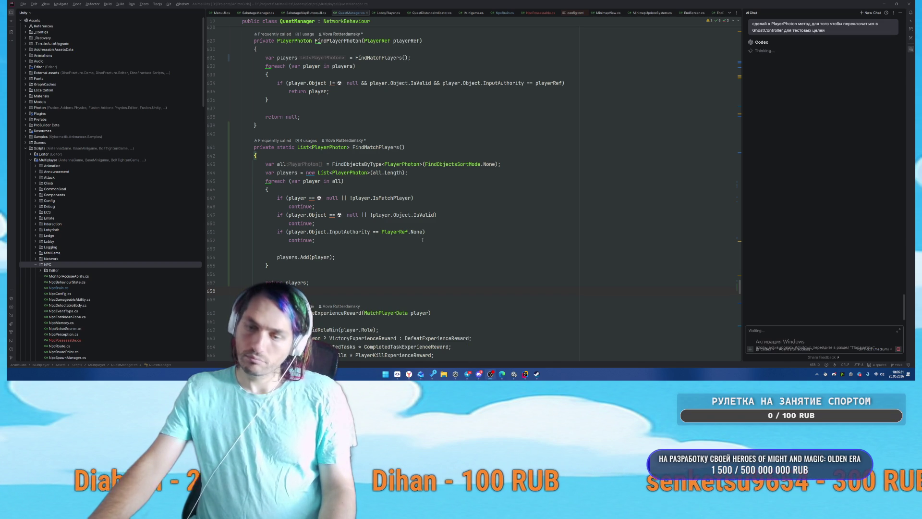
# Step: Bring up the ChatGPT conversation and open the 'Witch versus monsters at the castle' image for editing
pyautogui.moveTo(513, 381)
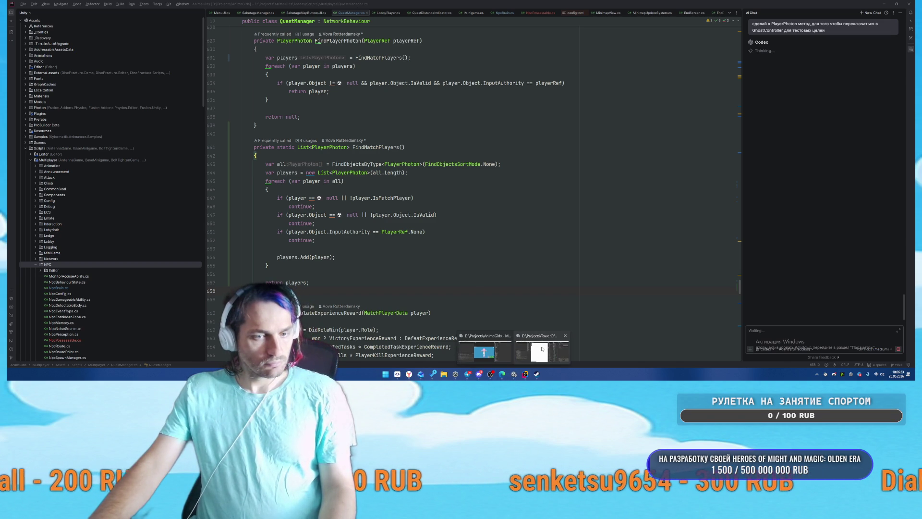
pyautogui.click(541, 350)
pyautogui.moveTo(420, 380)
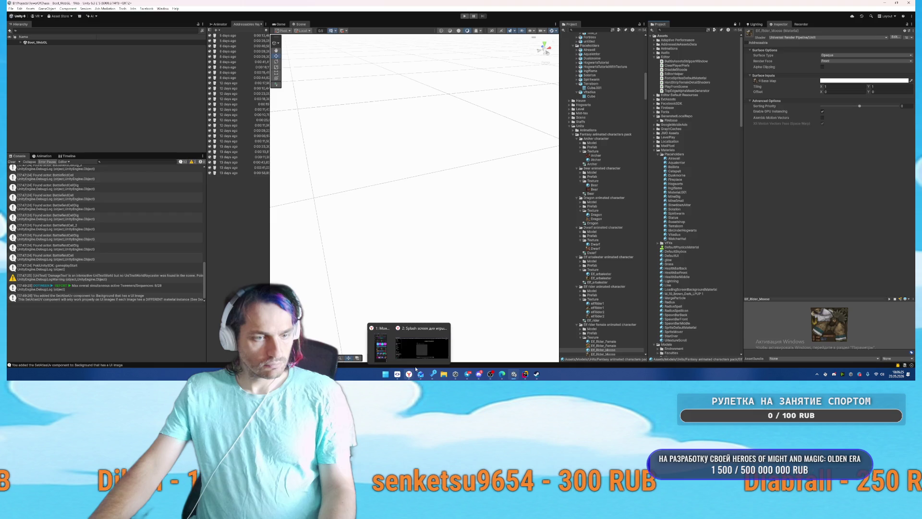
pyautogui.click(422, 337)
pyautogui.scroll(-1, 577, 234)
pyautogui.scroll(-1, 577, 236)
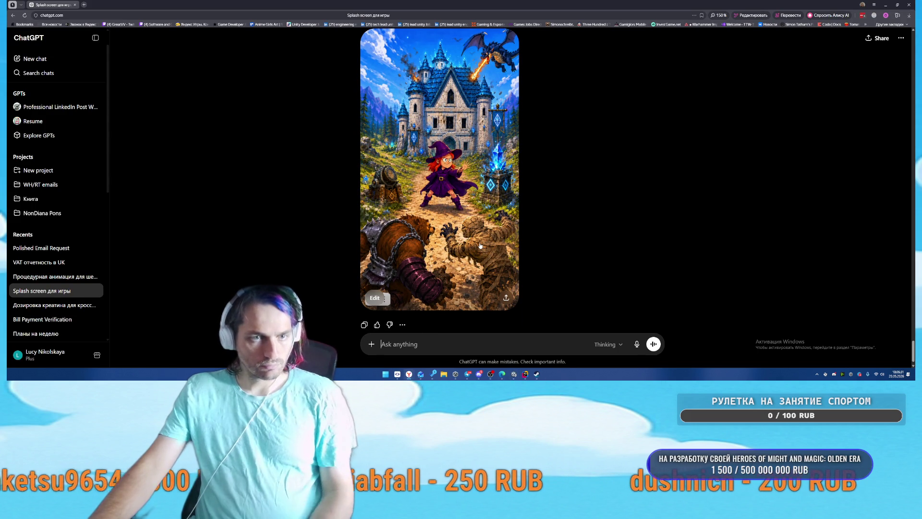
pyautogui.scroll(1, 461, 279)
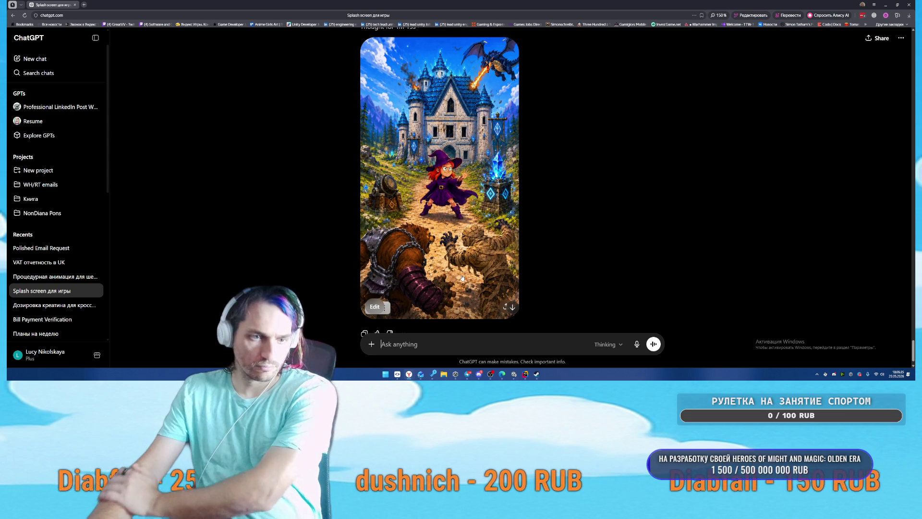
pyautogui.click(463, 278)
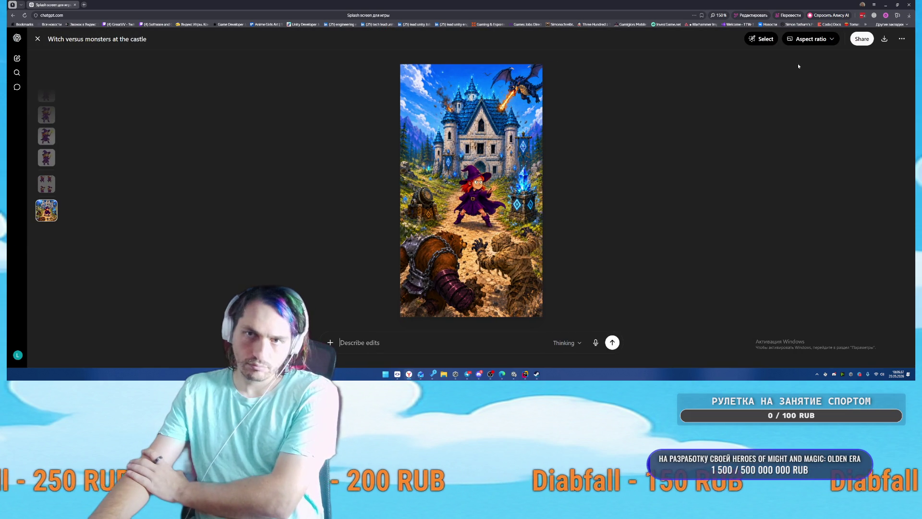
# Step: Select the road between the bear and mummy, beside the mummy, and below the witch
pyautogui.click(761, 39)
pyautogui.moveTo(467, 238)
pyautogui.mouseDown()
pyautogui.moveTo(475, 271)
pyautogui.moveTo(500, 279)
pyautogui.moveTo(492, 311)
pyautogui.mouseUp()
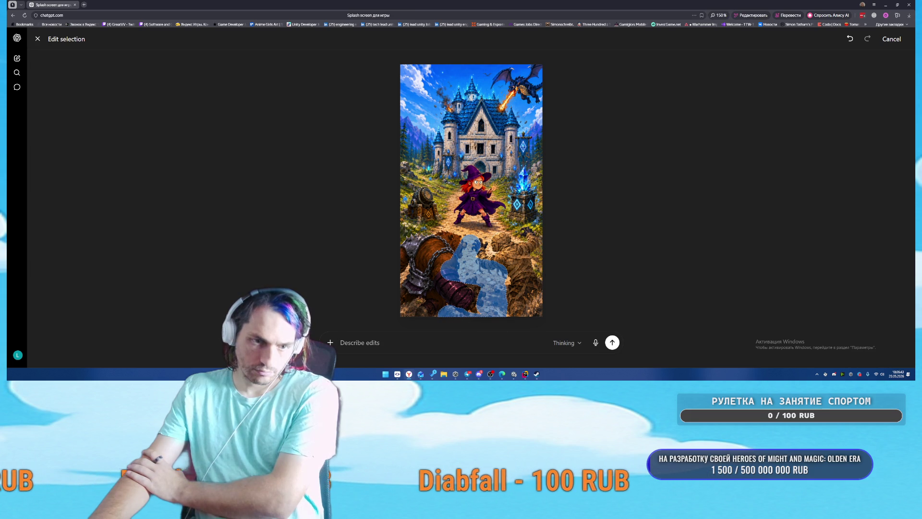
pyautogui.moveTo(538, 257); pyautogui.dragTo(544, 280)
pyautogui.moveTo(450, 233); pyautogui.dragTo(509, 230)
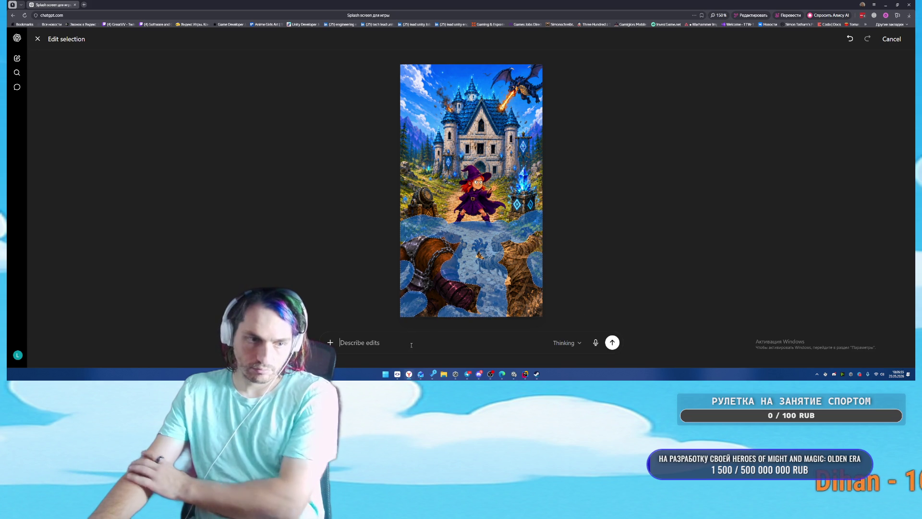
# Step: Request a darker road so the monsters stand out brighter, and send the edit
pyautogui.write('сделай д')
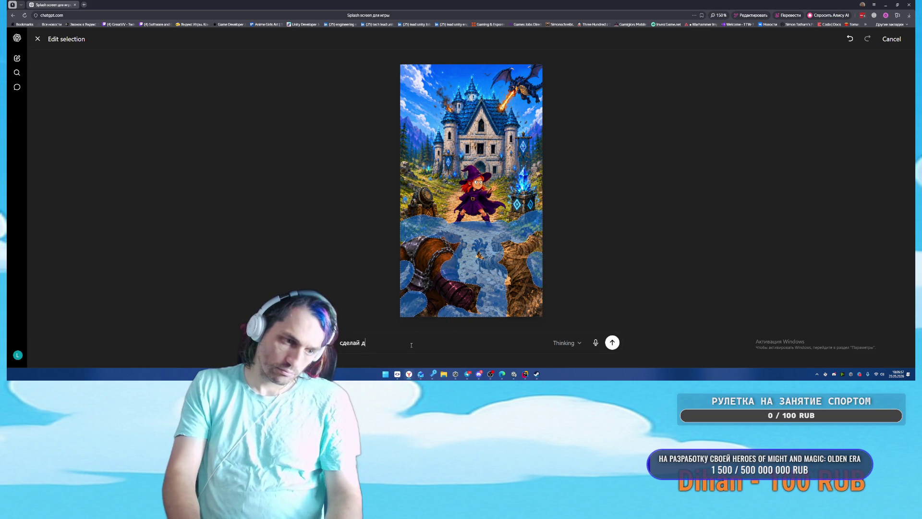
pyautogui.write('орогу более темнор')
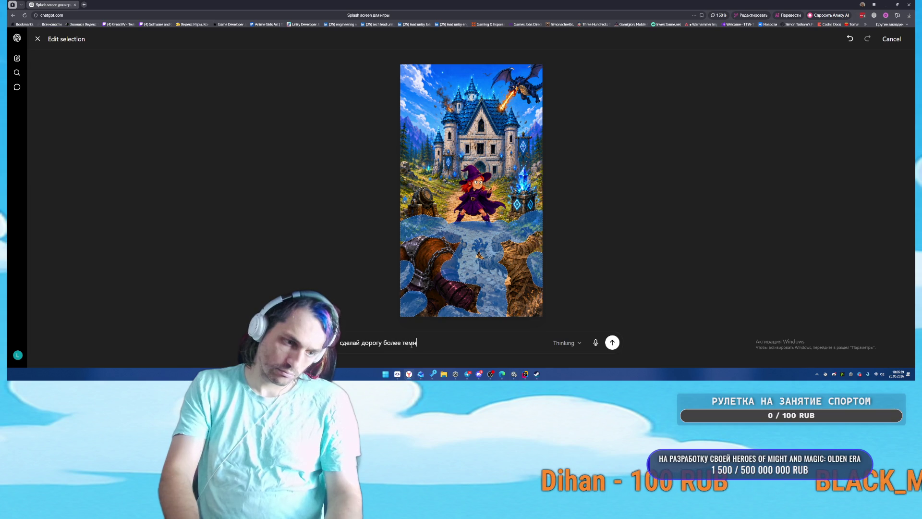
pyautogui.press('BackSpace')
pyautogui.write('й чтобы монстры были бо')
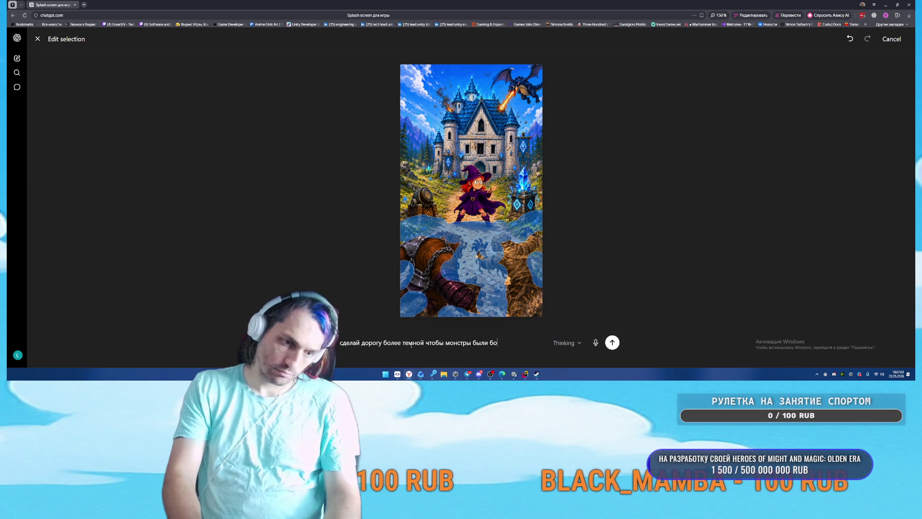
pyautogui.write('яркими')
pyautogui.press('Return')
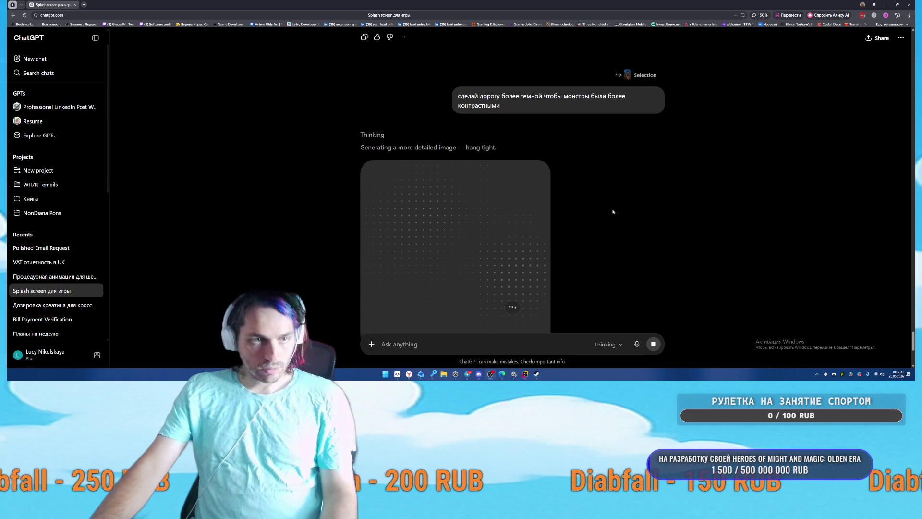
pyautogui.scroll(-3, 613, 211)
pyautogui.moveTo(514, 374)
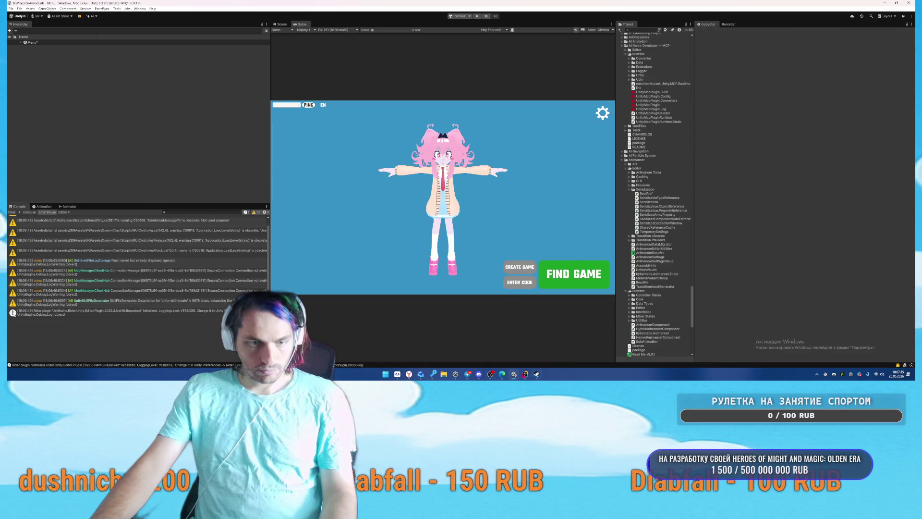
# Step: Go back through Rider to the Unity editor and start the game in Play mode
pyautogui.click(525, 374)
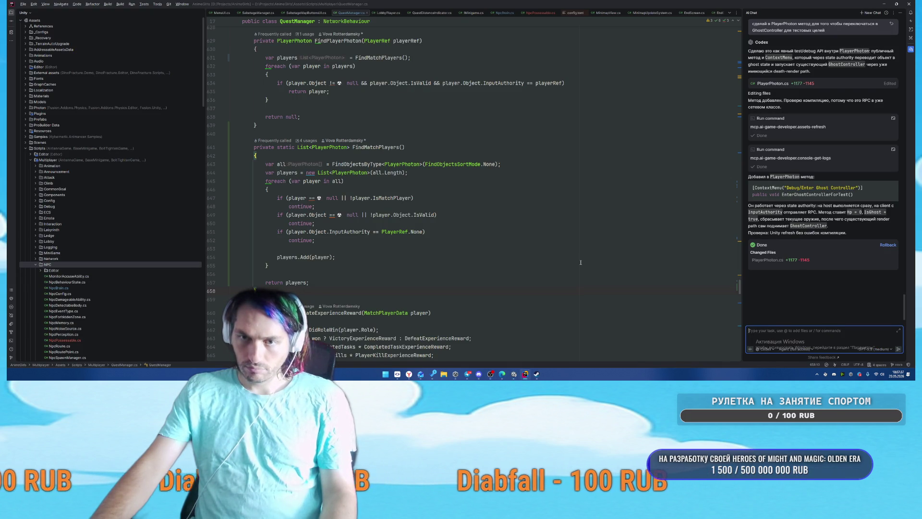
pyautogui.hotkey('alt', 'Tab')
pyautogui.click(478, 17)
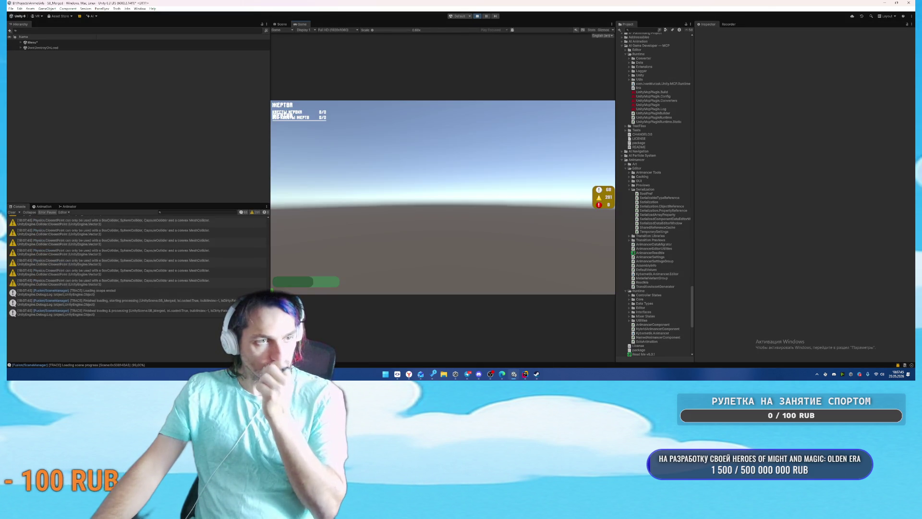
# Step: Pause, filter the Hierarchy by 'playerPh', select PlayerPhoton(Clone) and check its Network Object options
pyautogui.press('Escape')
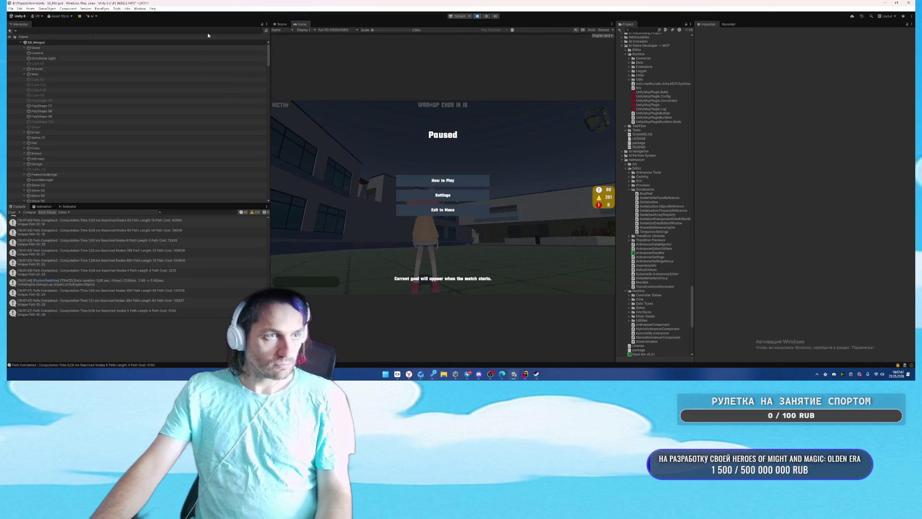
pyautogui.write('play')
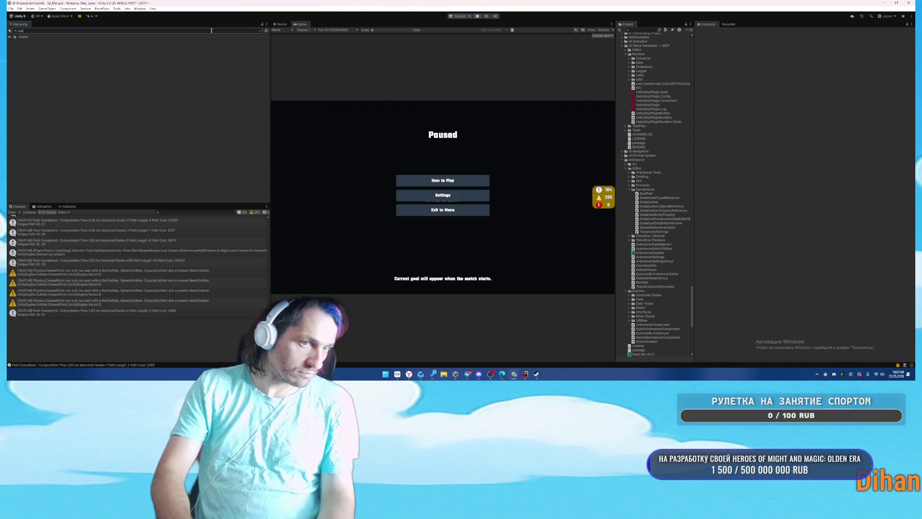
pyautogui.write('erPh')
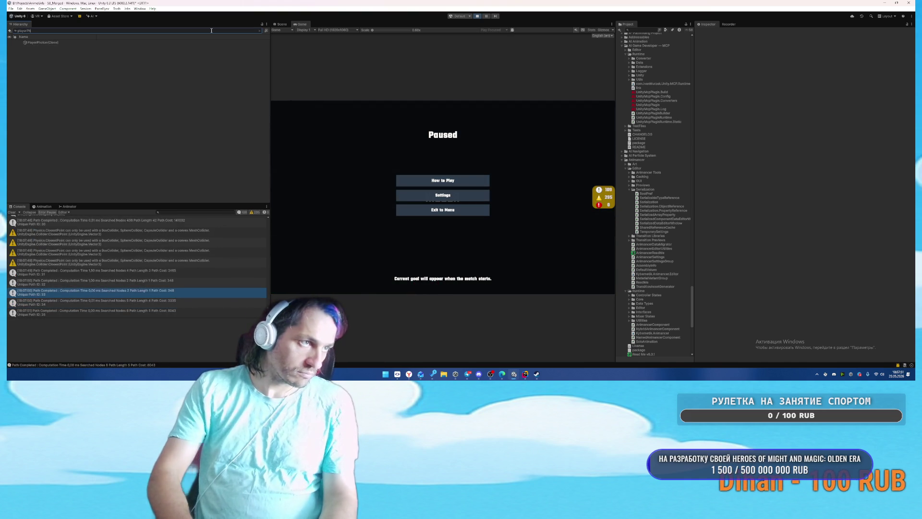
pyautogui.click(199, 43)
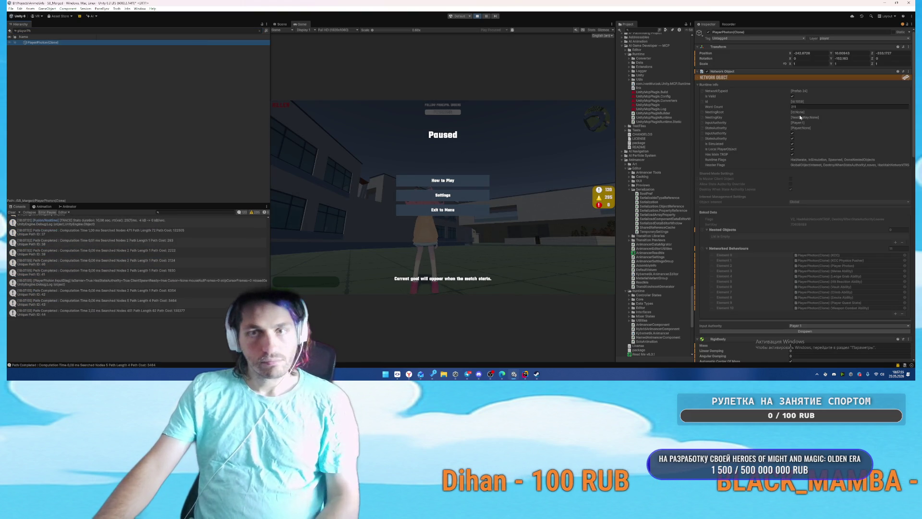
pyautogui.click(908, 72)
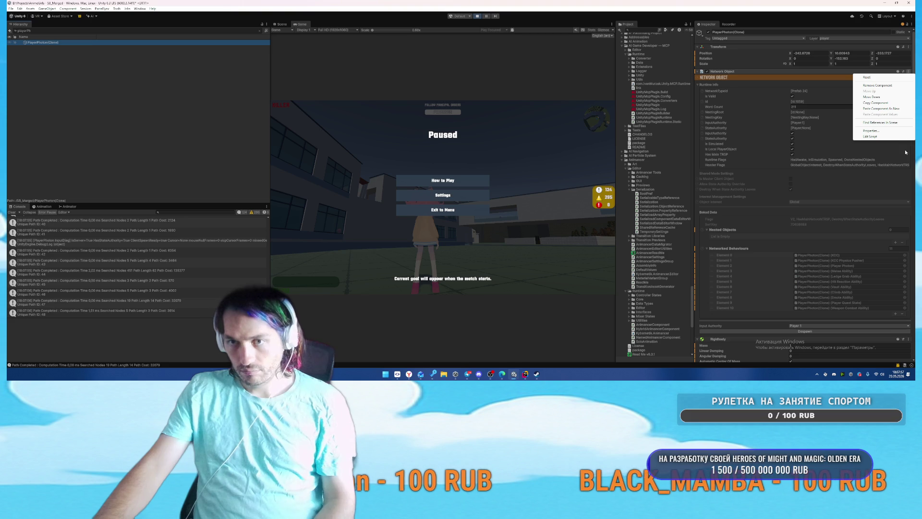
pyautogui.click(839, 117)
# Step: Check the Player Photon component's options, then resume and re-pause the game
pyautogui.scroll(-10, 840, 117)
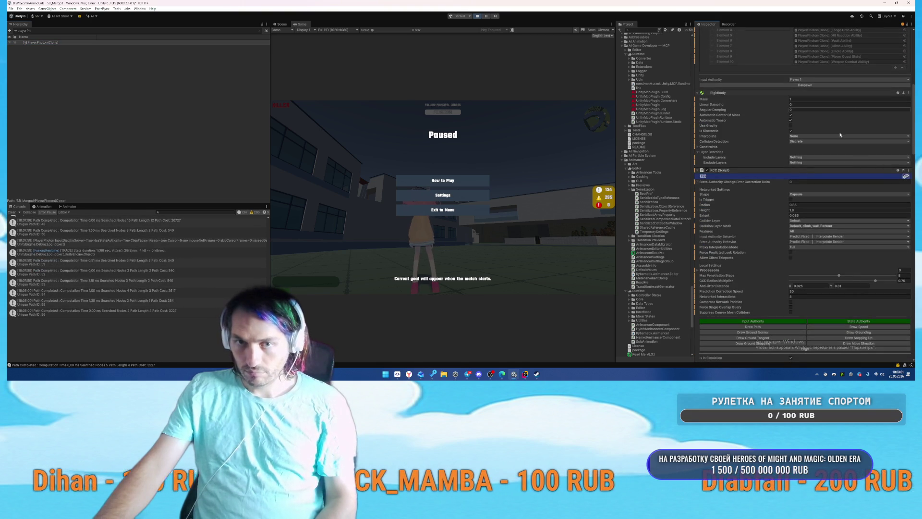
pyautogui.scroll(-10, 845, 188)
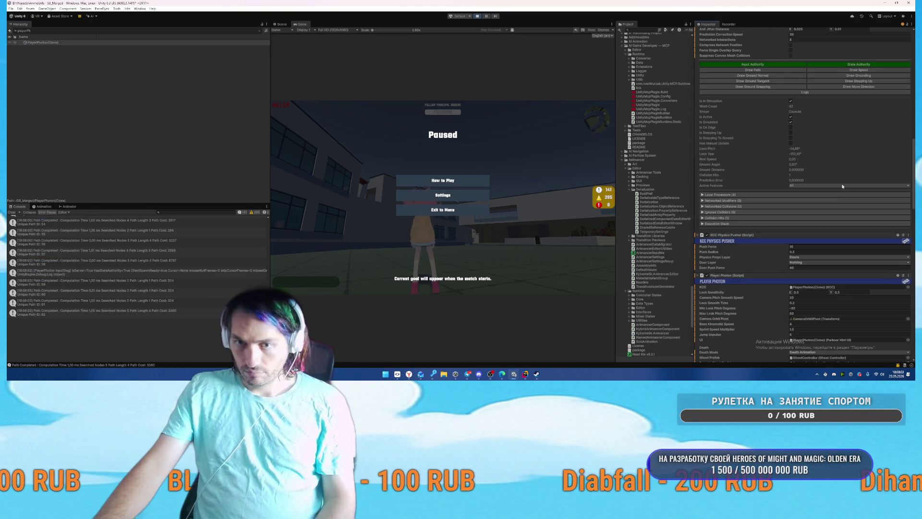
pyautogui.scroll(-3, 872, 240)
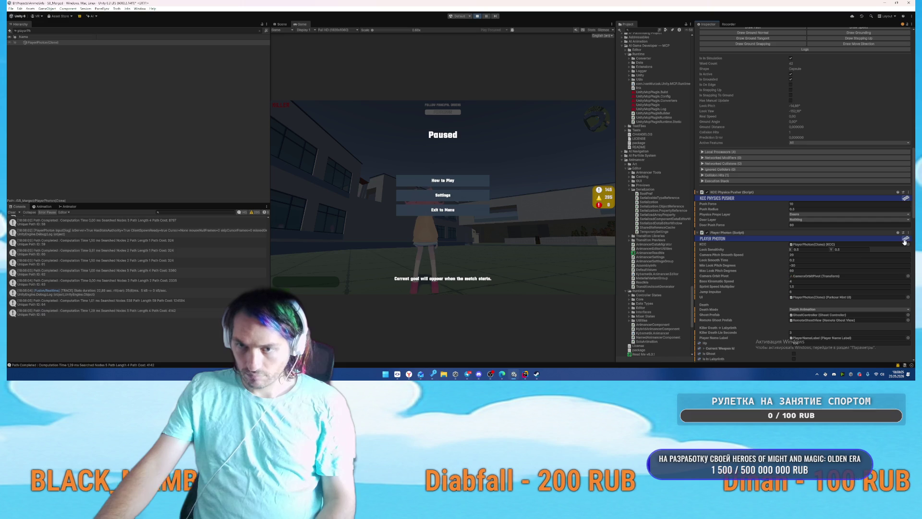
pyautogui.click(909, 233)
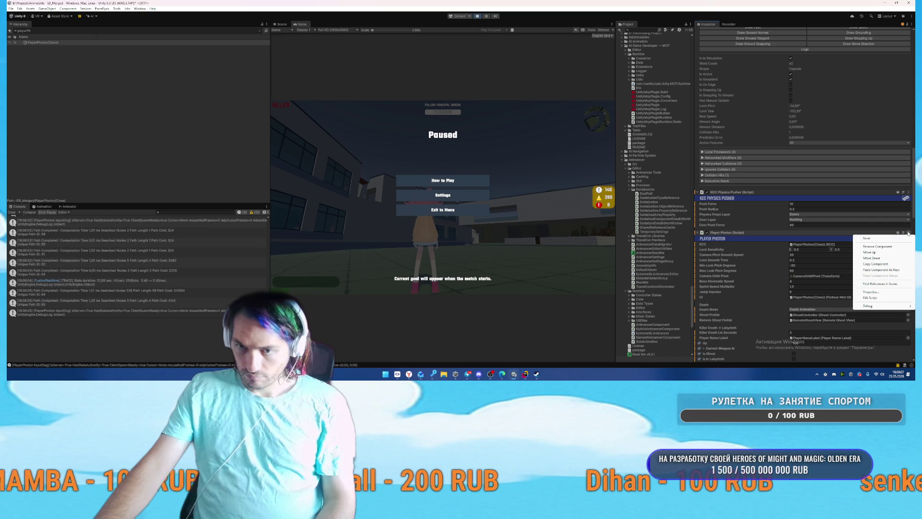
pyautogui.click(497, 252)
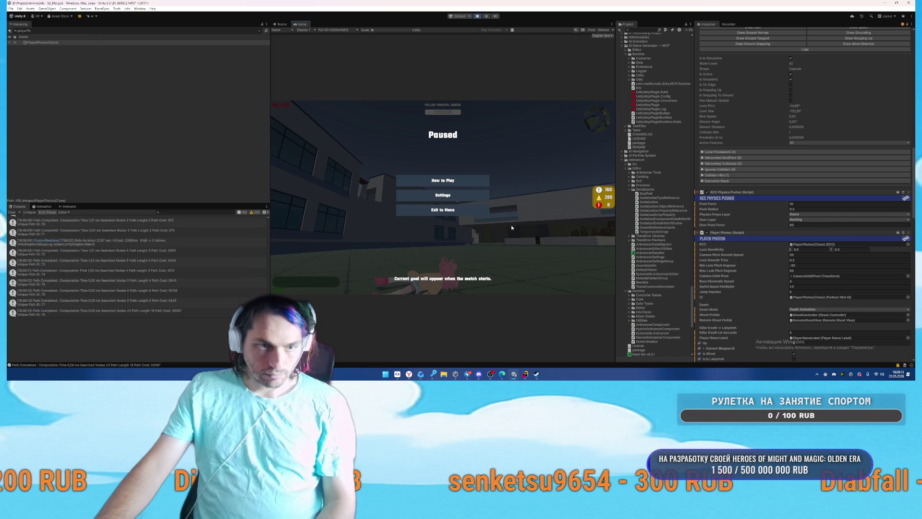
pyautogui.press('Escape')
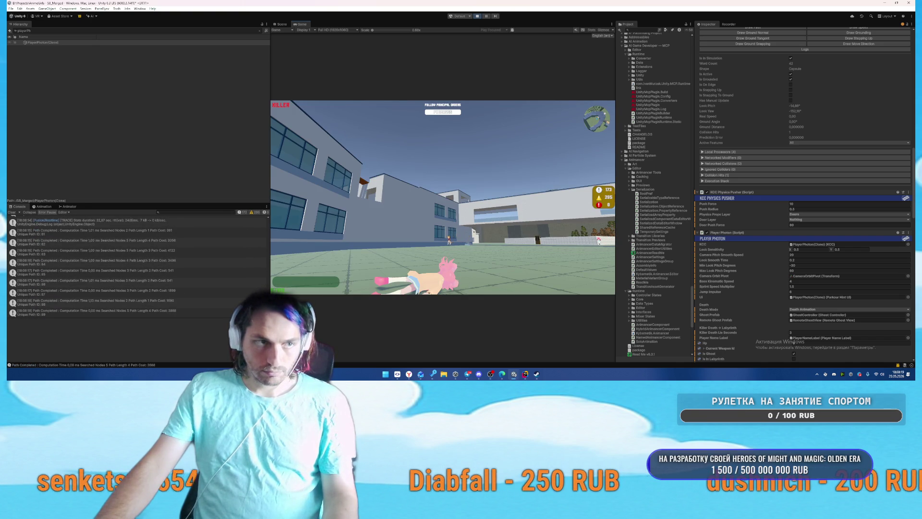
pyautogui.press('Escape')
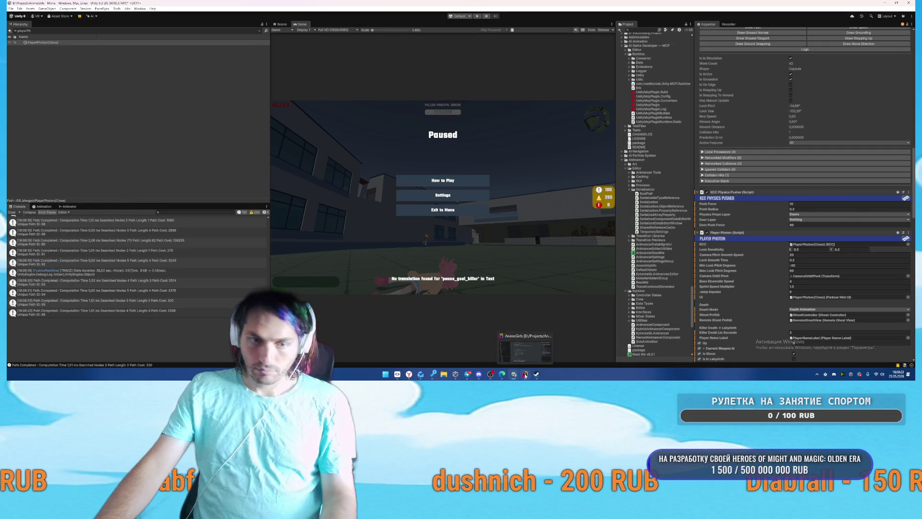
pyautogui.click(526, 374)
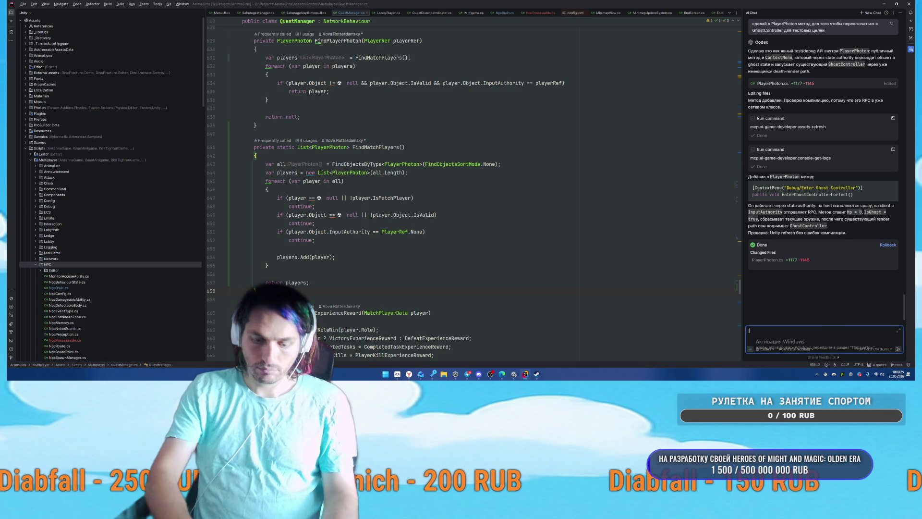
# Step: Tell the AI chat it didn't enter the mode when the character is the killer
pyautogui.write('M')
pyautogui.press('BackSpace')
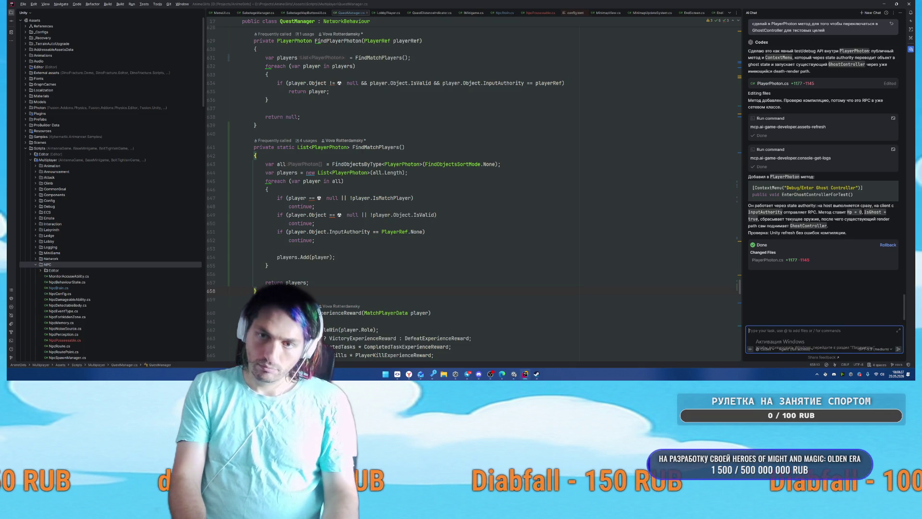
pyautogui.write('он не вощел')
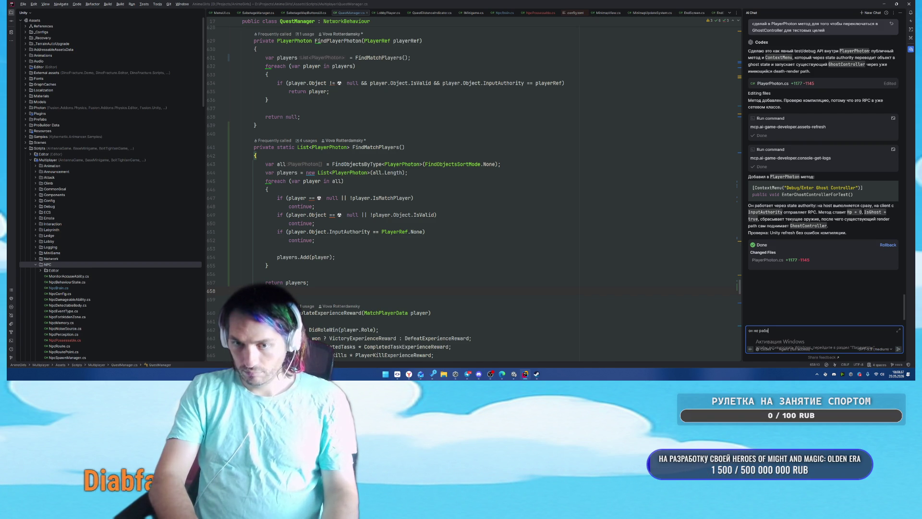
pyautogui.write('сона')
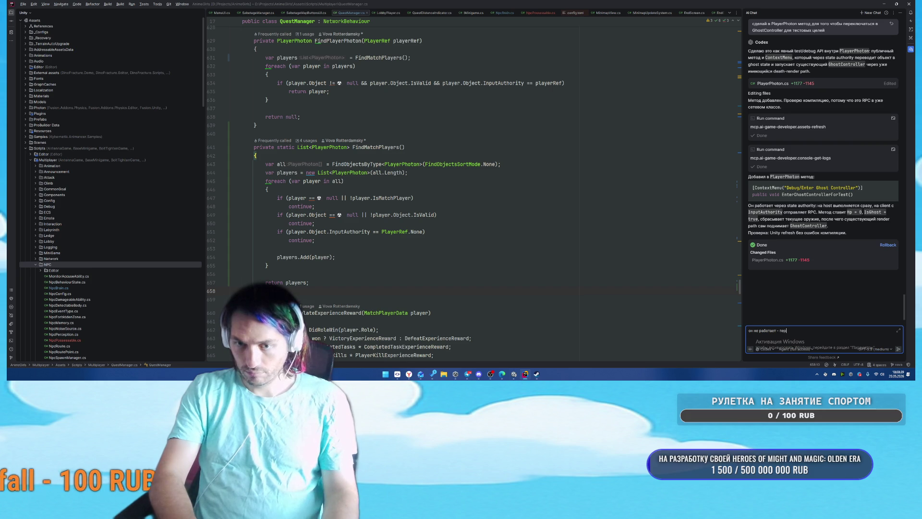
pyautogui.press('BackSpace')
pyautogui.press('BackSpace')
pyautogui.press('BackSpace')
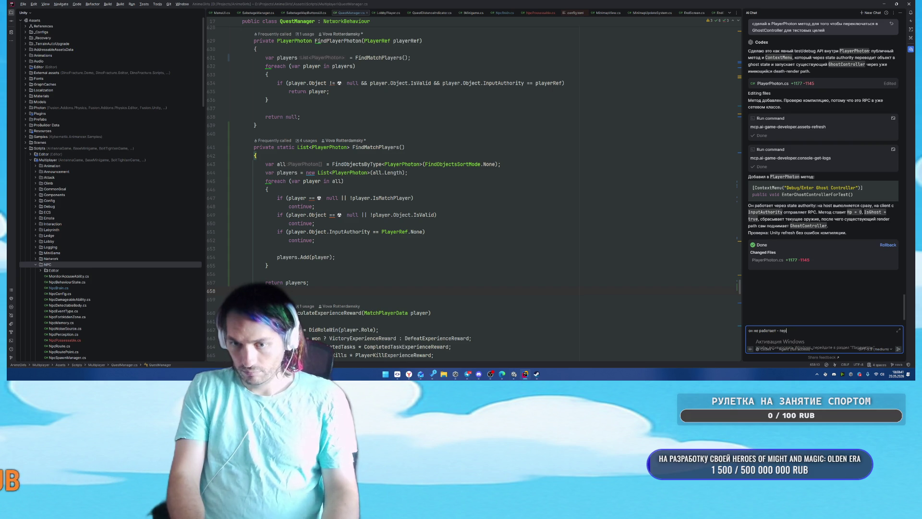
pyautogui.write('слиперсонаж у')
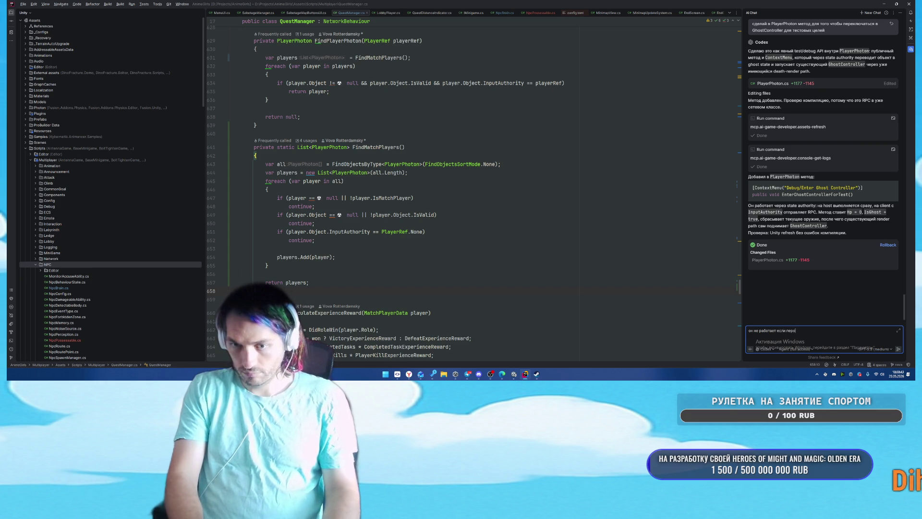
pyautogui.write('бийца')
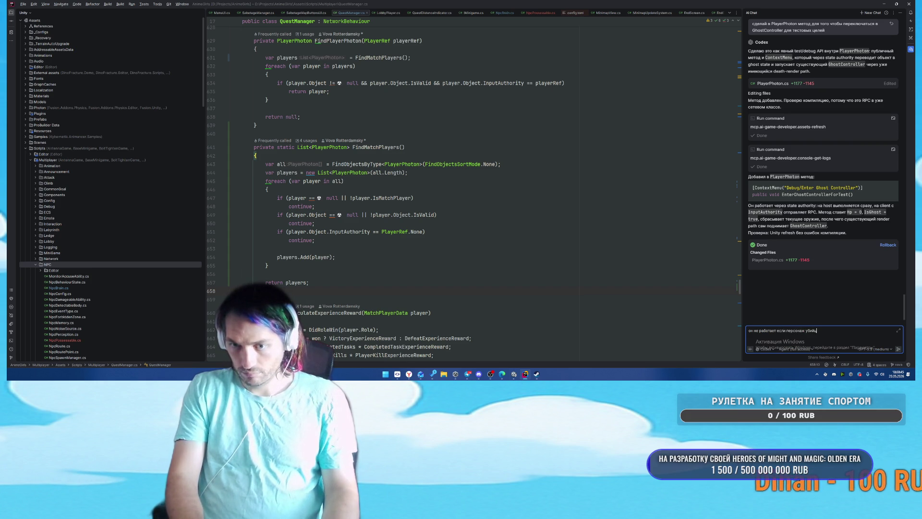
pyautogui.press('Return')
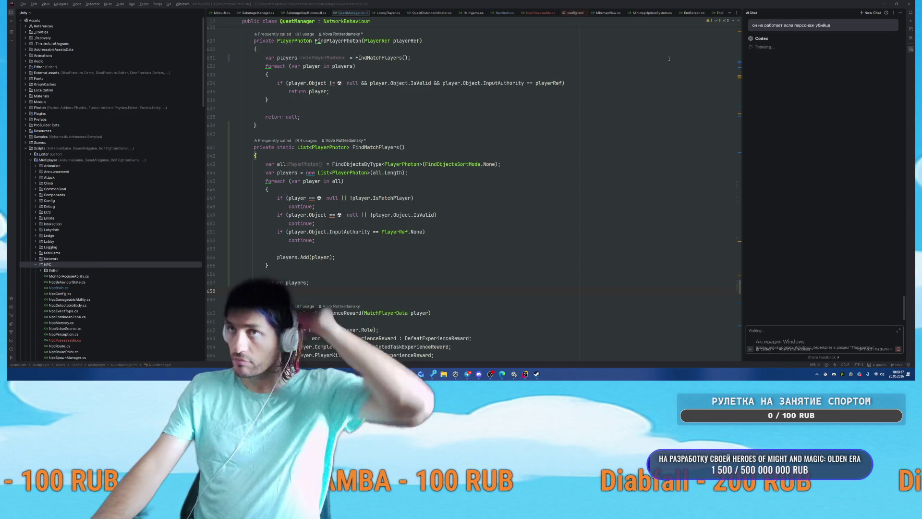
# Step: Place the caret at the continue on line 650, then switch to the Unity editor
pyautogui.click(528, 223)
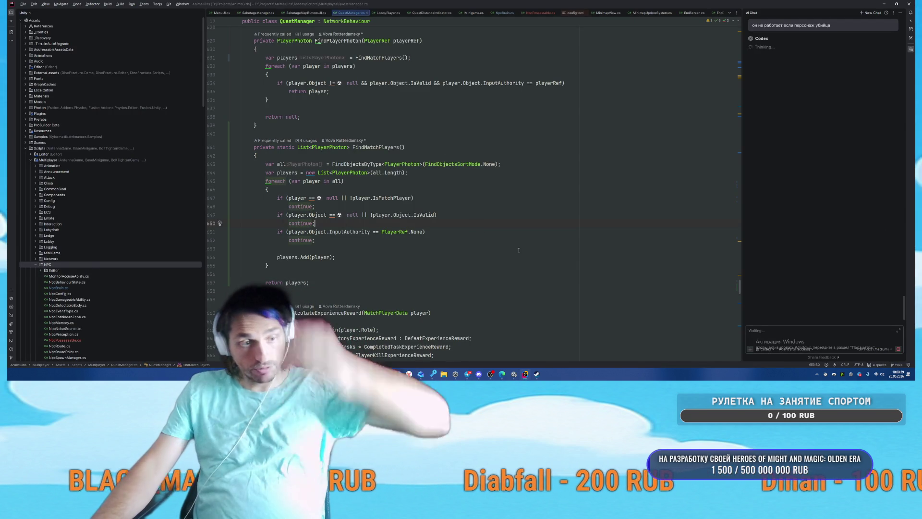
pyautogui.moveTo(514, 374)
pyautogui.click(483, 348)
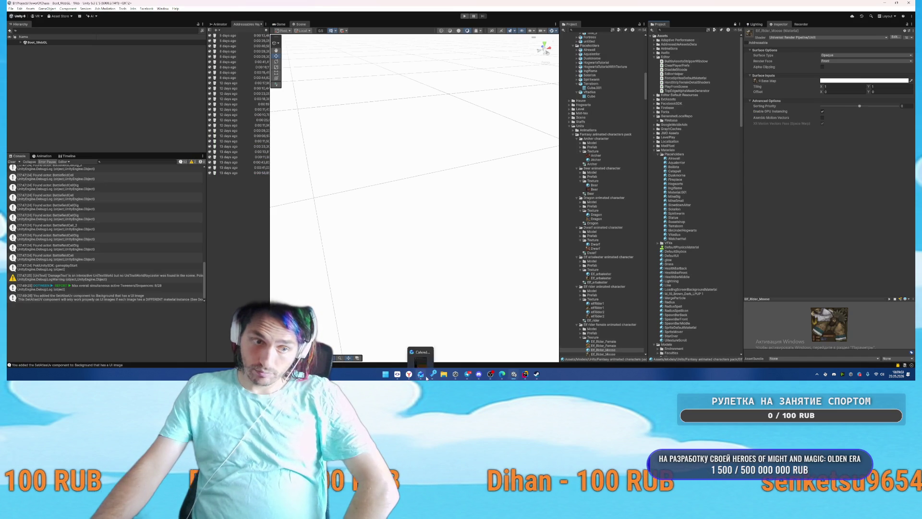
# Step: Open the splash image in ChatGPT's editor and select the lower-left and right-hand monsters
pyautogui.moveTo(409, 375)
pyautogui.click(409, 342)
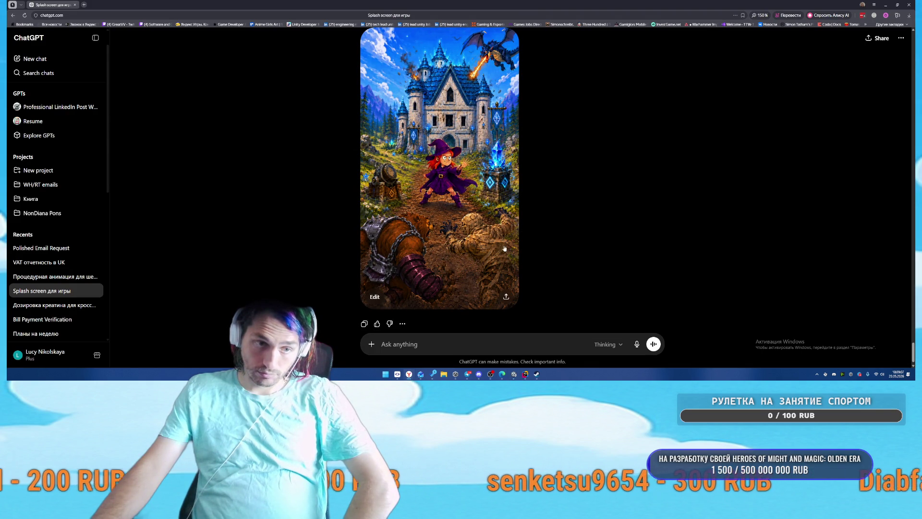
pyautogui.click(457, 248)
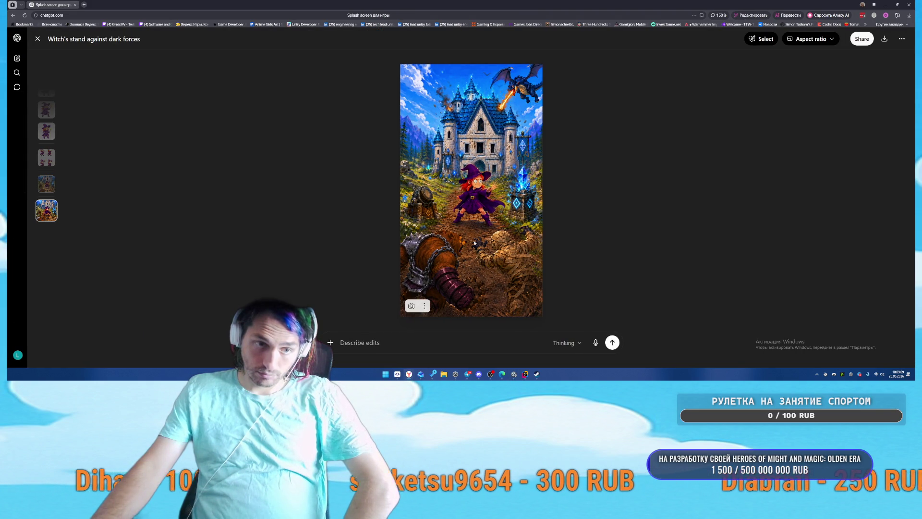
pyautogui.click(761, 39)
pyautogui.moveTo(406, 288)
pyautogui.mouseDown()
pyautogui.moveTo(439, 240)
pyautogui.moveTo(460, 295)
pyautogui.moveTo(480, 288)
pyautogui.moveTo(454, 235)
pyautogui.mouseUp()
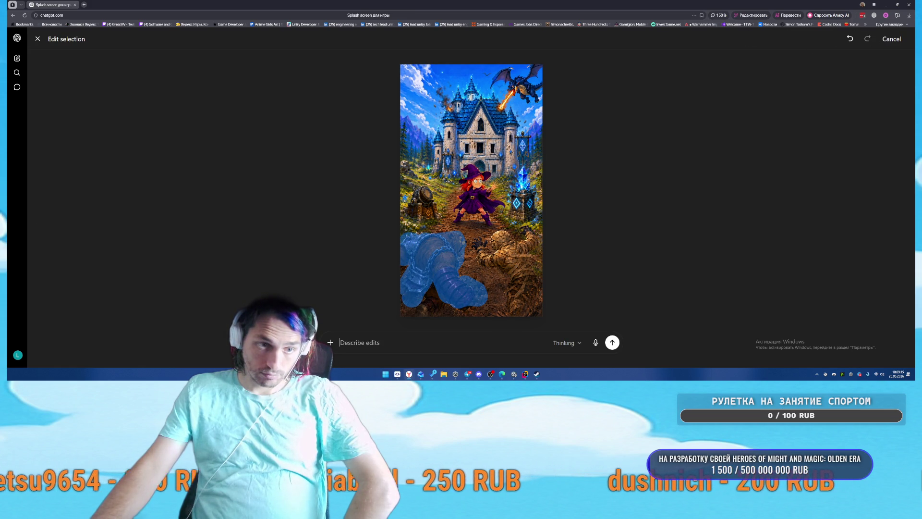
pyautogui.moveTo(461, 303); pyautogui.dragTo(409, 312)
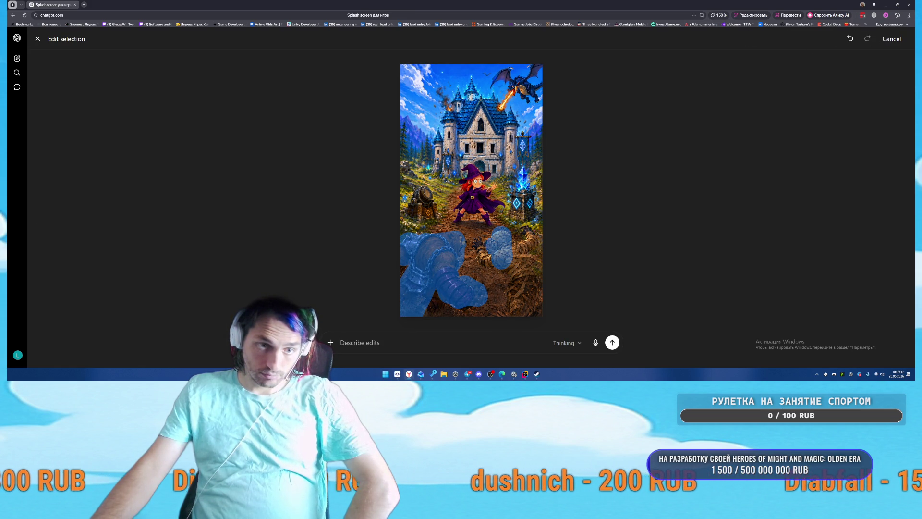
pyautogui.moveTo(500, 262); pyautogui.dragTo(523, 310)
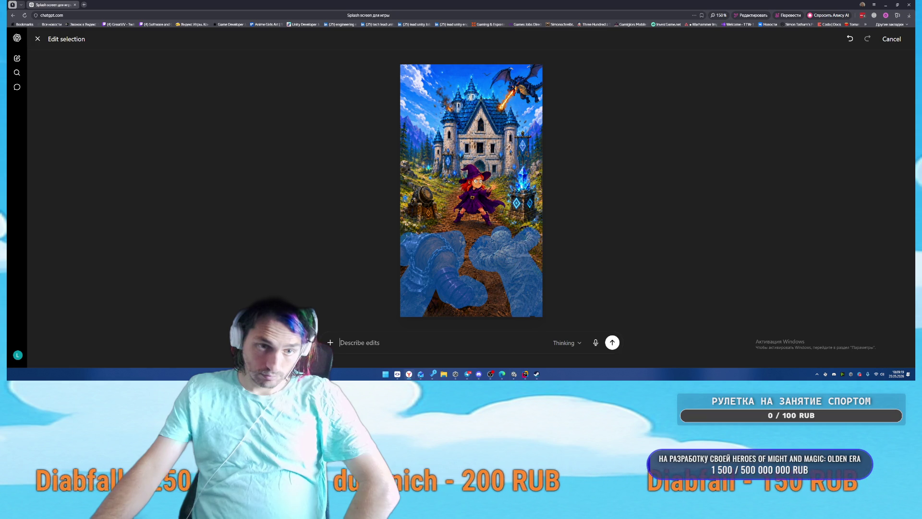
# Step: Request lighter monsters and a whole cannon, add the left cannon to the selection, and send
pyautogui.click(449, 336)
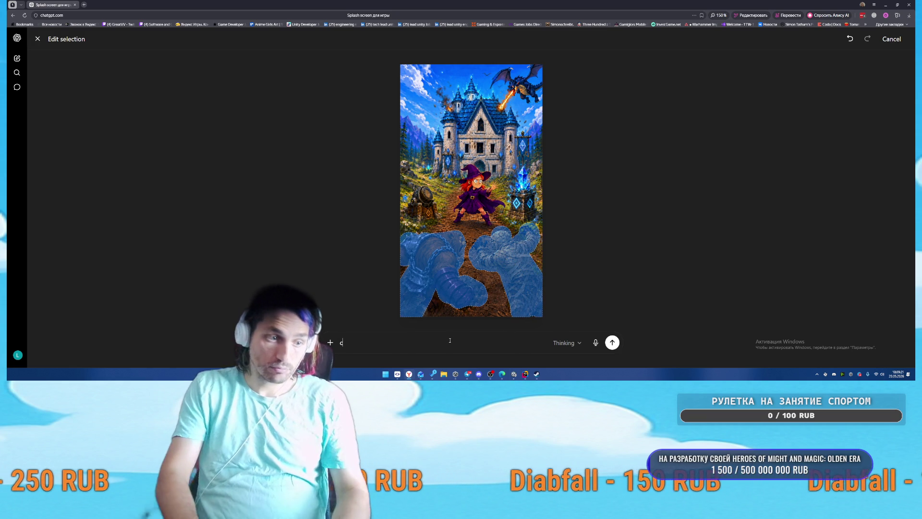
pyautogui.write('сделай монстров')
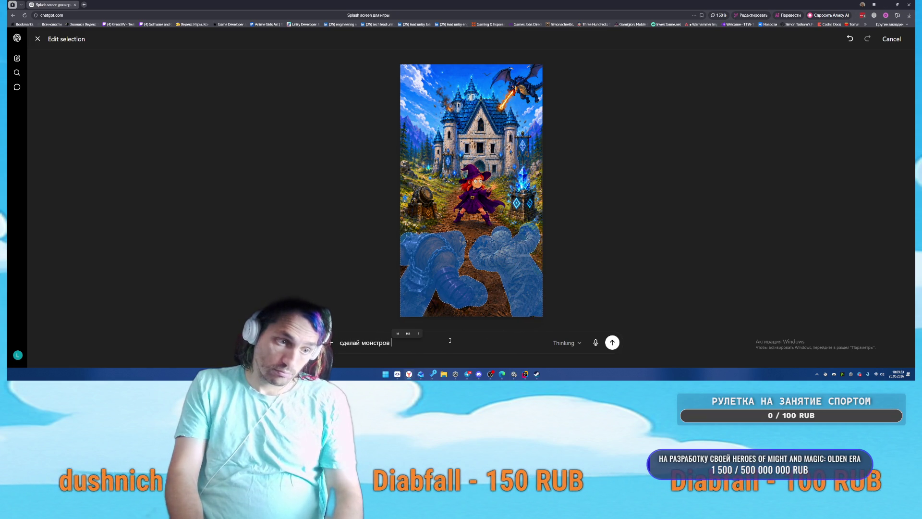
pyautogui.write(' светлее ')
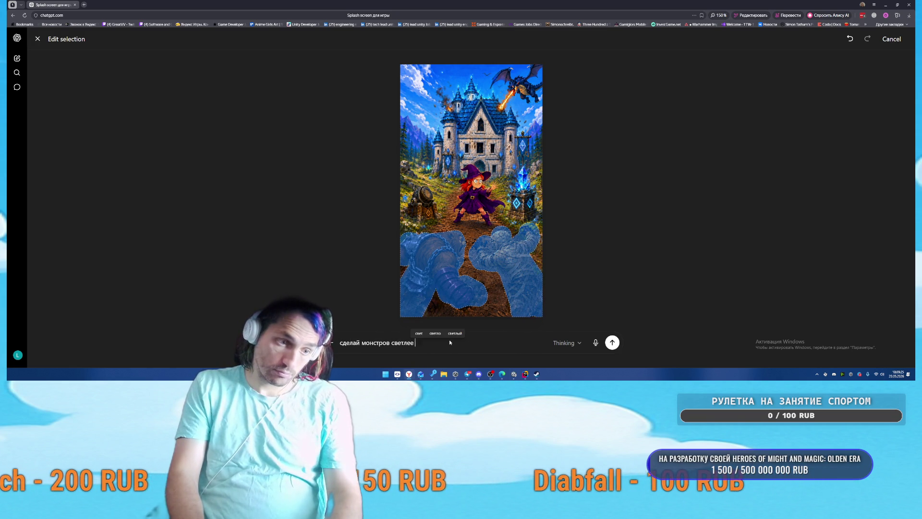
pyautogui.write('и верни ')
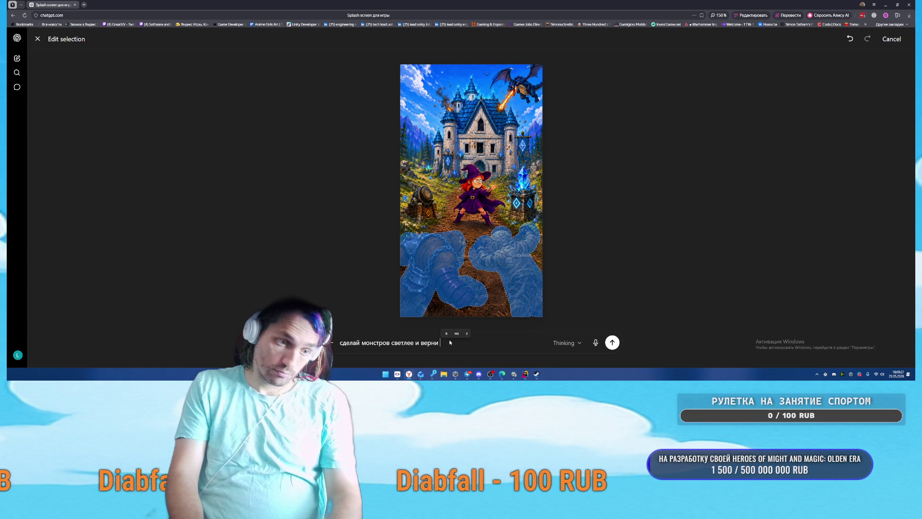
pyautogui.write('пуш')
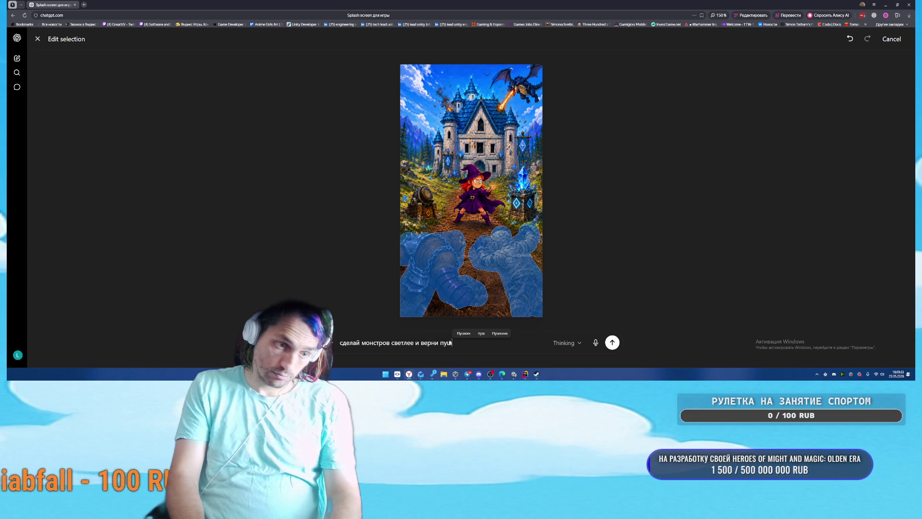
pyautogui.press('BackSpace')
pyautogui.press('BackSpace')
pyautogui.press('BackSpace')
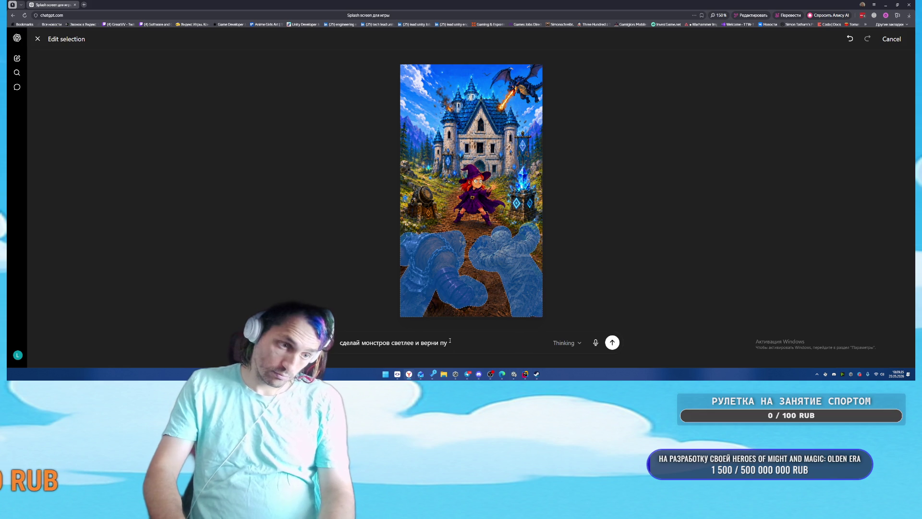
pyautogui.press('BackSpace')
pyautogui.press('BackSpace')
pyautogui.write('чтобы пушка была цельной')
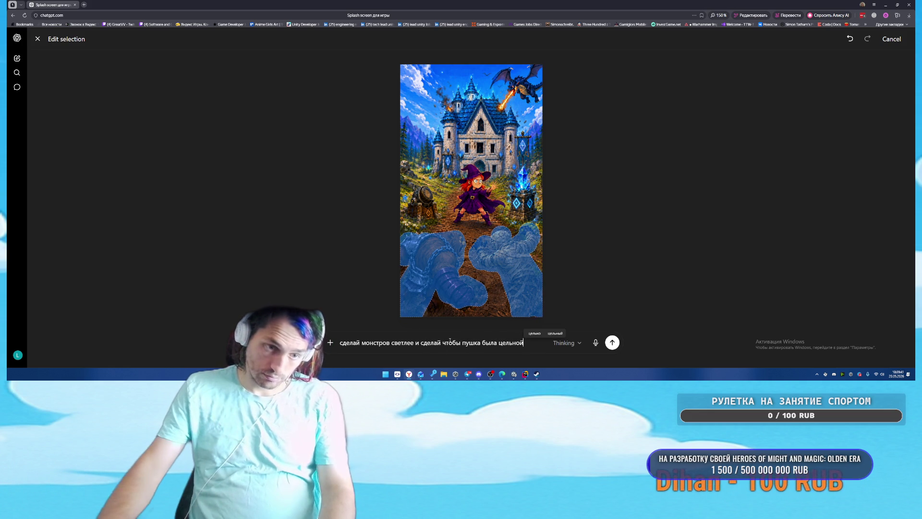
pyautogui.moveTo(425, 176); pyautogui.dragTo(417, 212)
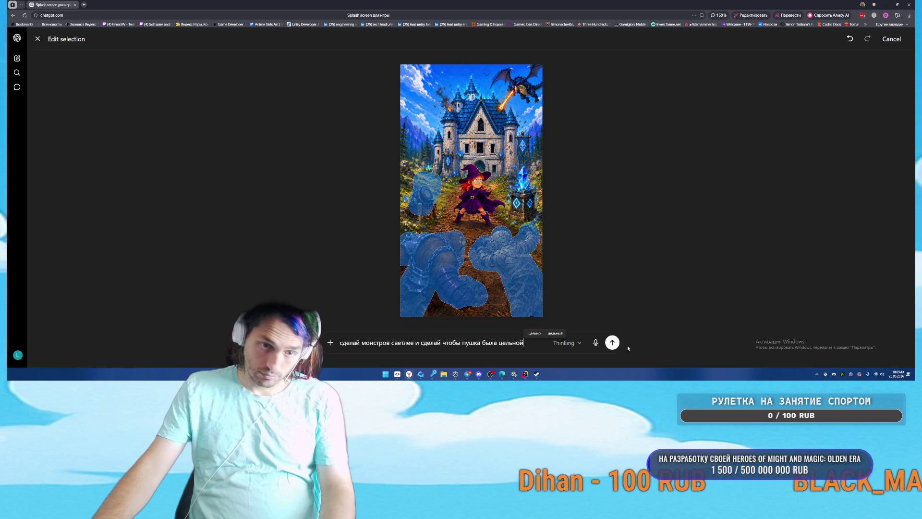
pyautogui.click(613, 342)
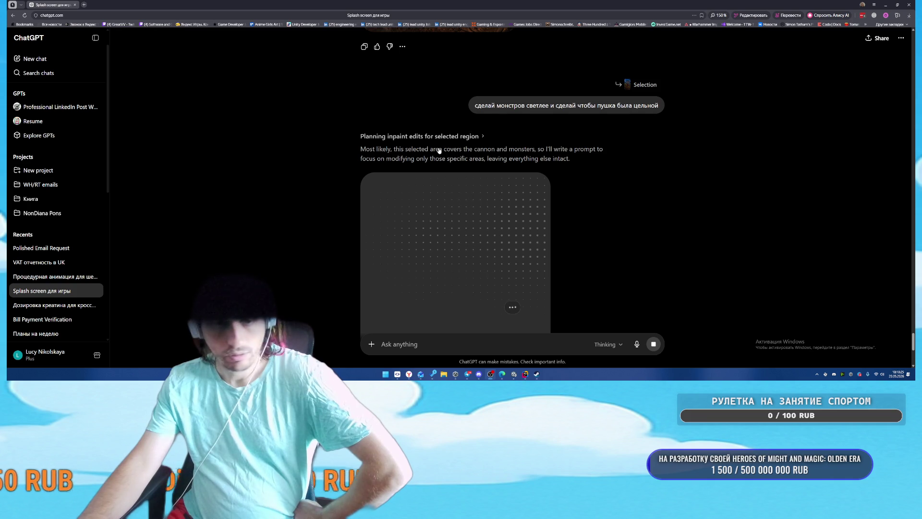
# Step: Leave ChatGPT's selected-area image edit generating and bring the Unity TowerOfChaos project forward
pyautogui.scroll(-1, 508, 139)
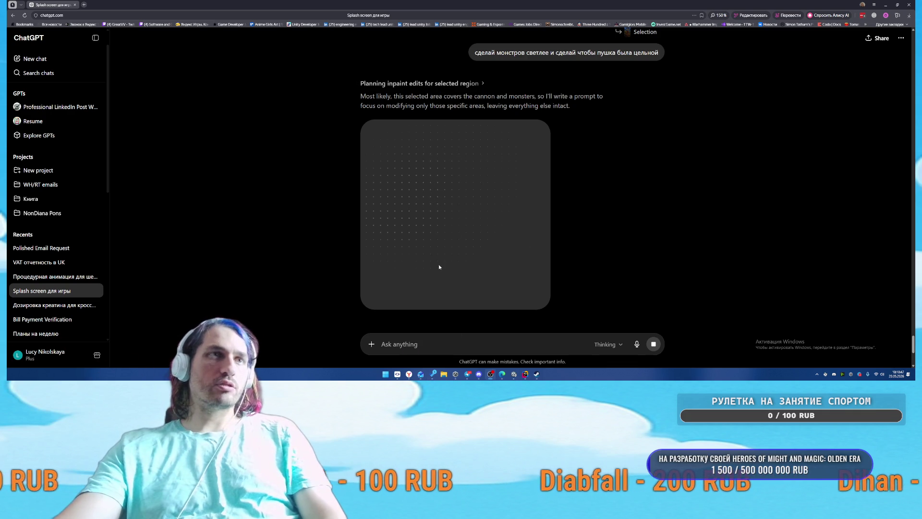
pyautogui.moveTo(524, 378)
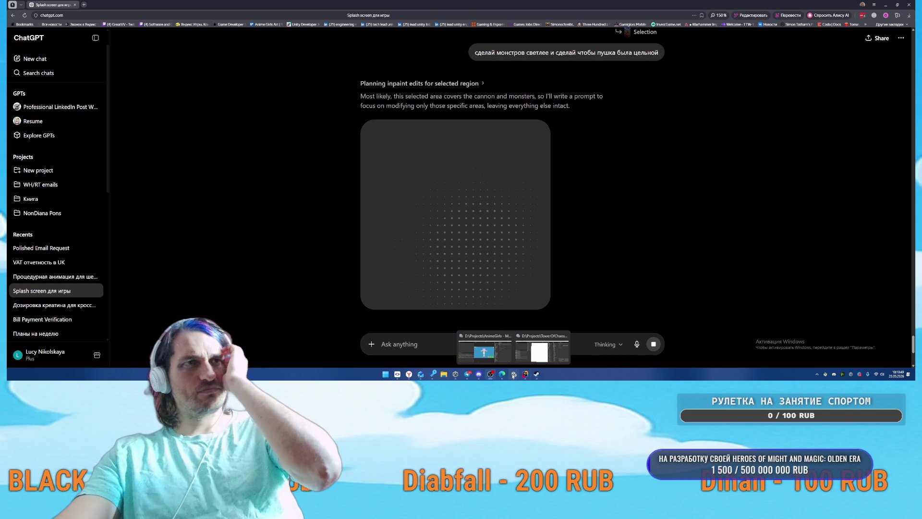
pyautogui.click(522, 347)
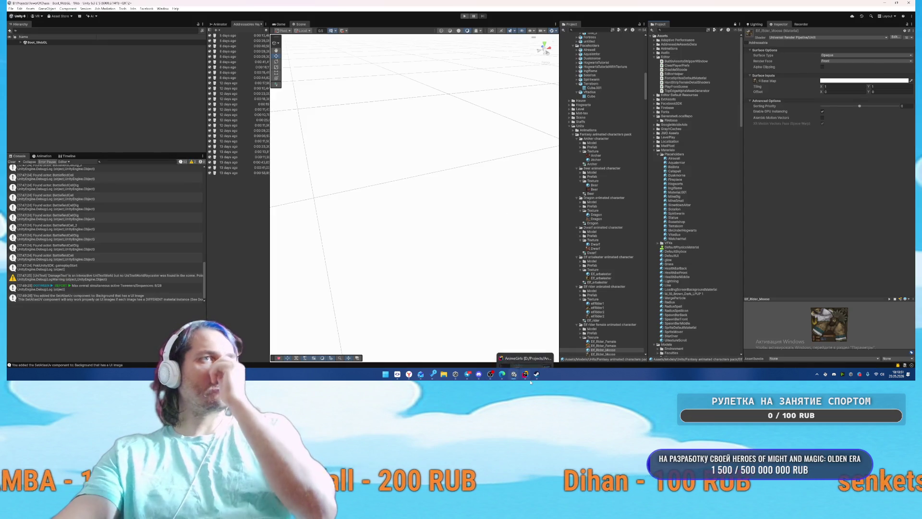
# Step: Review Rider's AI Chat fix for killer characters, then switch to the AnimeGirls Unity Game view
pyautogui.click(536, 374)
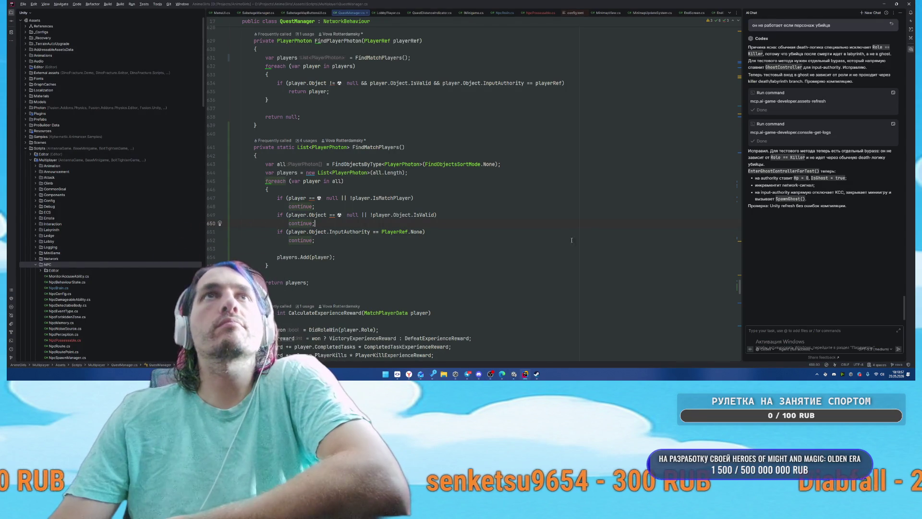
pyautogui.moveTo(514, 375)
pyautogui.click(486, 349)
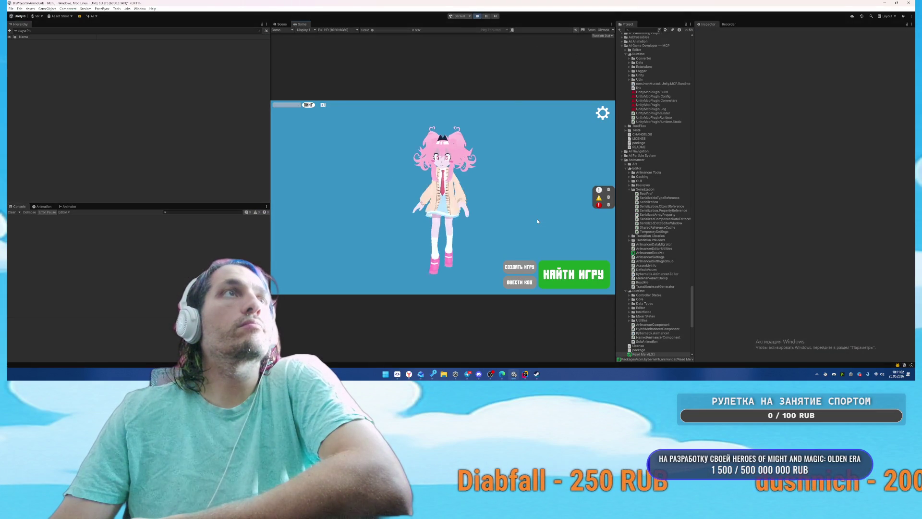
# Step: Start a match, pause it, and inspect PlayerPhoton(Clone)'s Player Photon component options
pyautogui.click(544, 264)
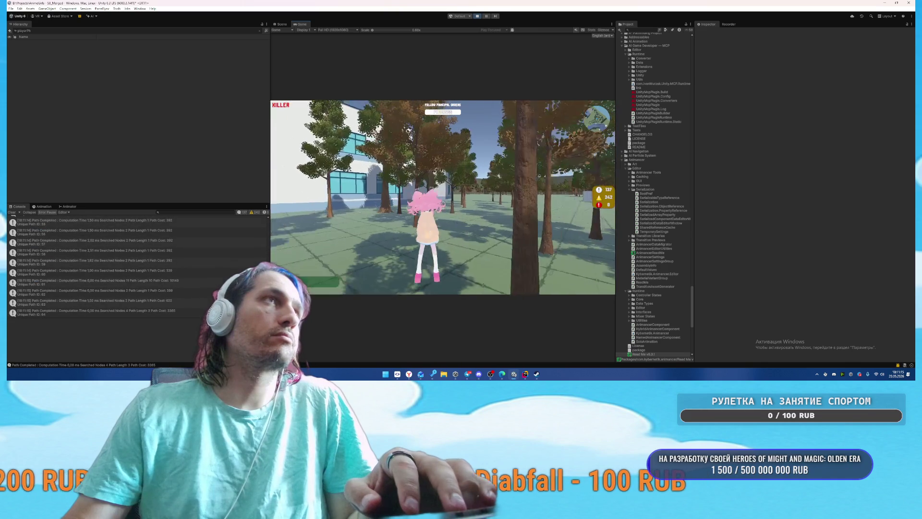
pyautogui.press('Escape')
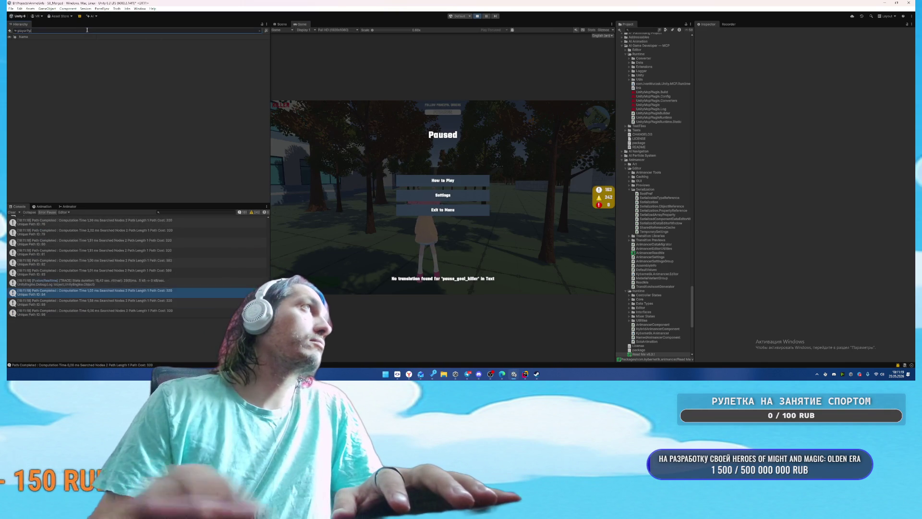
pyautogui.click(74, 43)
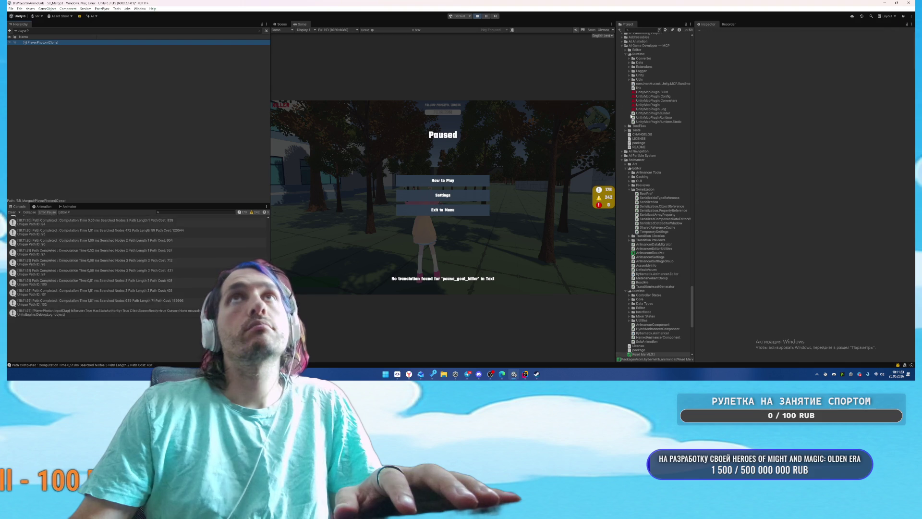
pyautogui.scroll(-8, 819, 228)
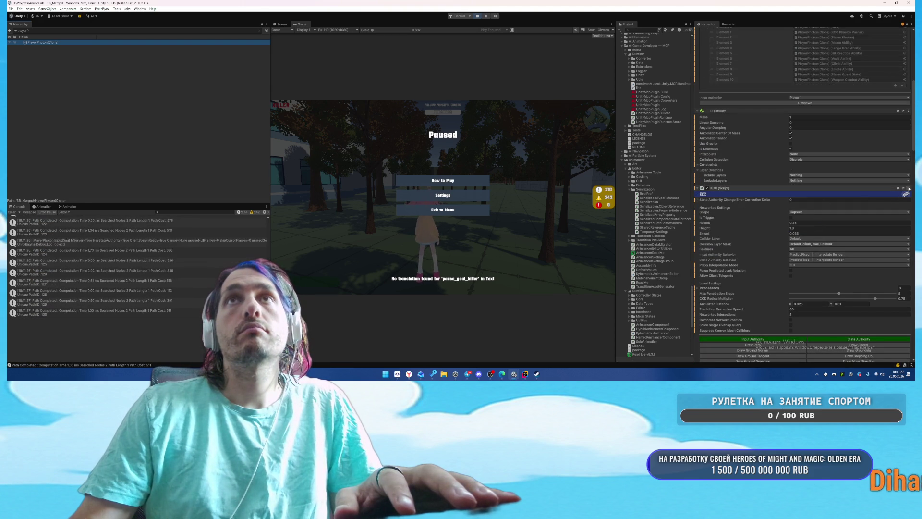
pyautogui.scroll(-10, 783, 240)
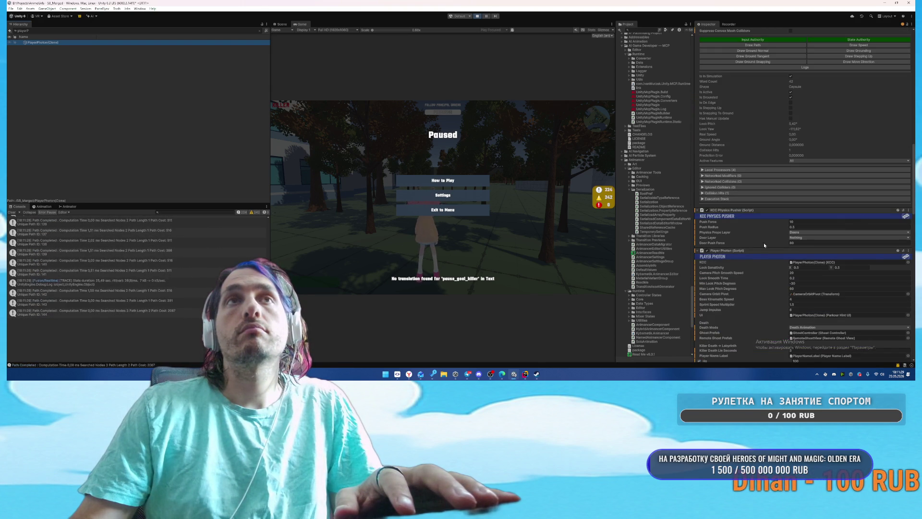
pyautogui.click(909, 251)
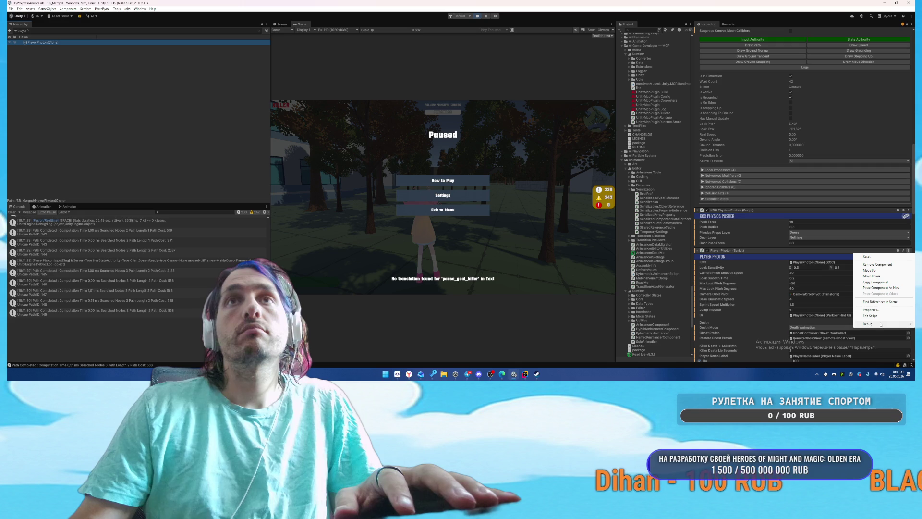
pyautogui.click(479, 233)
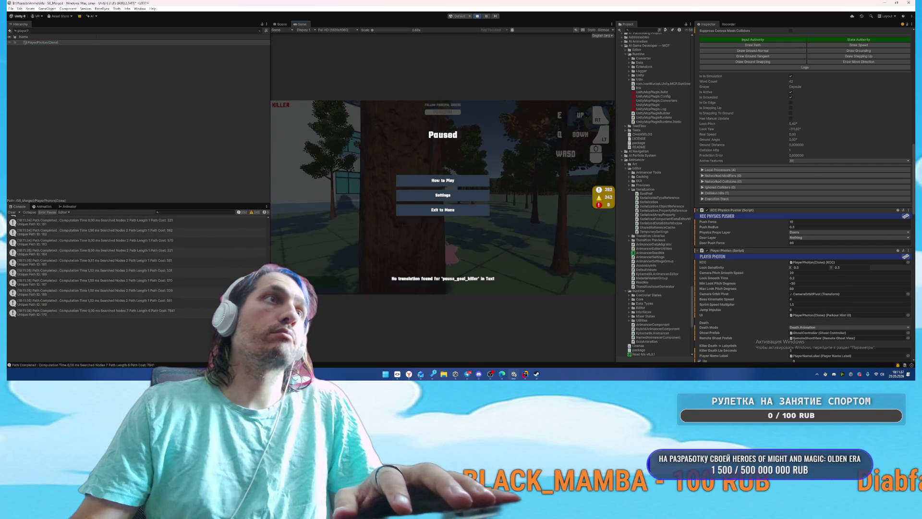
# Step: Resume the game and open the NullReferenceException's ChangeColorSystem.cs:14 line in Rider
pyautogui.press('Escape')
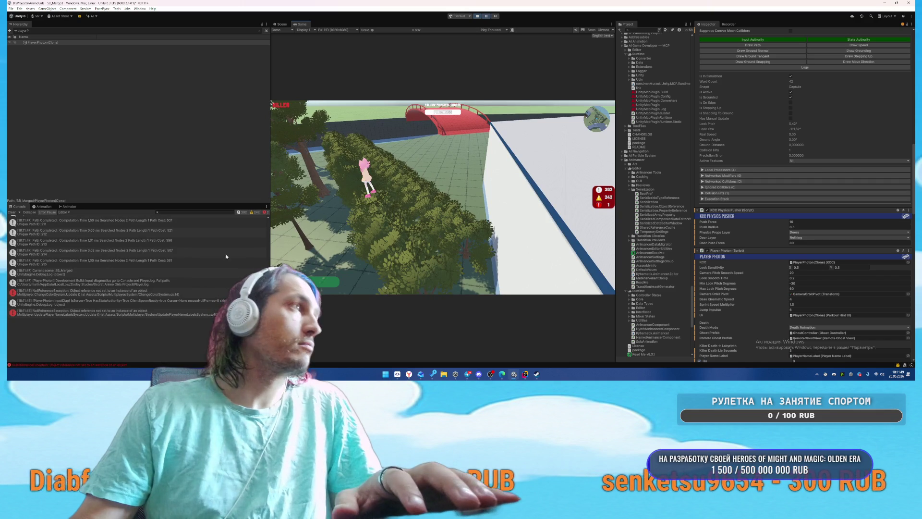
pyautogui.click(121, 291)
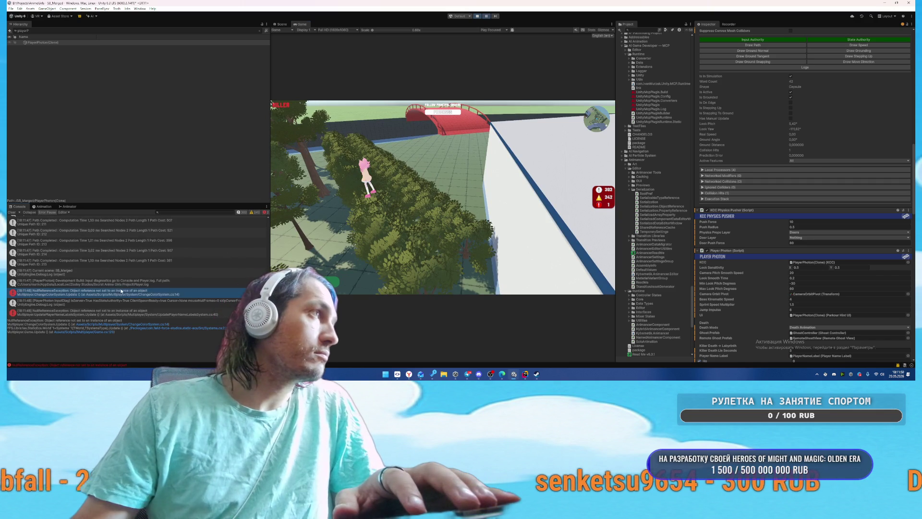
pyautogui.click(144, 325)
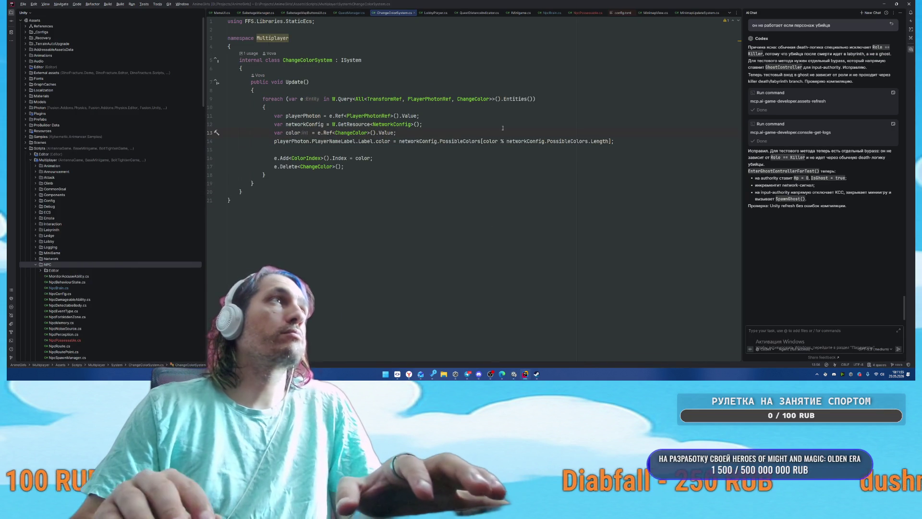
# Step: Wrap the name-label colour assignment in an 'if (playerPhoton.PlayerNameLabel)' block, then return to Unity
pyautogui.press('Return')
pyautogui.write('uif (')
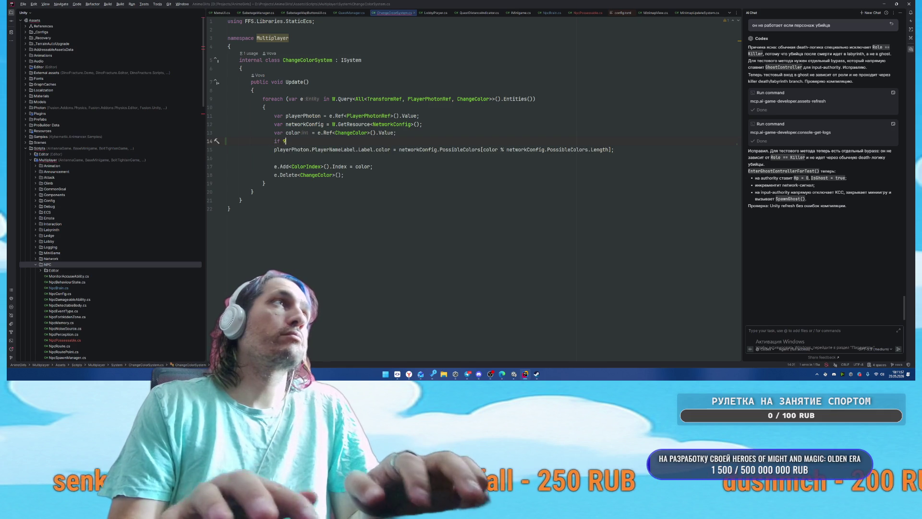
pyautogui.write('playerPhoton')
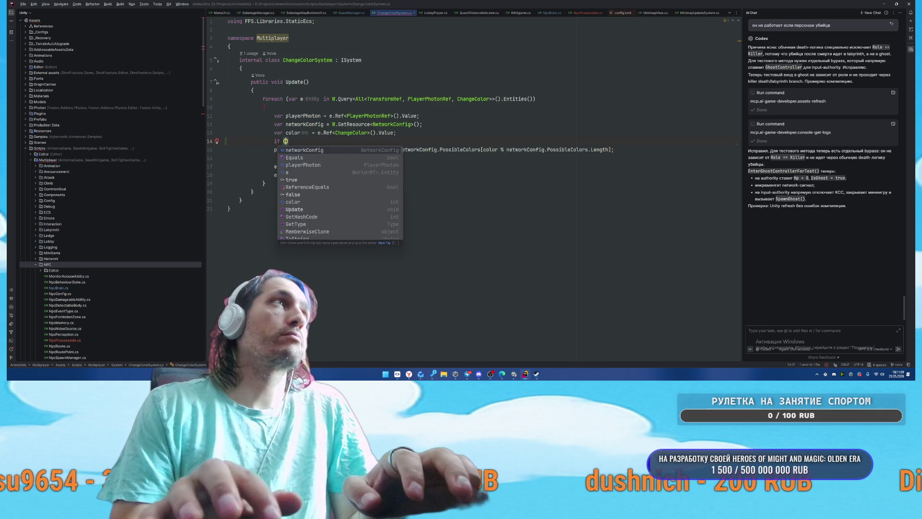
pyautogui.write('.PlayerNameLabel')
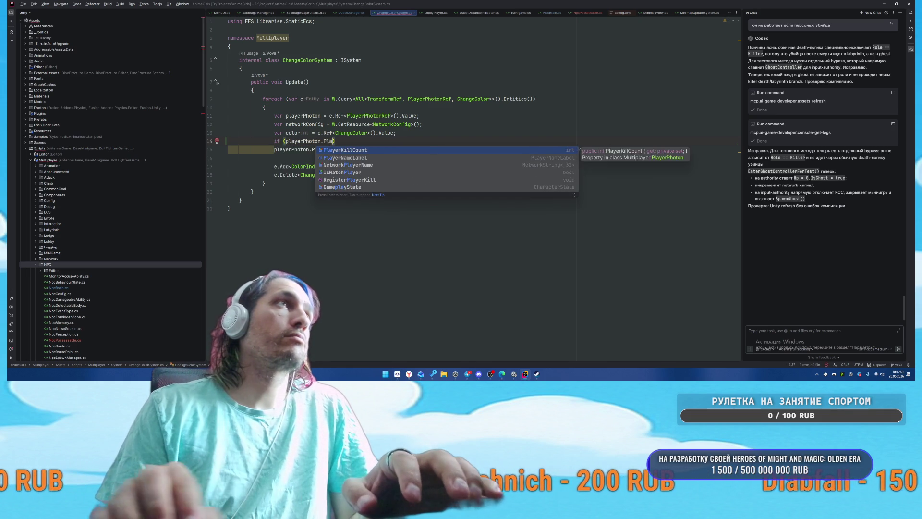
pyautogui.write('{')
pyautogui.press('Return')
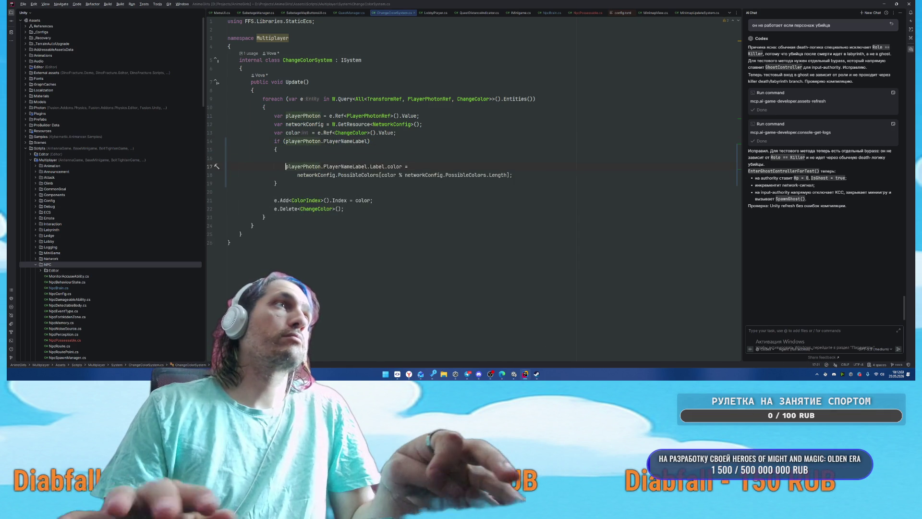
pyautogui.press('BackSpace')
pyautogui.hotkey('alt', 'Tab')
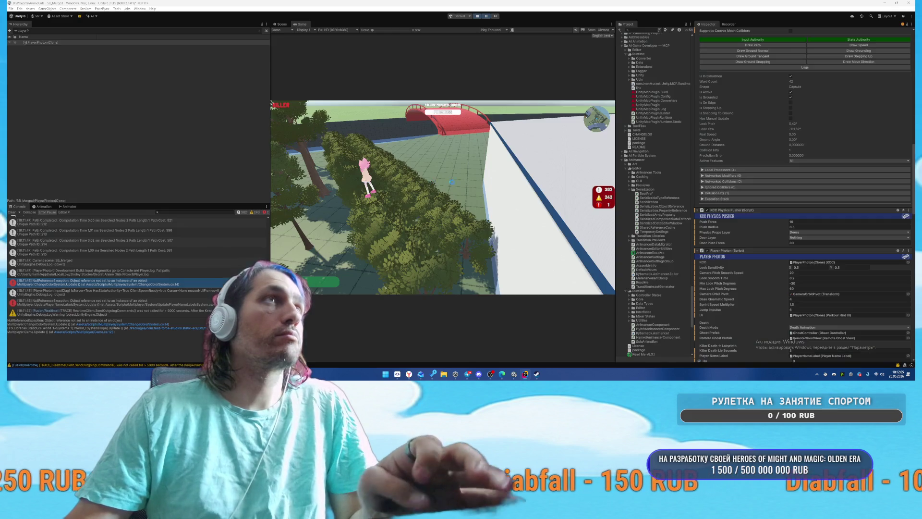
# Step: Stop and restart Play mode so the null-check fix recompiles, then return to Unity
pyautogui.hotkey('ctrl', 'p')
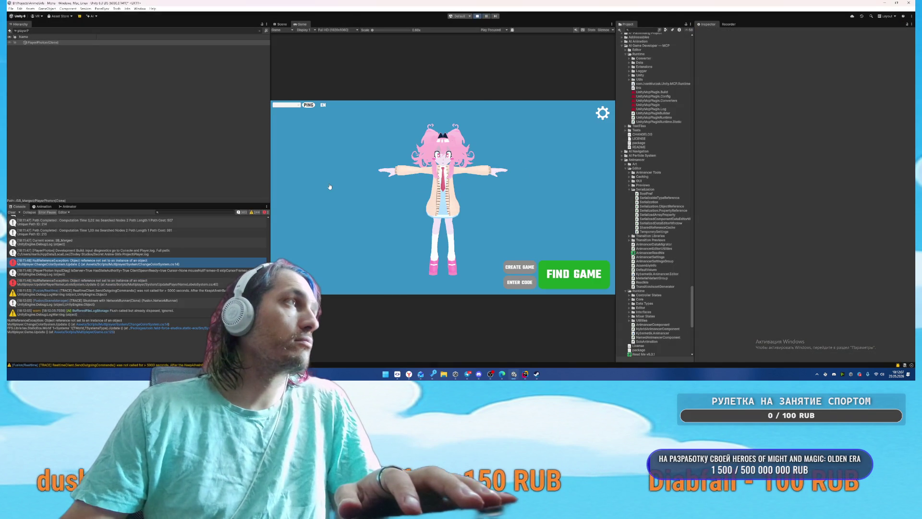
pyautogui.click(477, 17)
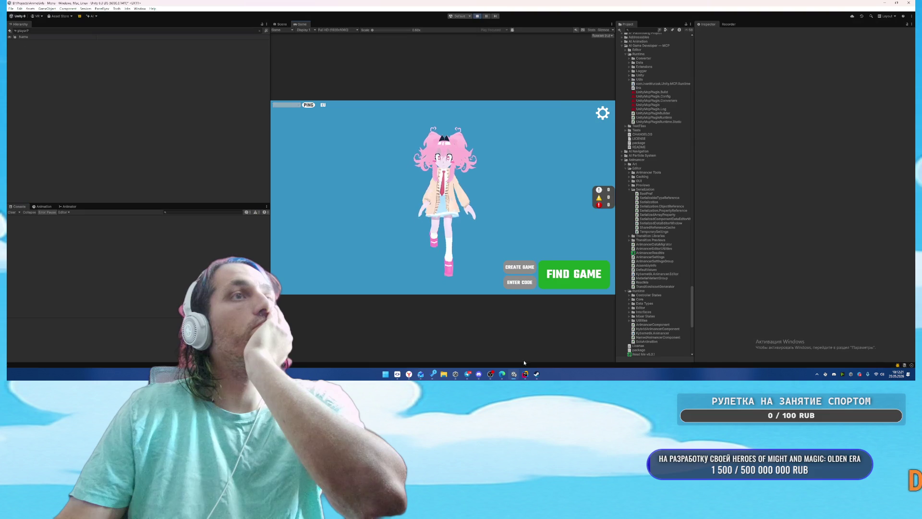
pyautogui.hotkey('alt', 'Tab')
pyautogui.moveTo(514, 375)
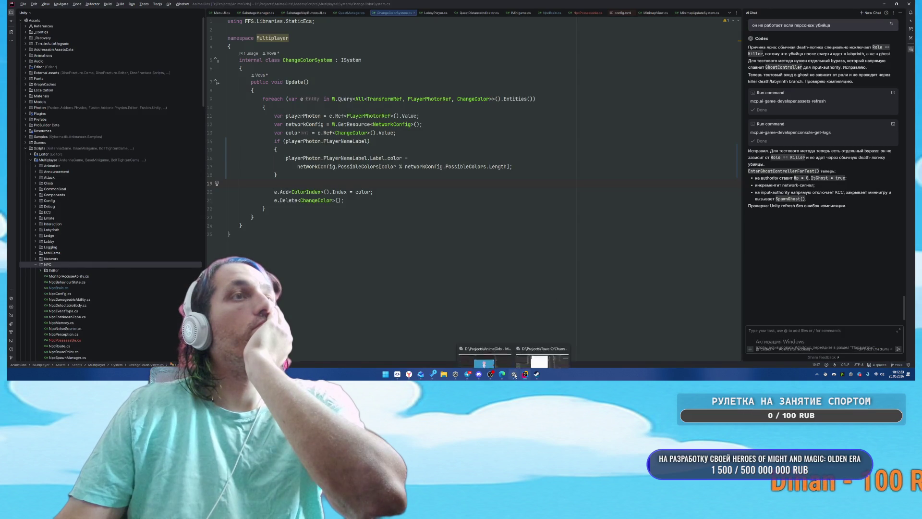
pyautogui.click(484, 353)
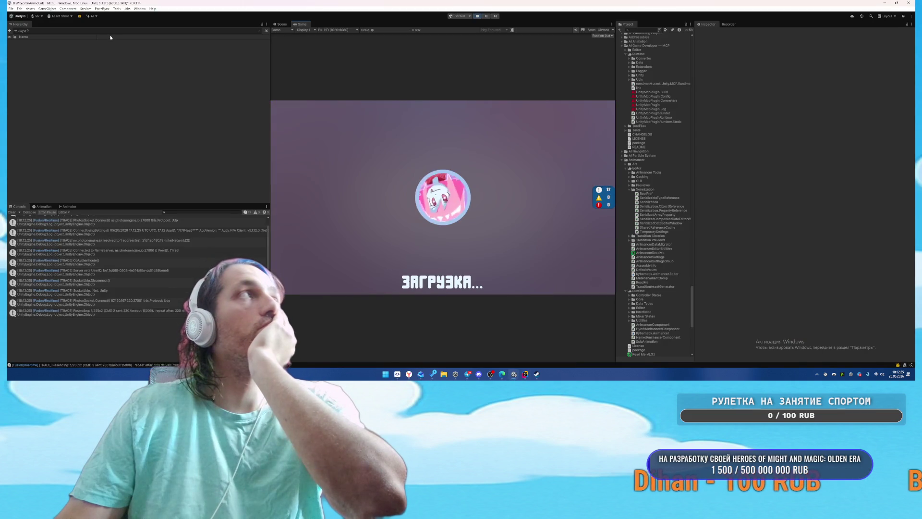
# Step: Find and select PlayerPhoton(Clone), then switch it into ghost mode via the Player Photon menu
pyautogui.click(85, 31)
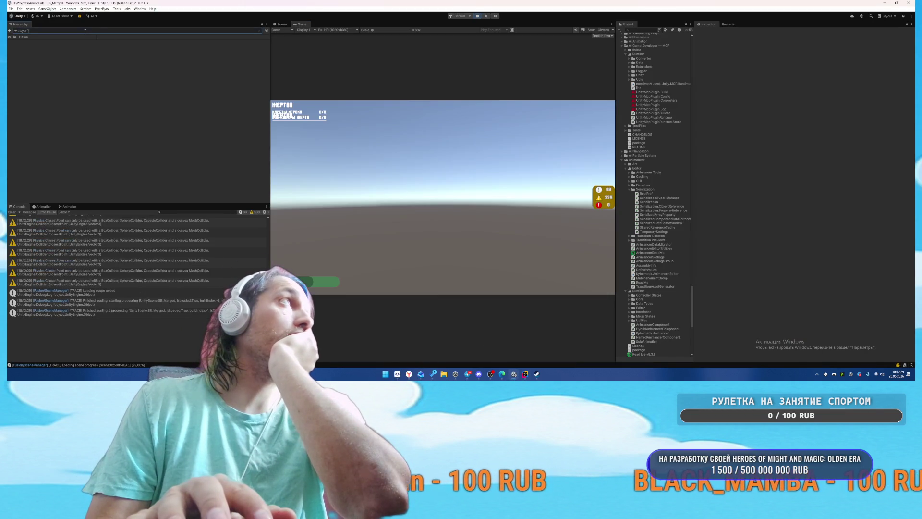
pyautogui.write('h')
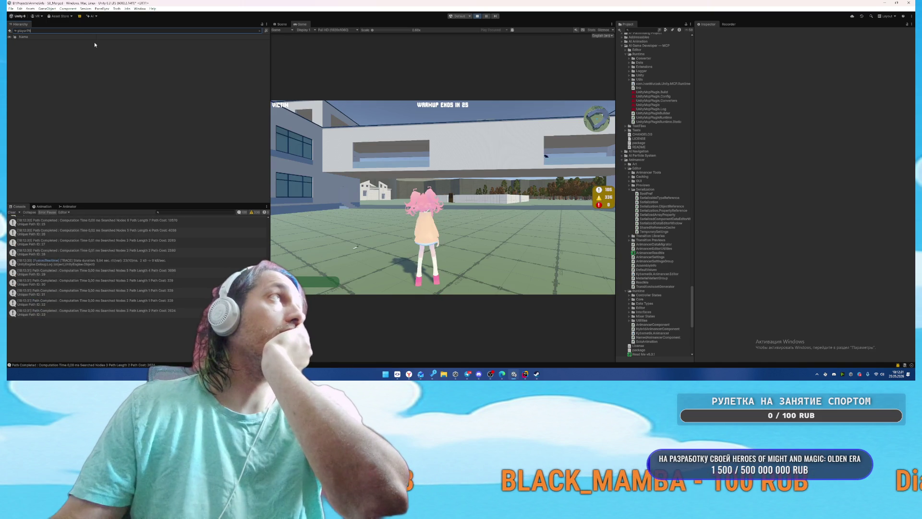
pyautogui.click(94, 42)
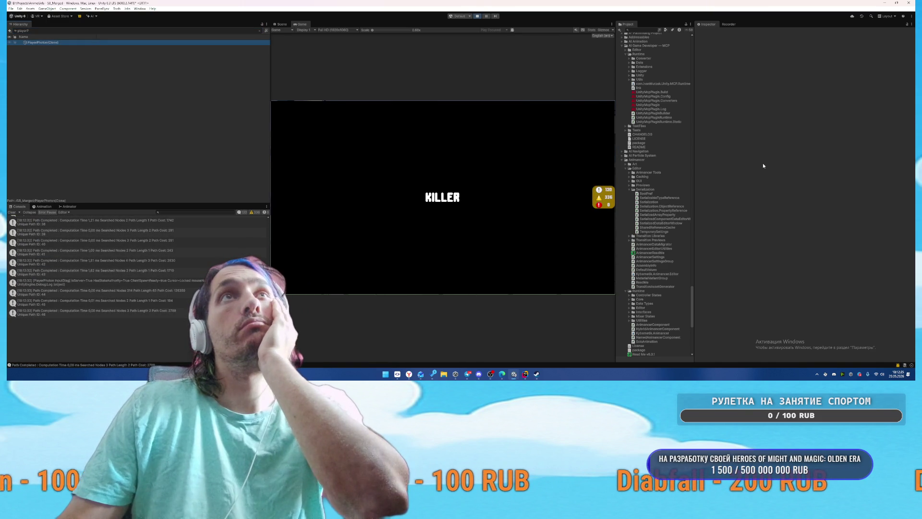
pyautogui.scroll(-5, 834, 178)
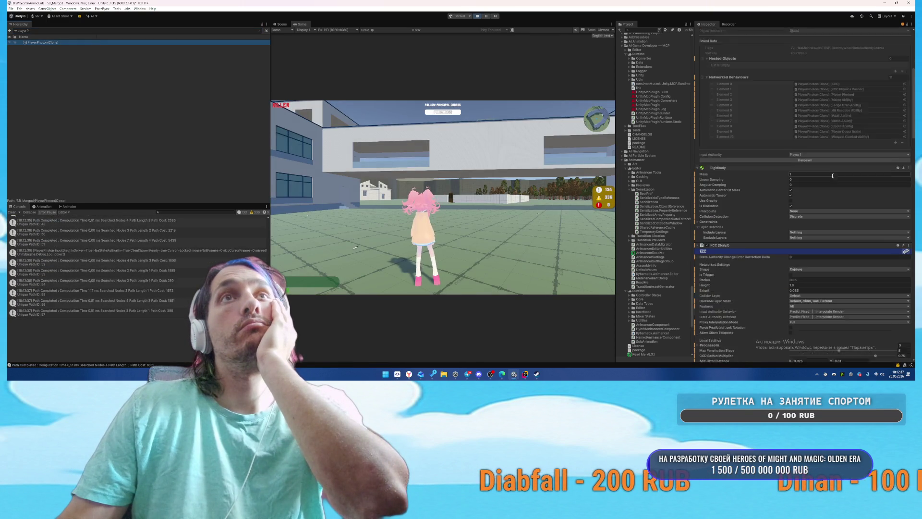
pyautogui.scroll(-10, 873, 232)
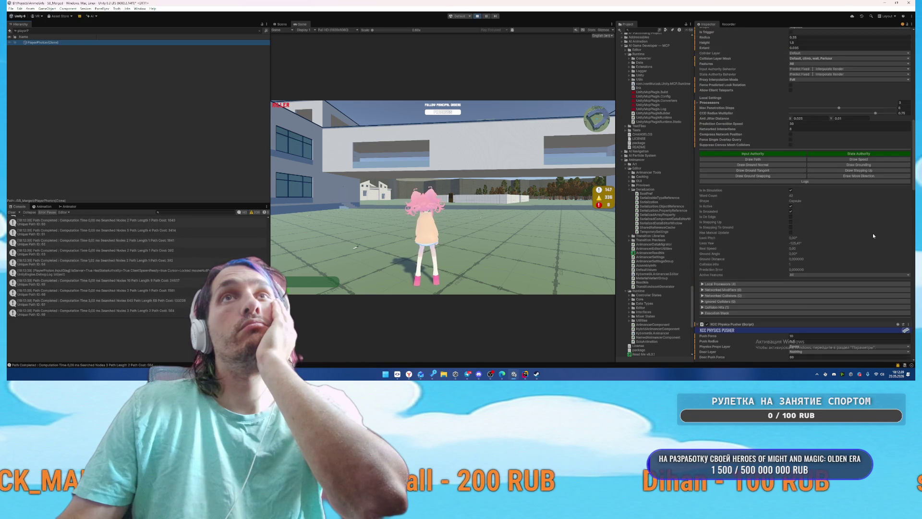
pyautogui.scroll(-2, 812, 236)
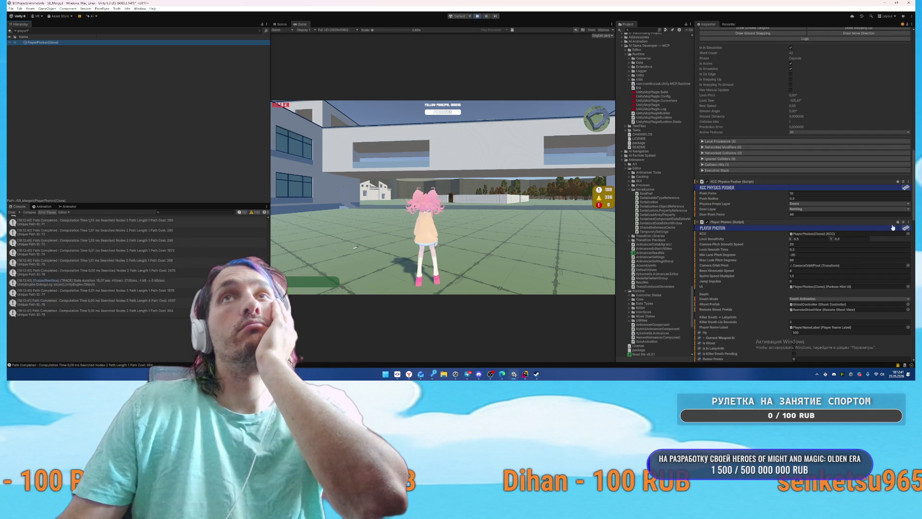
pyautogui.click(909, 223)
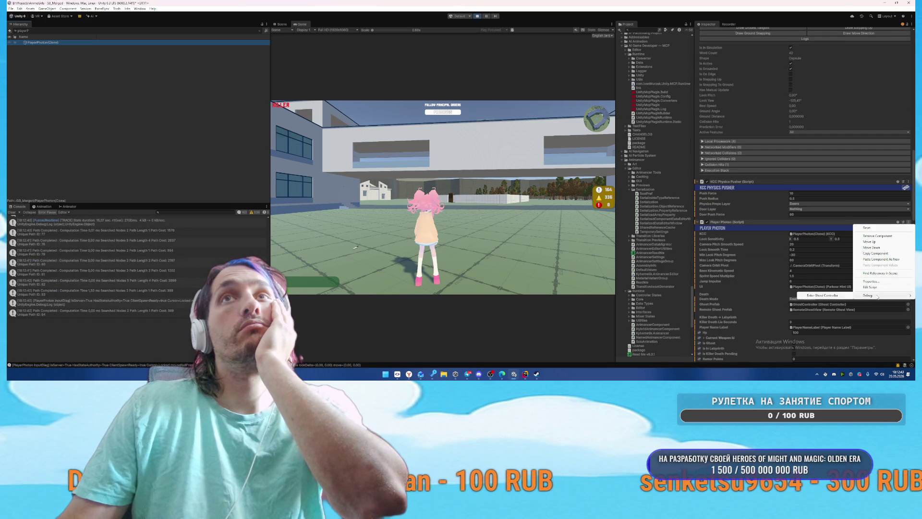
pyautogui.click(825, 296)
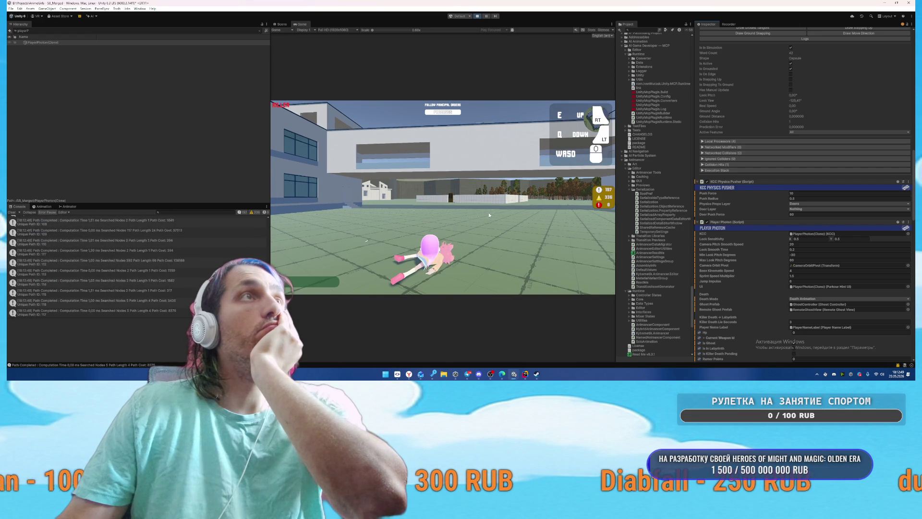
# Step: Walk the ghost toward the stairs, then open UpdatePlayerNameLabelsSystem.cs from the new error's stack trace
pyautogui.press('w')
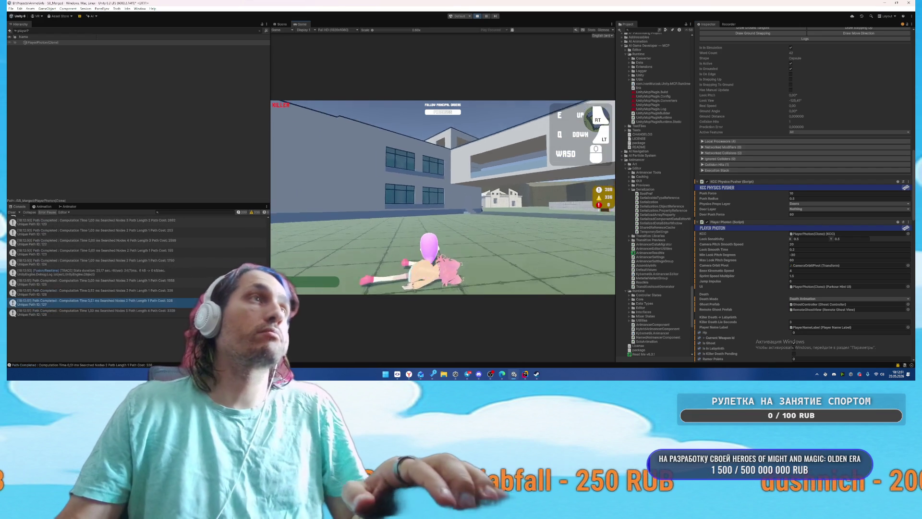
pyautogui.press('w')
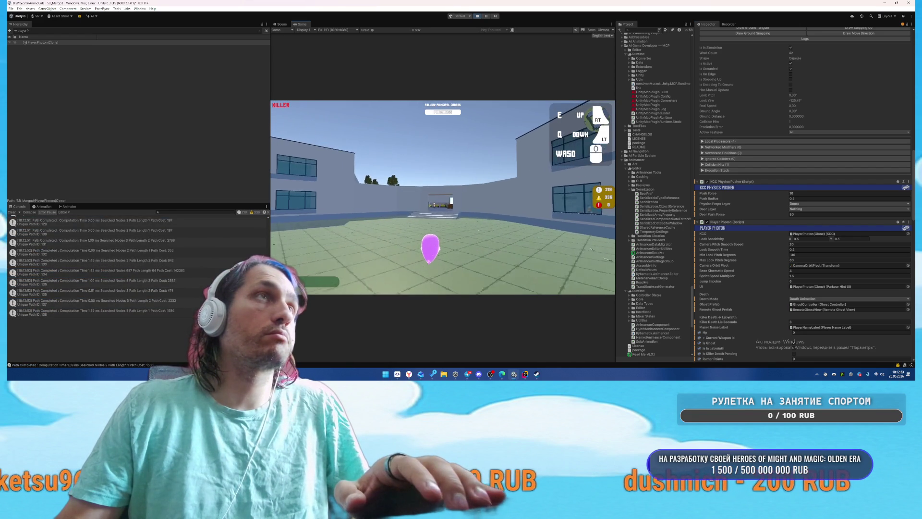
pyautogui.press('w')
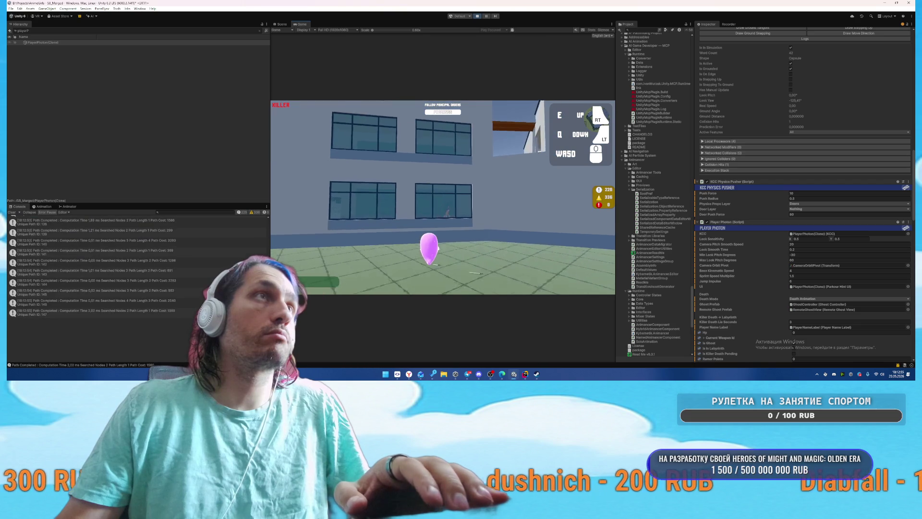
pyautogui.press('w')
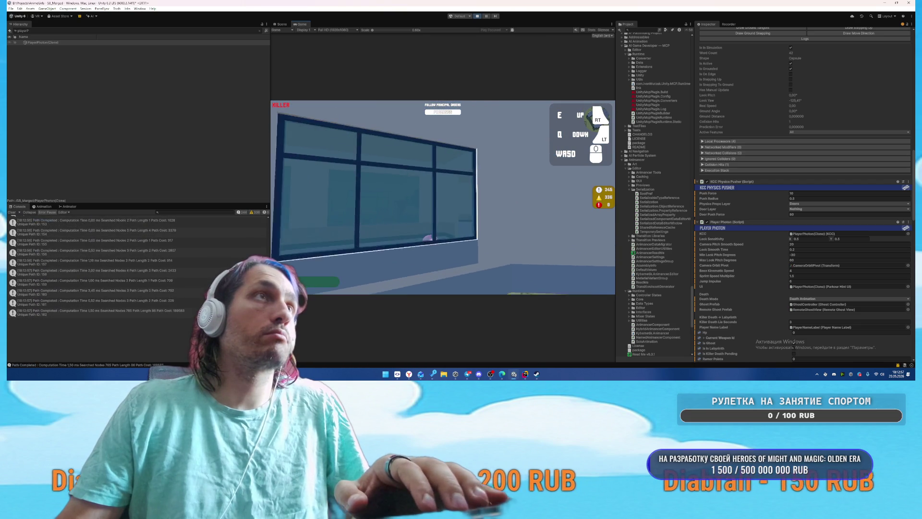
pyautogui.press('w')
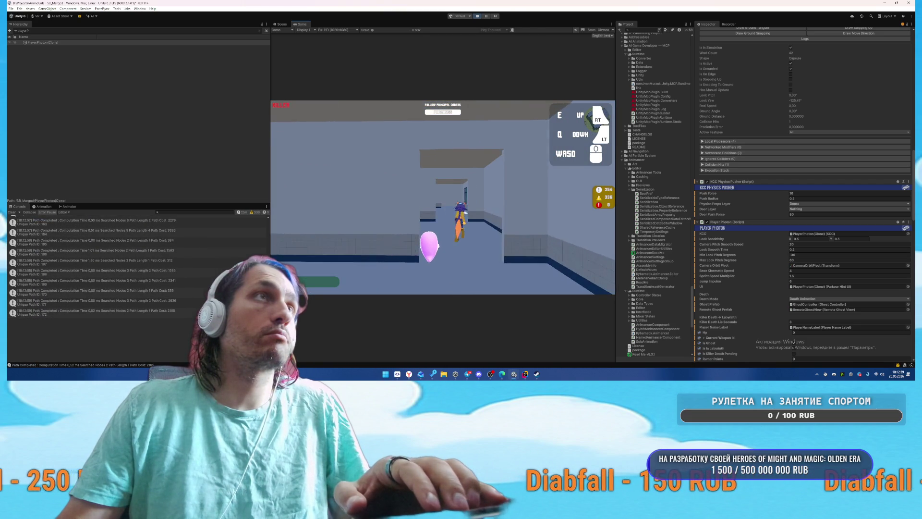
pyautogui.press('w')
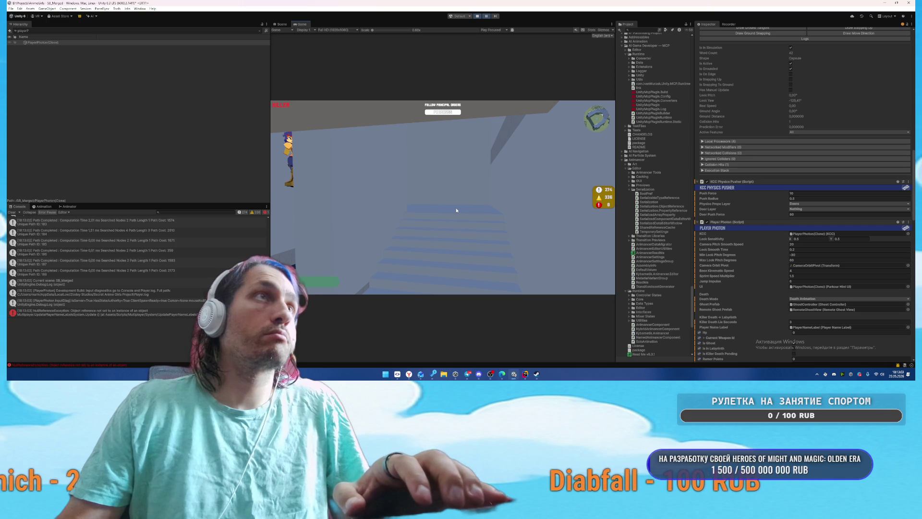
pyautogui.click(132, 314)
pyautogui.click(161, 325)
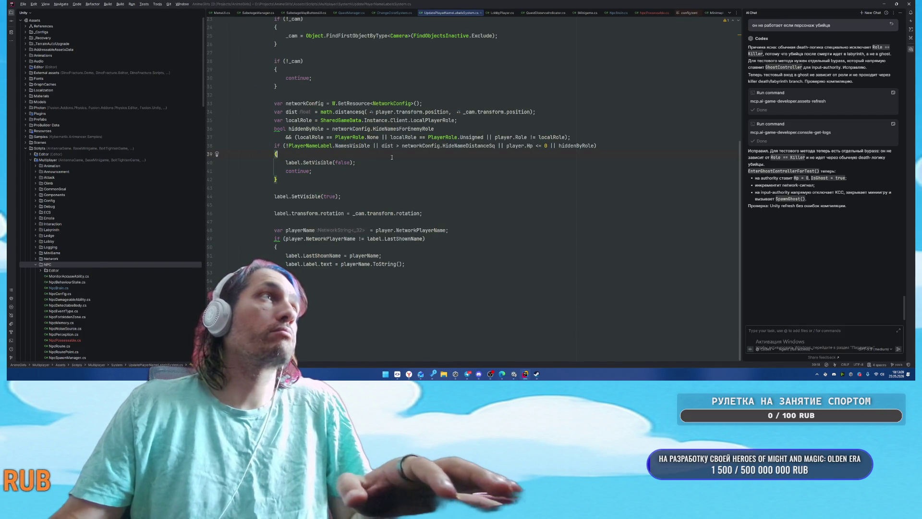
# Step: Put the hide-label call inside an 'if (label)' braced block
pyautogui.press('Return')
pyautogui.write('if (labe')
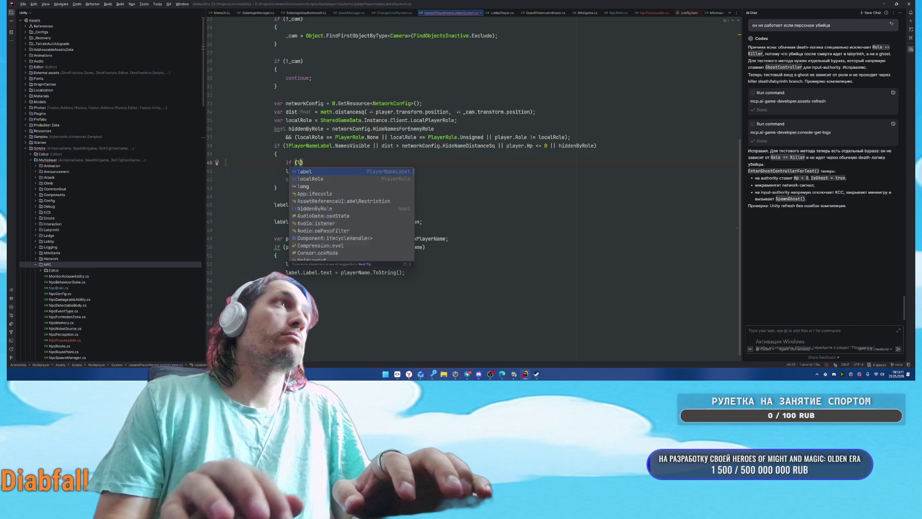
pyautogui.write('l')
pyautogui.press('End')
pyautogui.press('Return')
pyautogui.write('{')
pyautogui.press('Return')
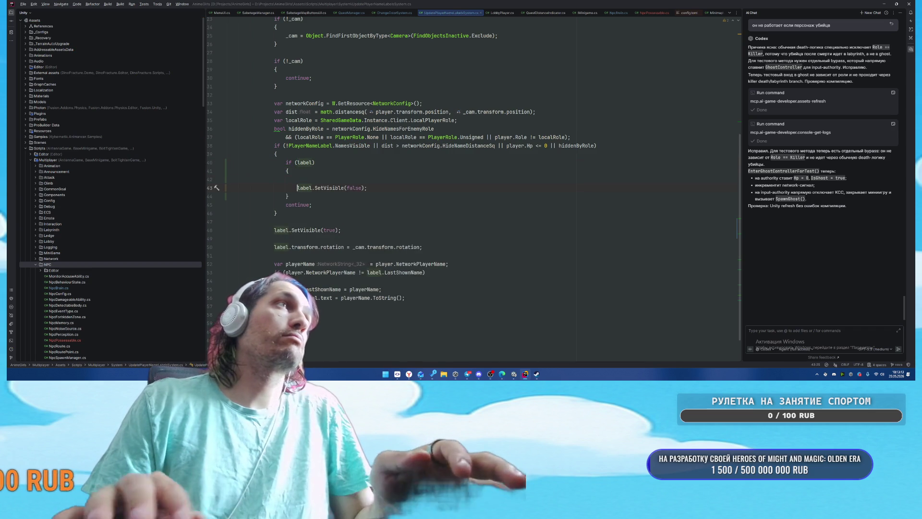
# Step: Add 'if (!label) { continue; }' right after the label assignment
pyautogui.scroll(5, 379, 166)
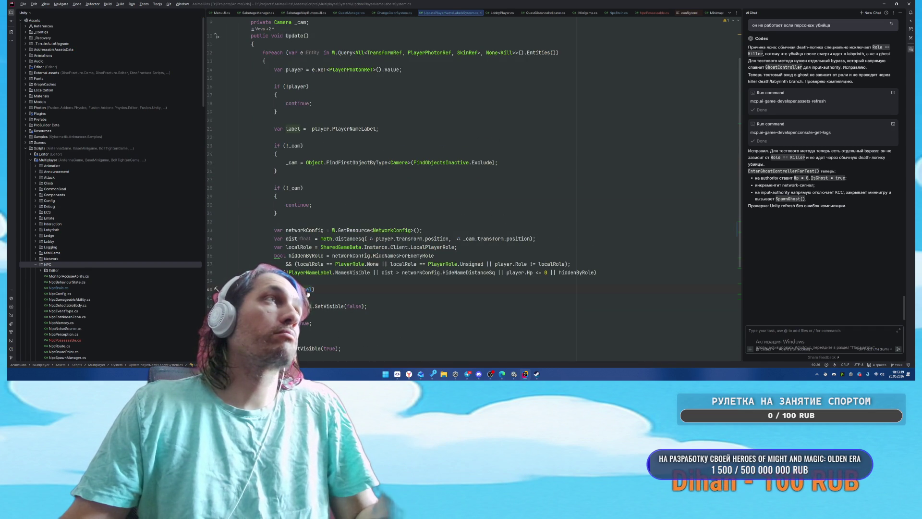
pyautogui.click(423, 128)
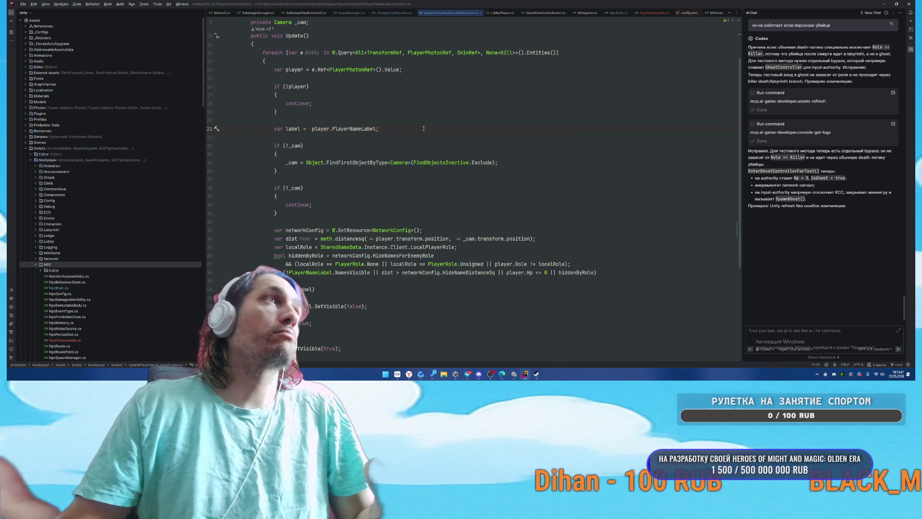
pyautogui.press('Return')
pyautogui.write('if')
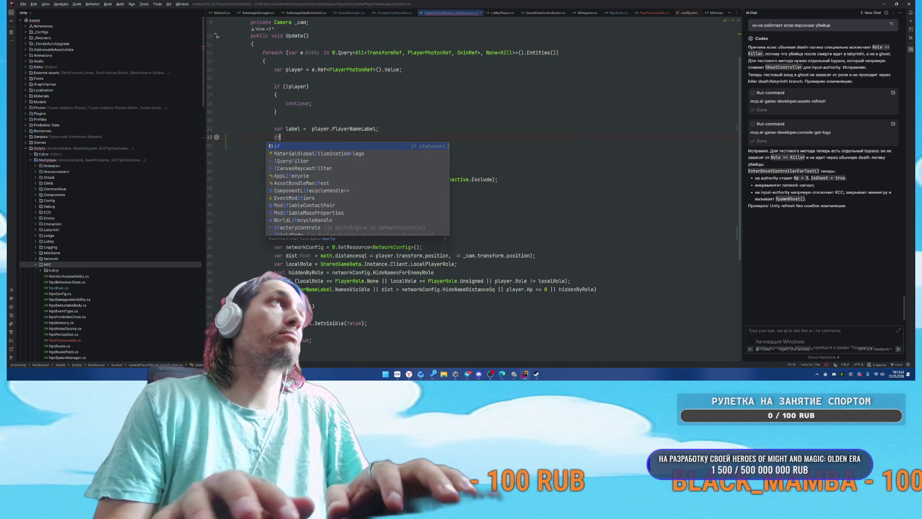
pyautogui.write(' (!label')
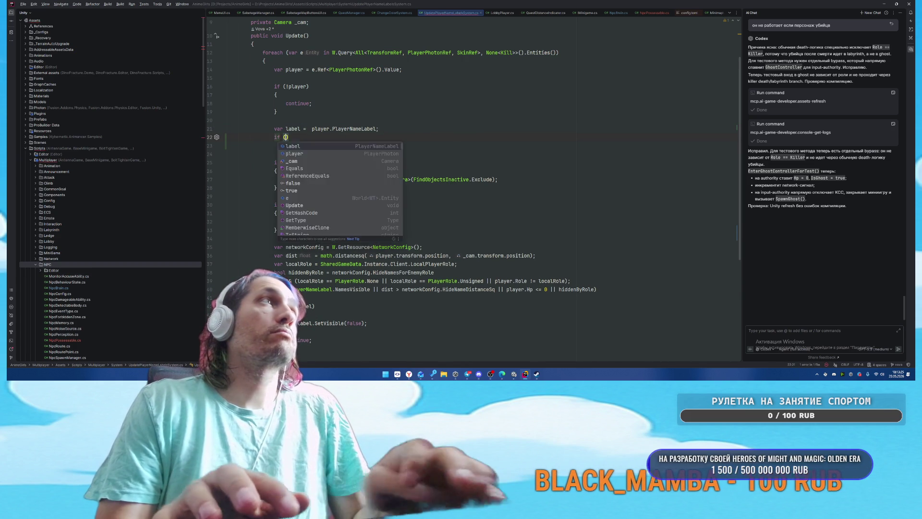
pyautogui.write(')')
pyautogui.press('Return')
pyautogui.write('{')
pyautogui.press('Return')
pyautogui.write('cont')
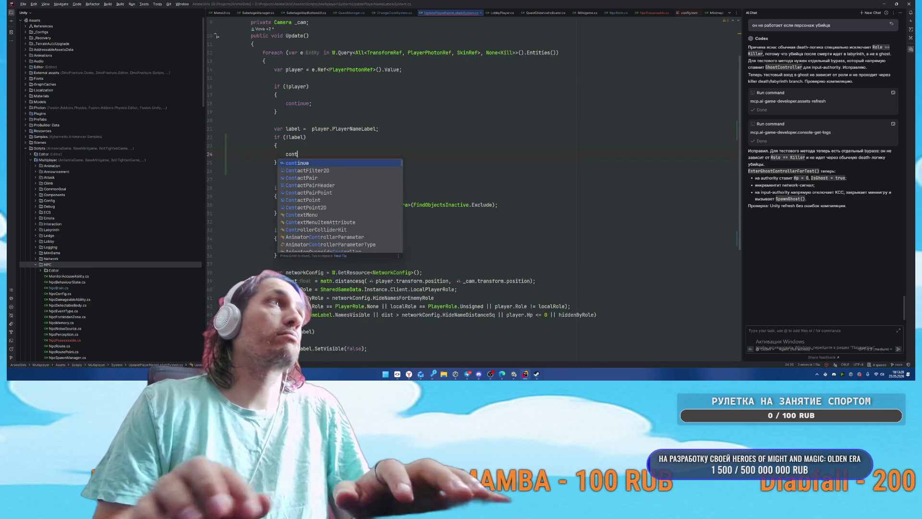
pyautogui.press('Return')
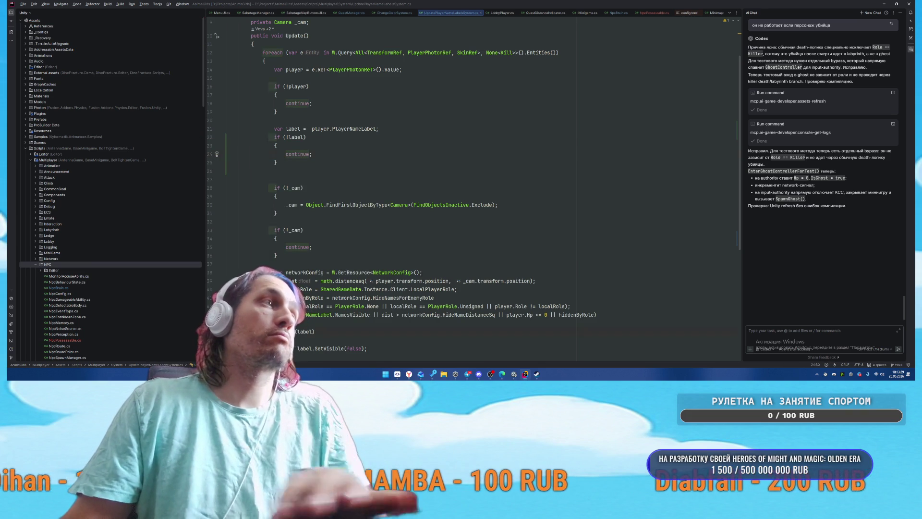
# Step: Delete the blank lines around label.SetVisible(false), then switch back to Unity
pyautogui.scroll(-3, 295, 310)
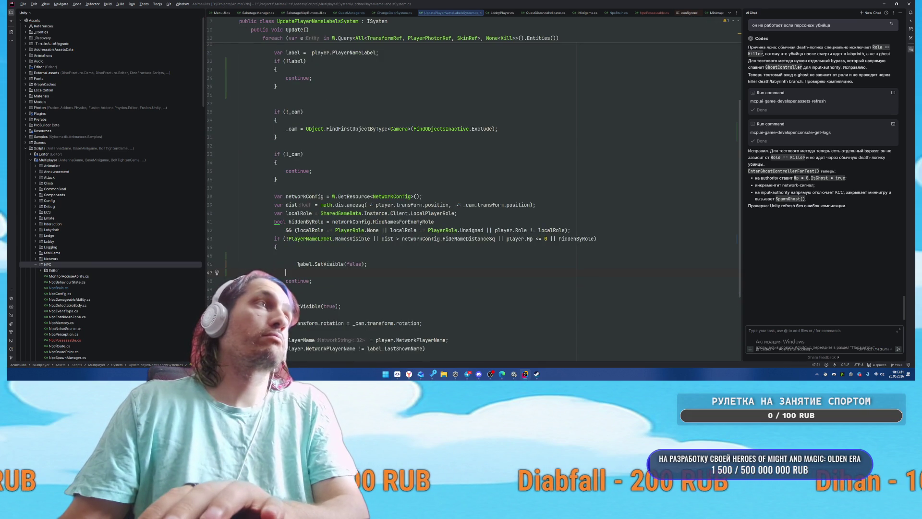
pyautogui.click(297, 274)
pyautogui.press('BackSpace')
pyautogui.click(315, 256)
pyautogui.press('BackSpace')
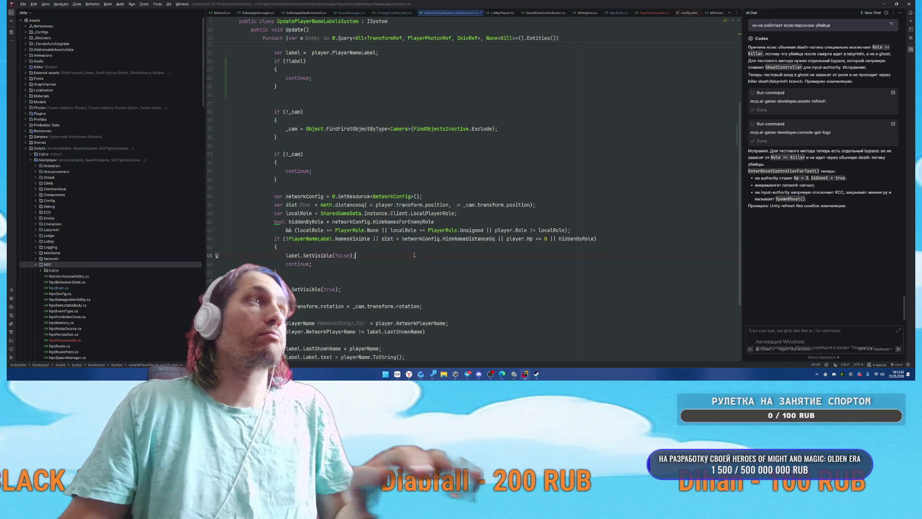
pyautogui.hotkey('alt', 'Tab')
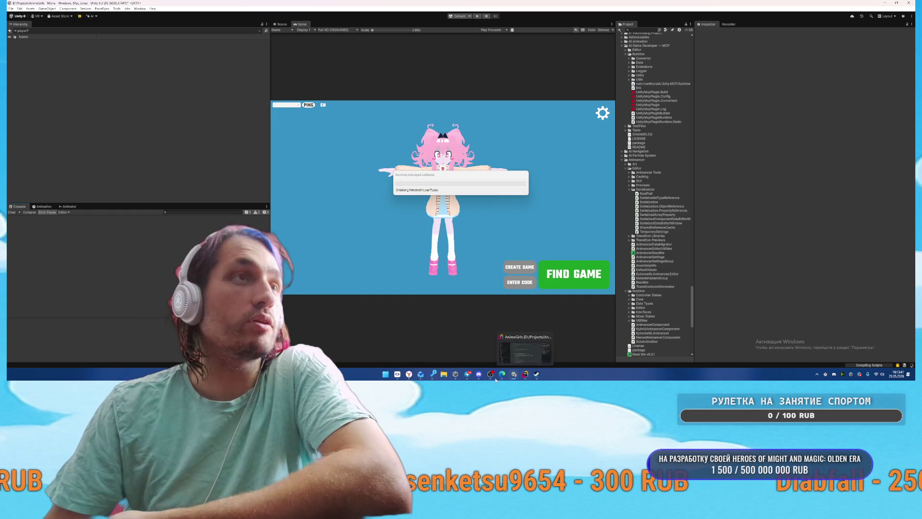
# Step: Switch to the 'Splash screen для игры' ChatGPT chat and scroll to the castle image
pyautogui.moveTo(477, 371)
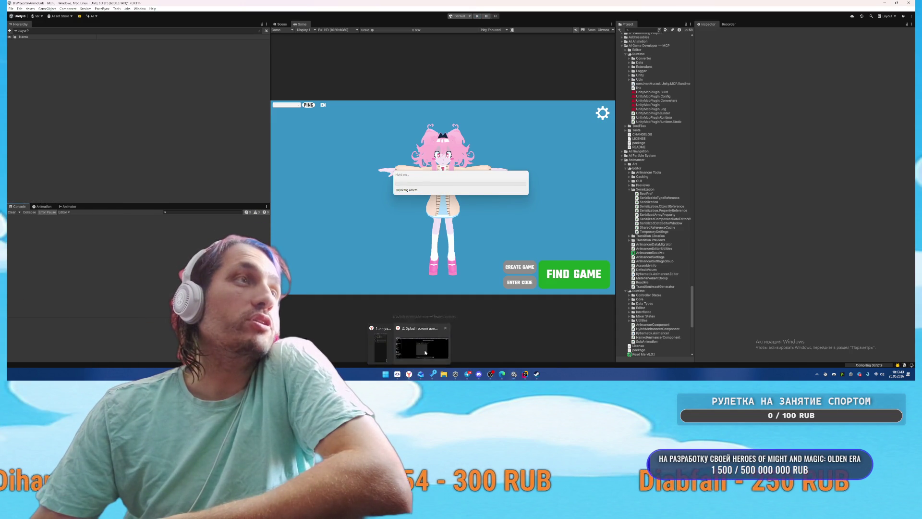
pyautogui.click(422, 351)
pyautogui.scroll(-2, 536, 237)
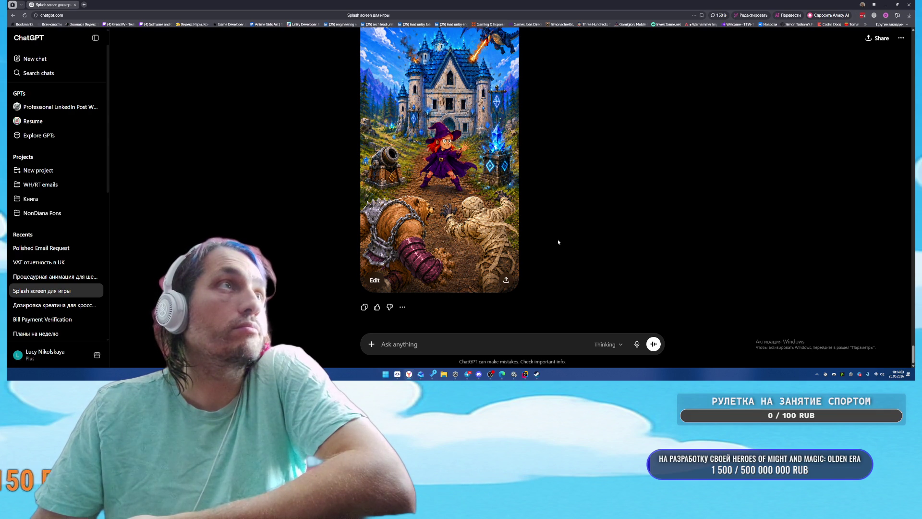
# Step: Select the mummy and bear areas at the bottom of the castle image for editing
pyautogui.click(466, 223)
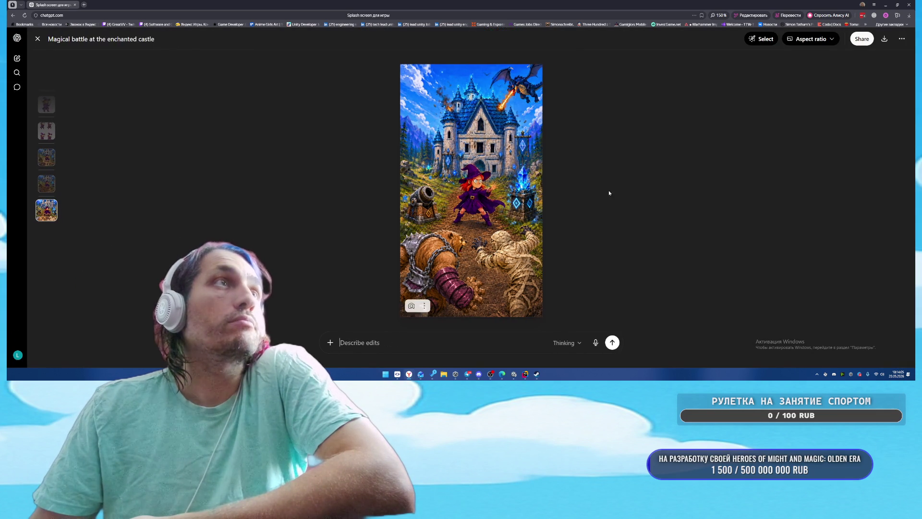
pyautogui.click(764, 37)
pyautogui.moveTo(481, 226)
pyautogui.mouseDown()
pyautogui.moveTo(509, 250)
pyautogui.moveTo(524, 308)
pyautogui.mouseUp()
pyautogui.moveTo(471, 274); pyautogui.dragTo(462, 310)
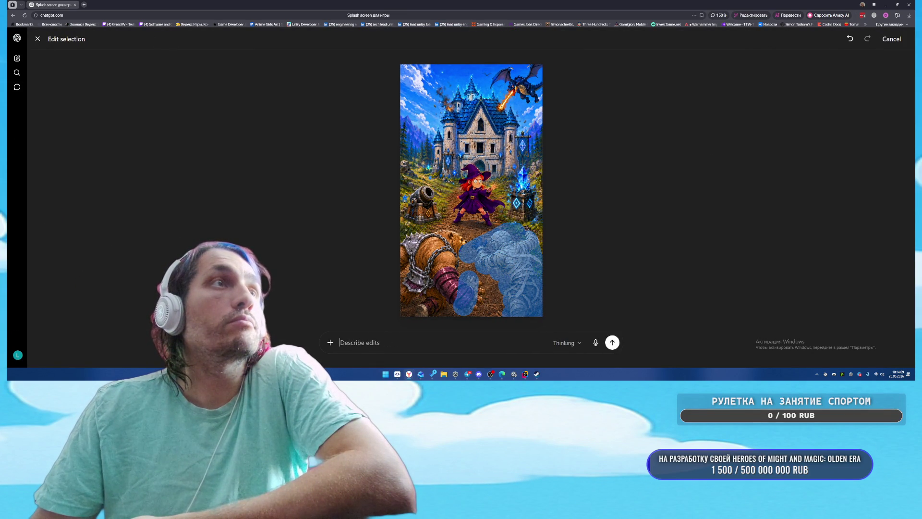
pyautogui.moveTo(454, 242)
pyautogui.mouseDown()
pyautogui.moveTo(425, 279)
pyautogui.moveTo(408, 250)
pyautogui.mouseUp()
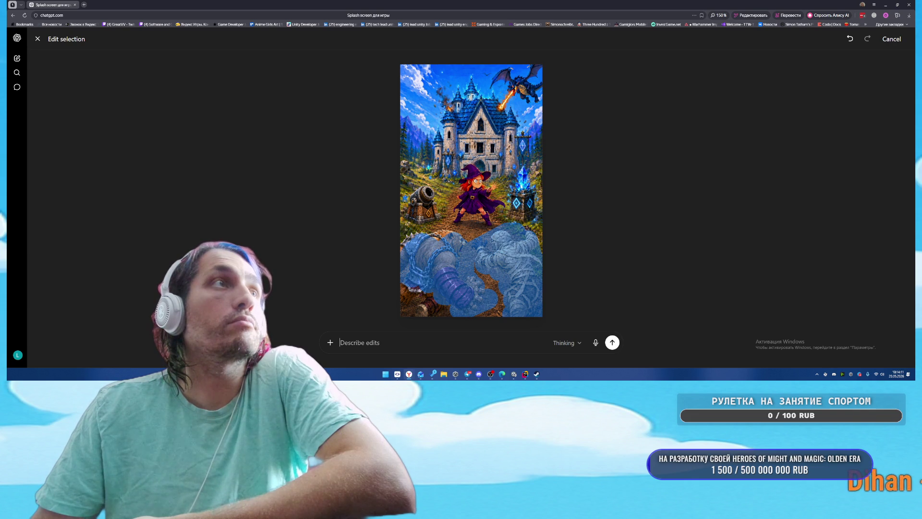
pyautogui.moveTo(430, 289); pyautogui.dragTo(418, 312)
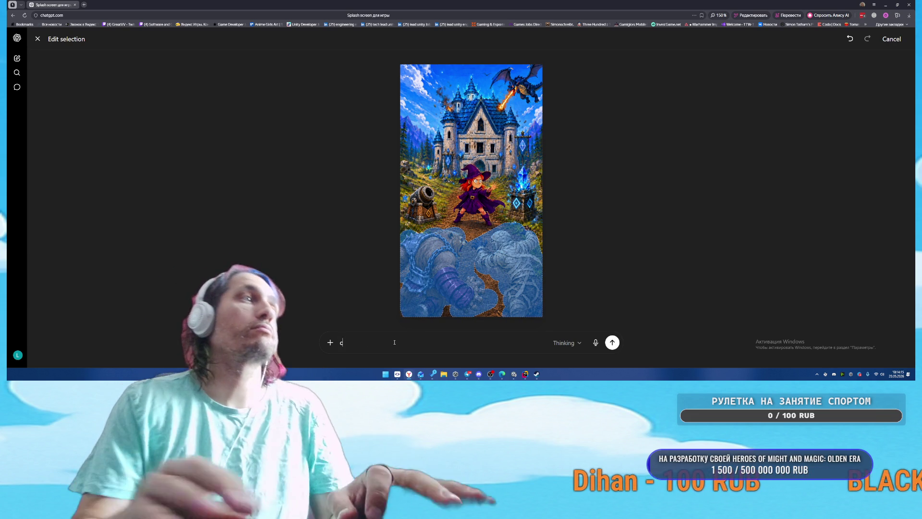
# Step: Submit an edit asking for redder monsters and the bear's hand as a paw, then return to Unity
pyautogui.write('c')
pyautogui.write('делай ')
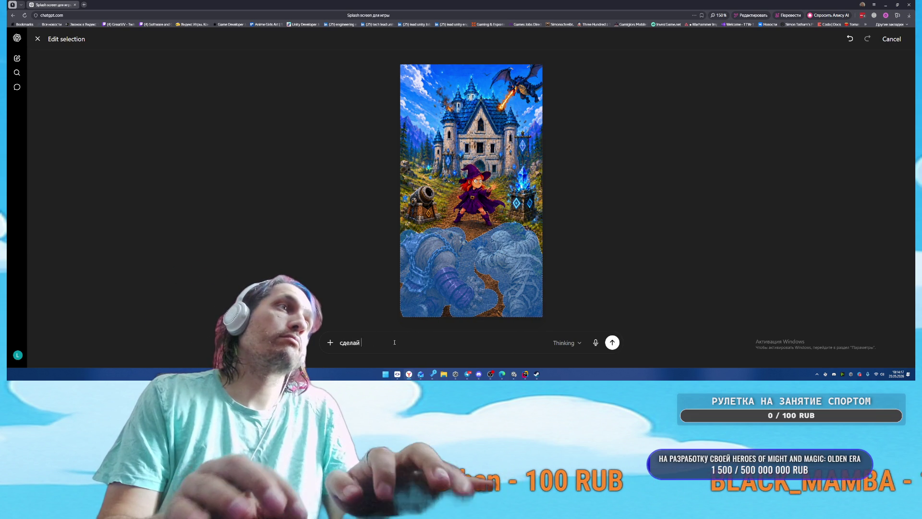
pyautogui.write('монстров боле')
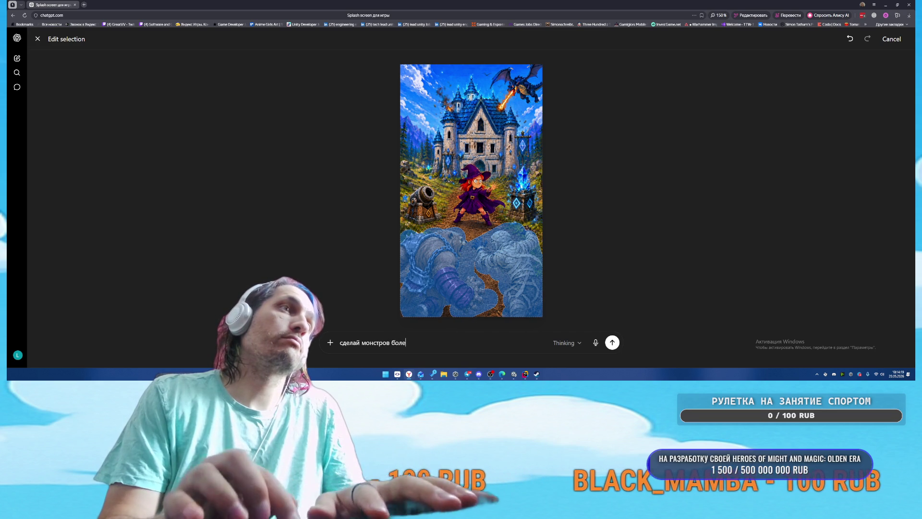
pyautogui.write('е красными, переде')
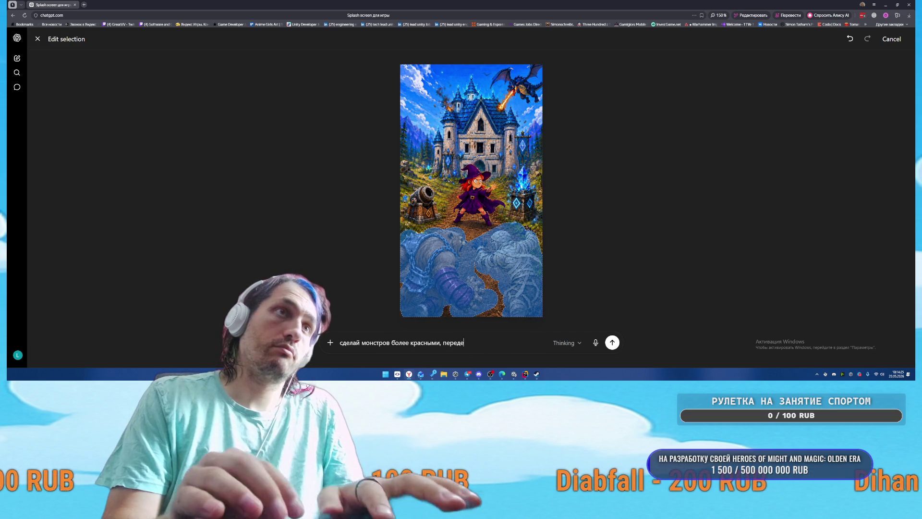
pyautogui.write('лай руку у медведя на лапу')
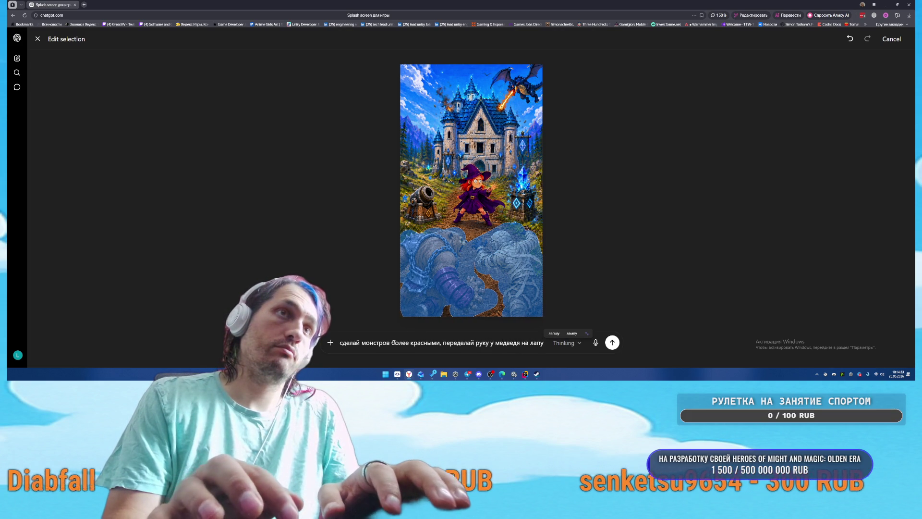
pyautogui.press('Return')
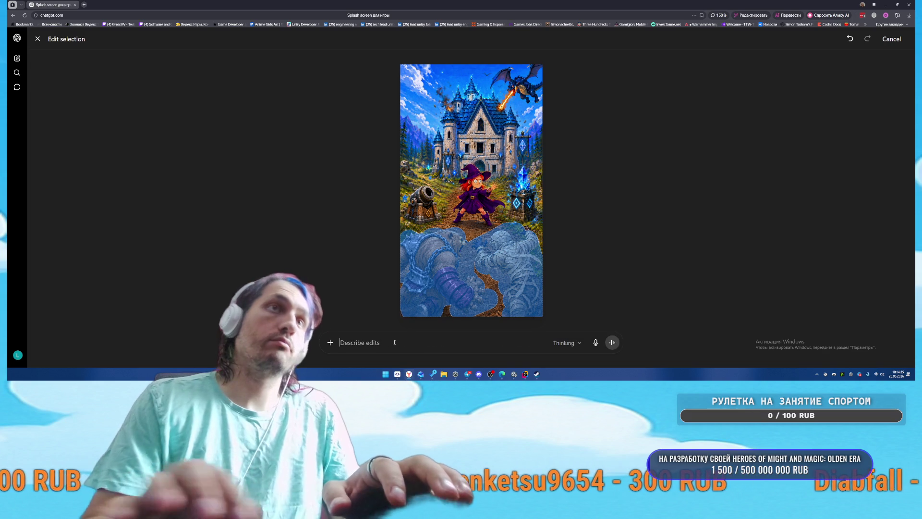
pyautogui.hotkey('alt', 'Tab')
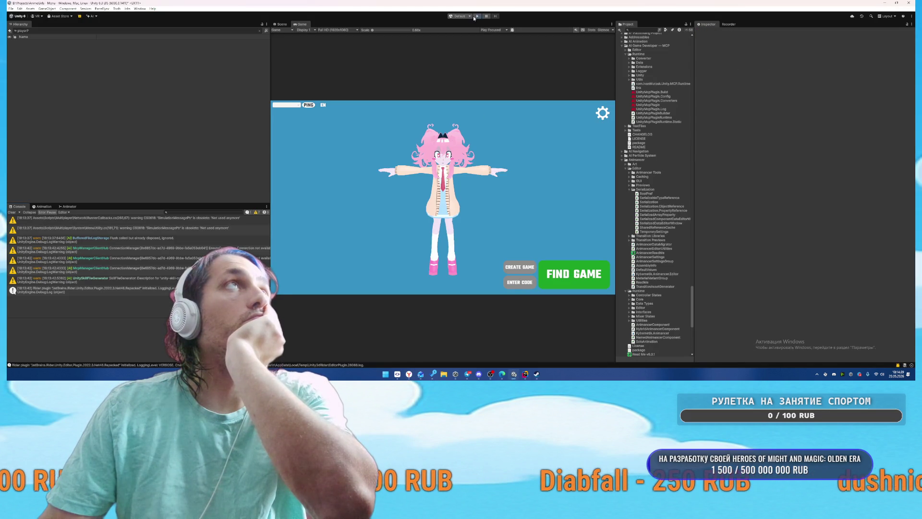
# Step: Enter Play mode, pause the game, and select PlayerPhoton(Clone)
pyautogui.hotkey('ctrl', 'p')
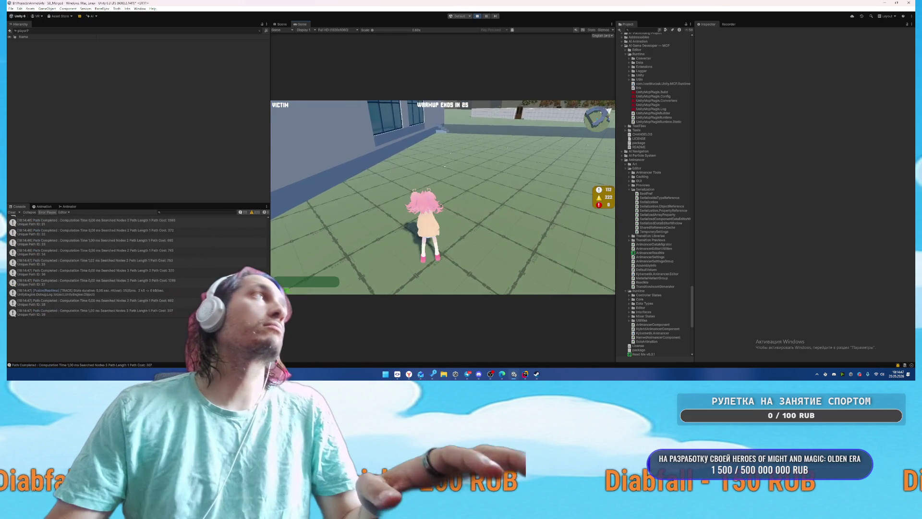
pyautogui.press('Escape')
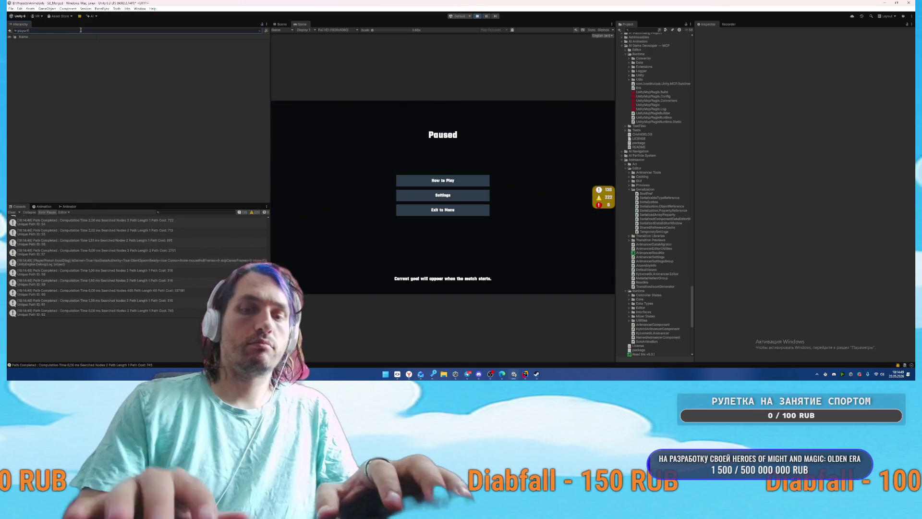
pyautogui.write('h')
pyautogui.click(72, 43)
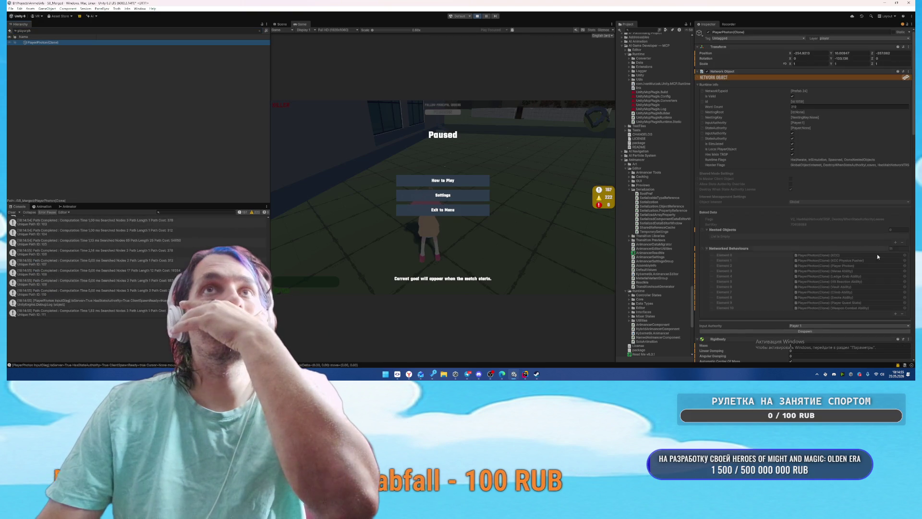
# Step: Put the player into the ghost state from the Player Photon component menu
pyautogui.scroll(-15, 855, 245)
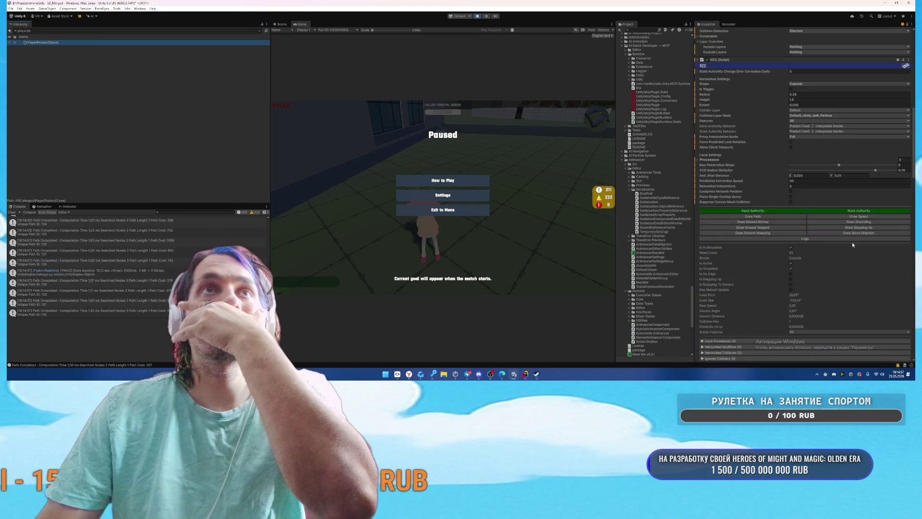
pyautogui.scroll(-10, 852, 245)
pyautogui.scroll(-1, 773, 239)
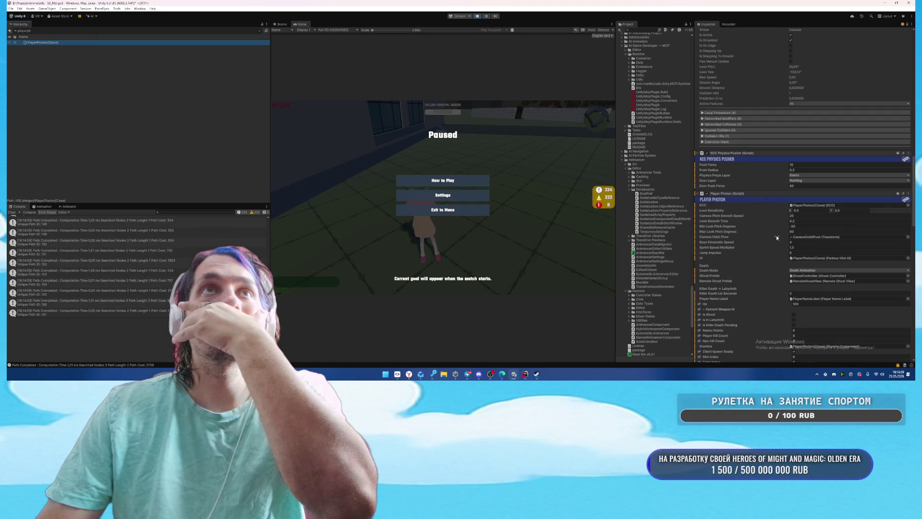
pyautogui.click(908, 193)
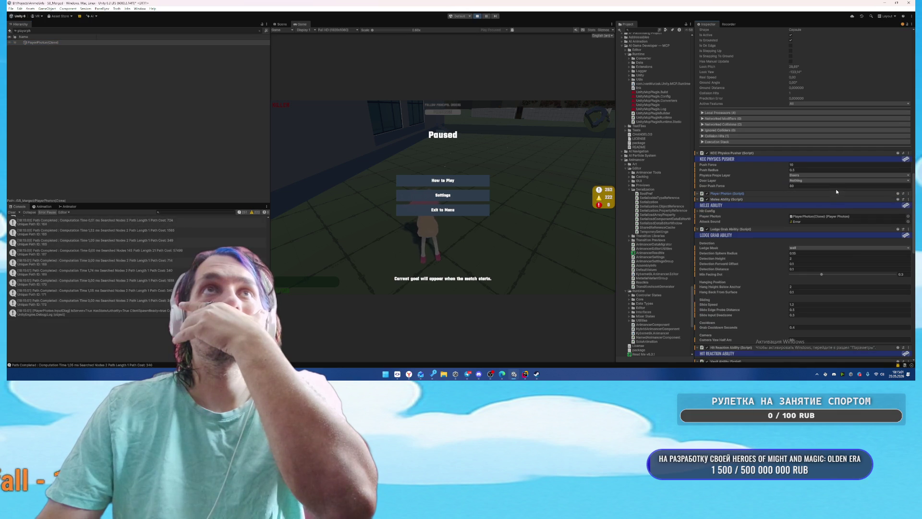
pyautogui.click(835, 193)
pyautogui.click(908, 193)
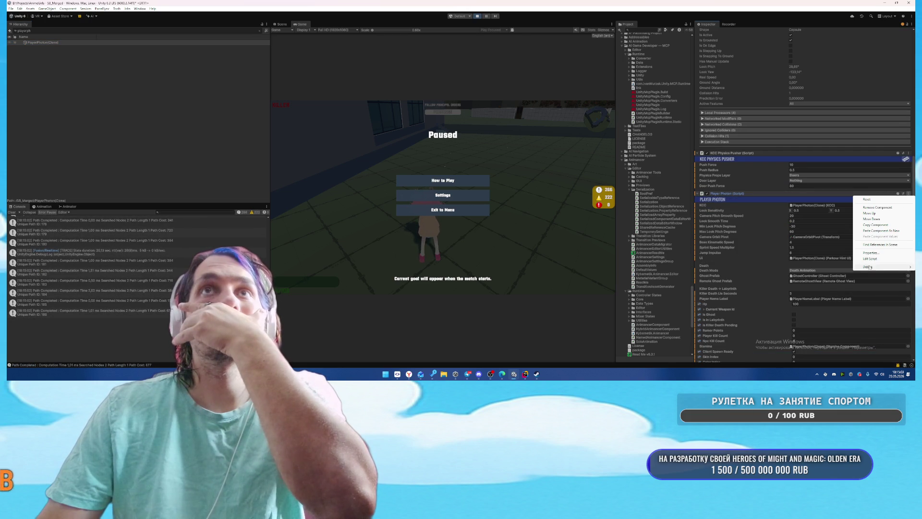
pyautogui.moveTo(870, 268)
pyautogui.click(824, 267)
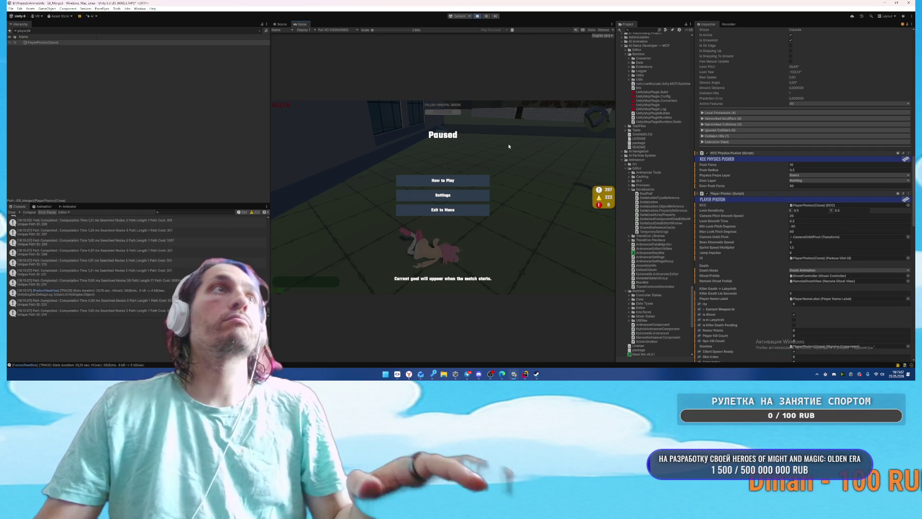
# Step: Resume play, walk the ghost toward the stairs, and switch to the Scene view
pyautogui.press('Escape')
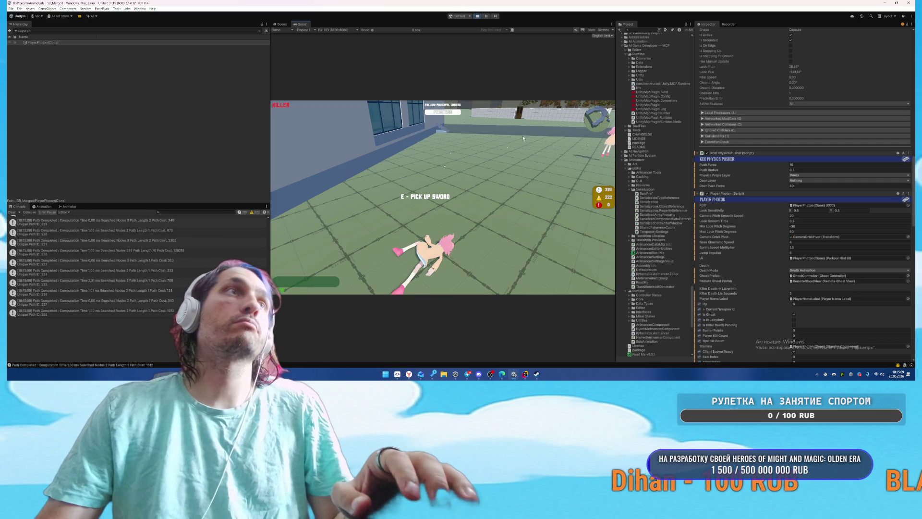
pyautogui.press('w')
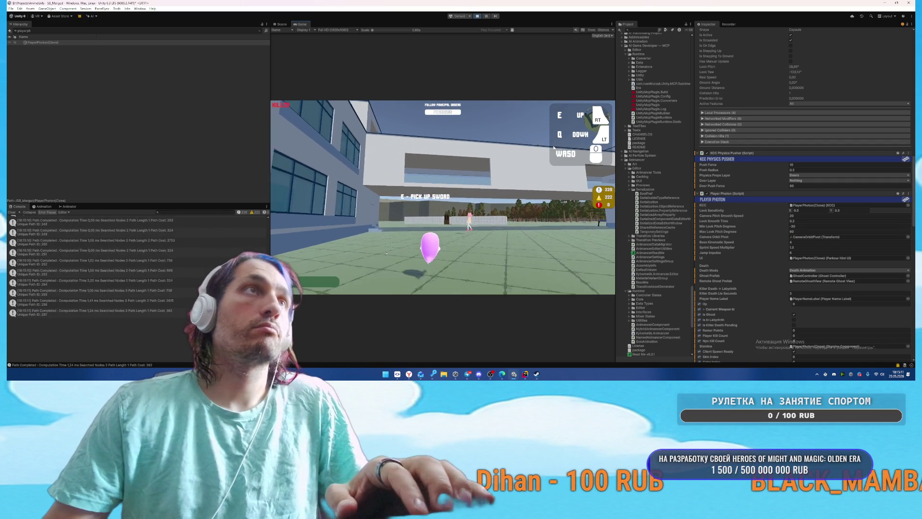
pyautogui.press('w')
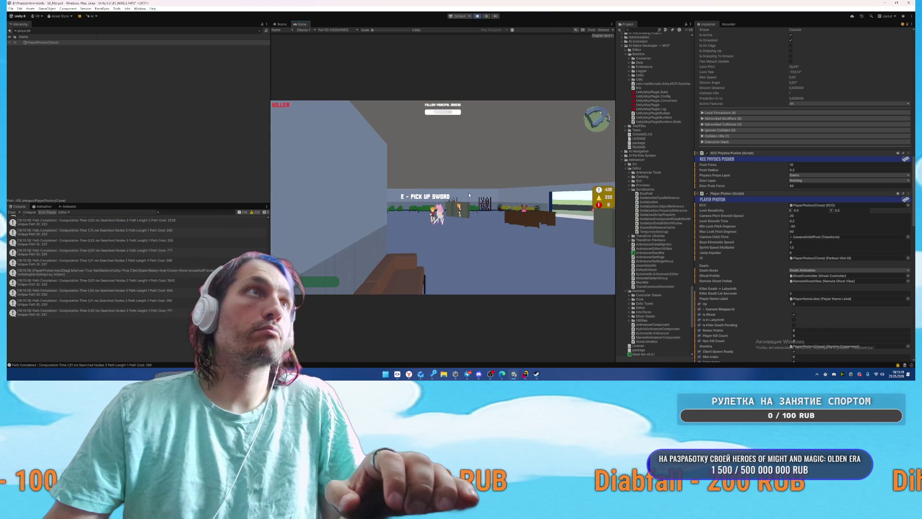
pyautogui.click(282, 25)
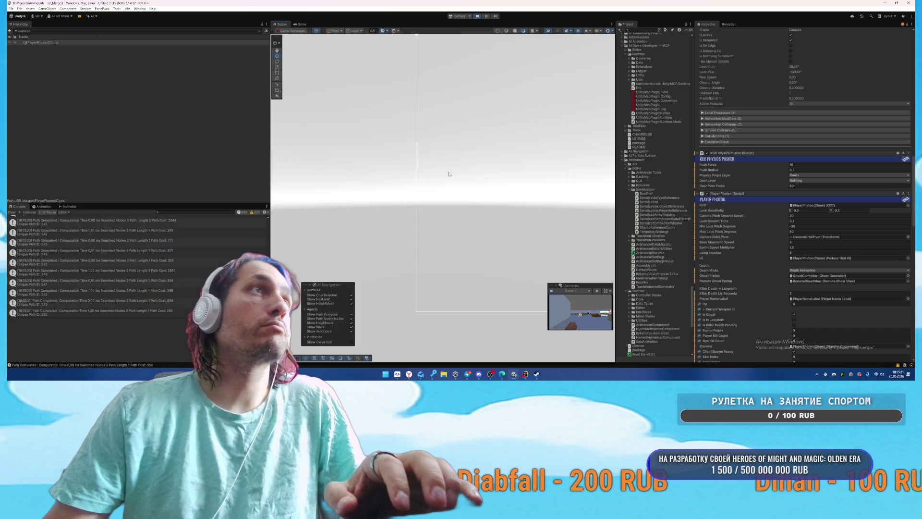
# Step: Frame the PlayerPhoton(Clone) character and orbit the Scene view toward the building facade
pyautogui.click(37, 43)
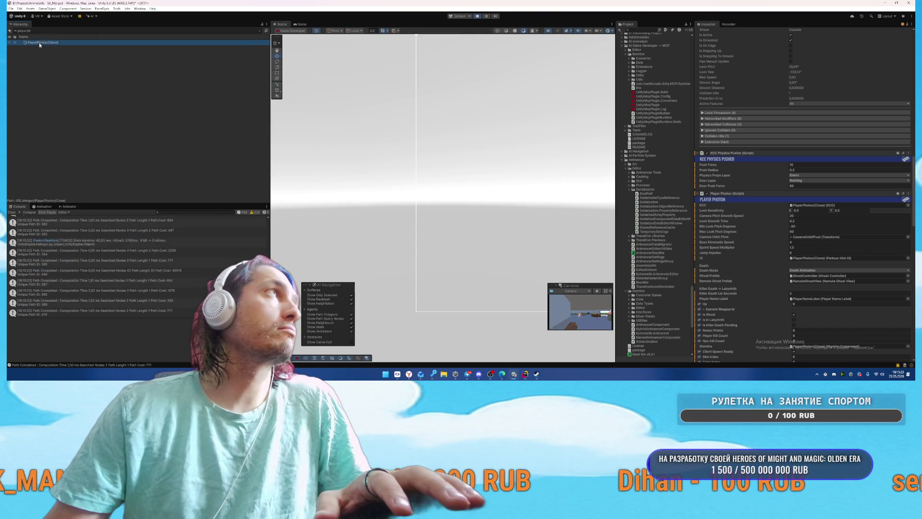
pyautogui.doubleClick(80, 44)
pyautogui.click(260, 30)
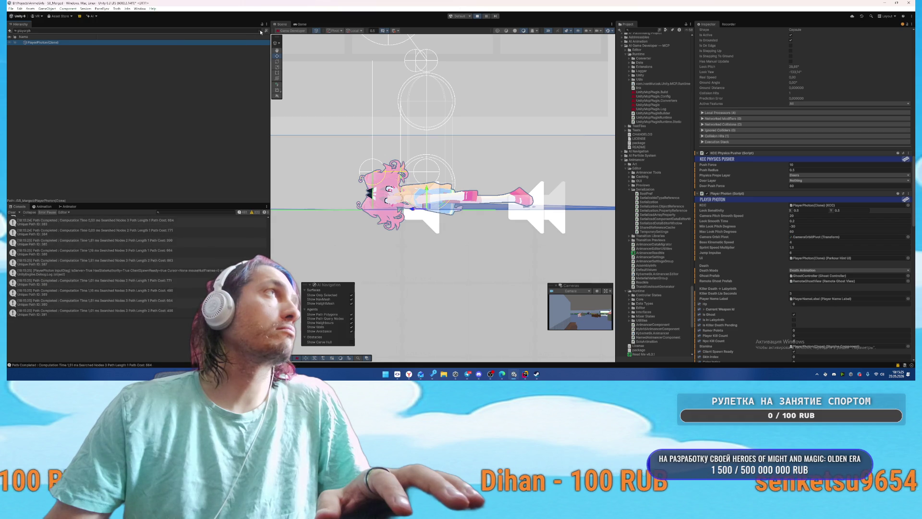
pyautogui.scroll(5, 392, 242)
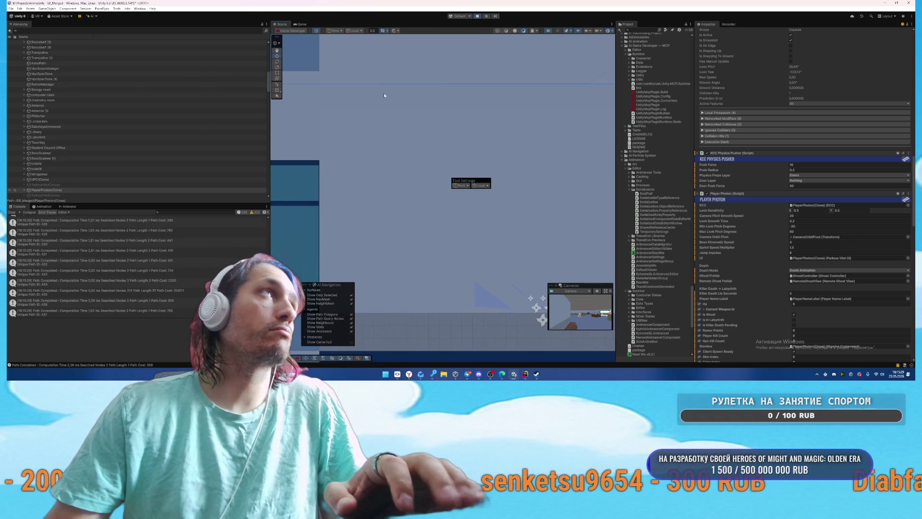
pyautogui.scroll(-5, 383, 93)
pyautogui.moveTo(446, 139)
pyautogui.mouseDown()
pyautogui.moveTo(344, 147)
pyautogui.moveTo(281, 103)
pyautogui.mouseUp()
pyautogui.scroll(10, 156, 85)
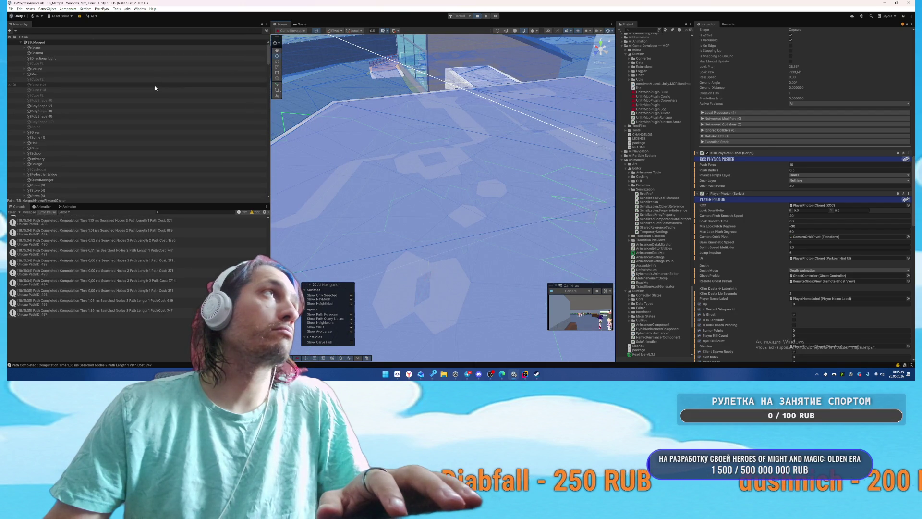
# Step: Back in the Game view, stop play mode to return to the menu scene, then switch to Rider
pyautogui.click(300, 24)
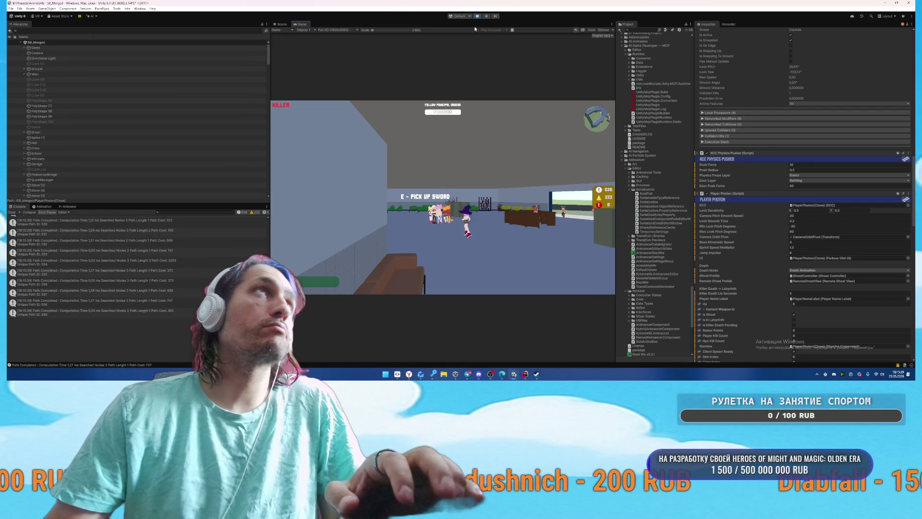
pyautogui.click(11, 212)
pyautogui.hotkey('ctrl', 'p')
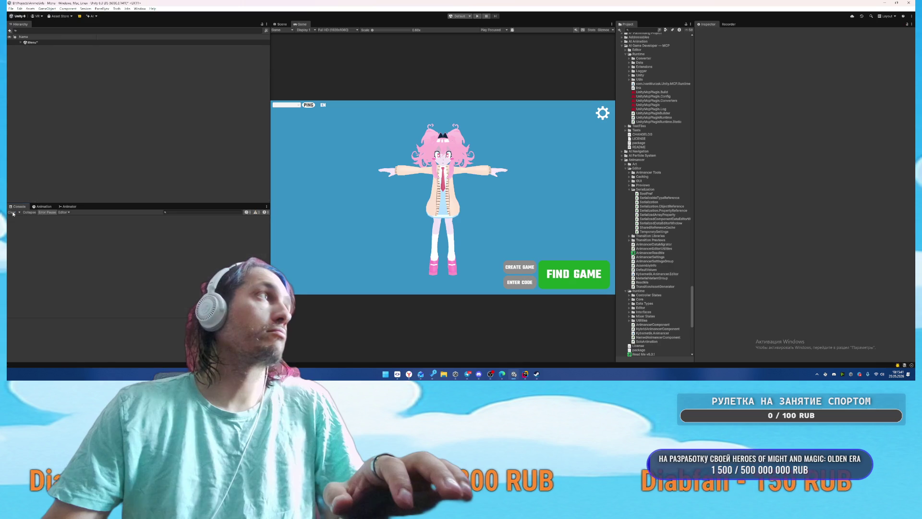
pyautogui.click(525, 376)
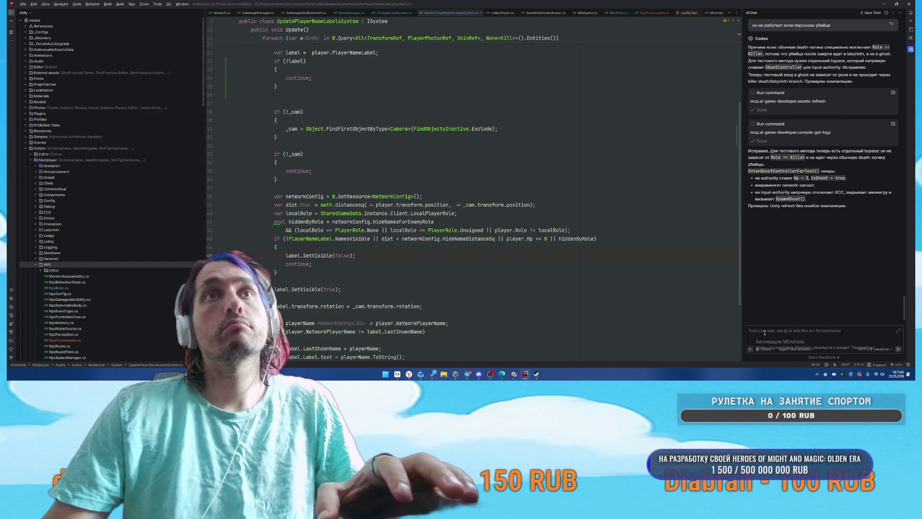
# Step: Start an AI chat message reporting that possession ('вселение не работает') on F is broken
pyautogui.click(816, 332)
pyautogui.write('dd')
pyautogui.press('BackSpace')
pyautogui.press('BackSpace')
pyautogui.write('все')
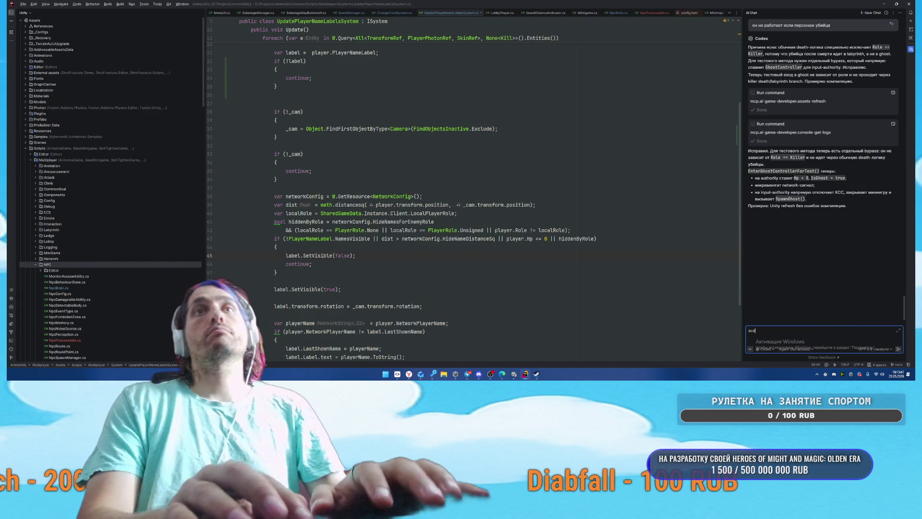
pyautogui.write('ление не раб')
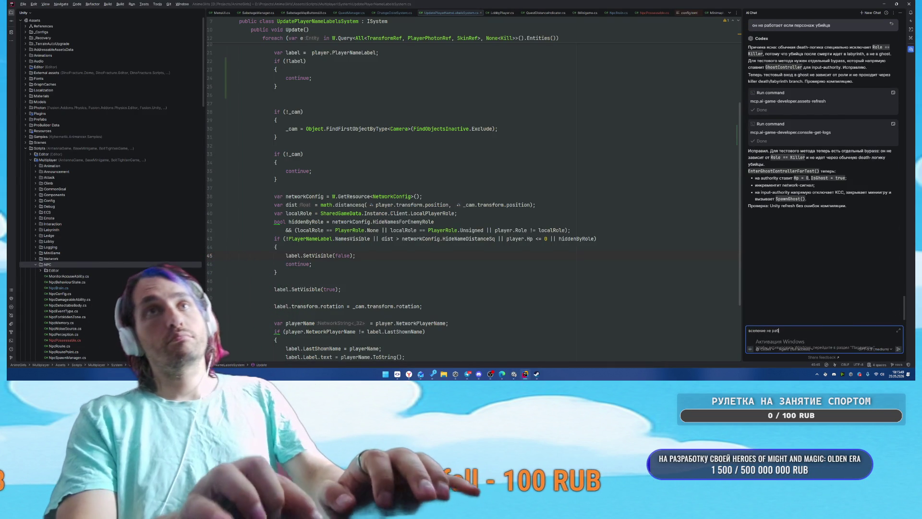
pyautogui.write('отает - посл')
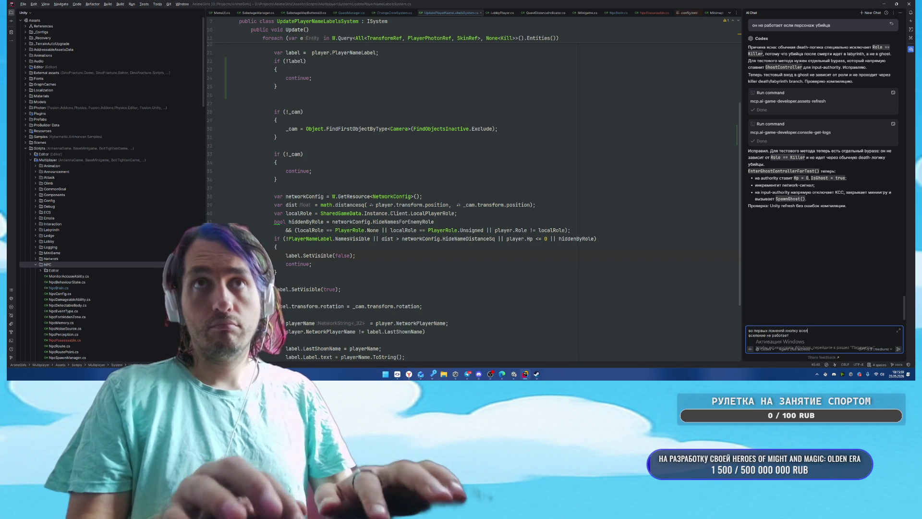
pyautogui.write('на F')
pyautogui.hotkey('shift', 'Return')
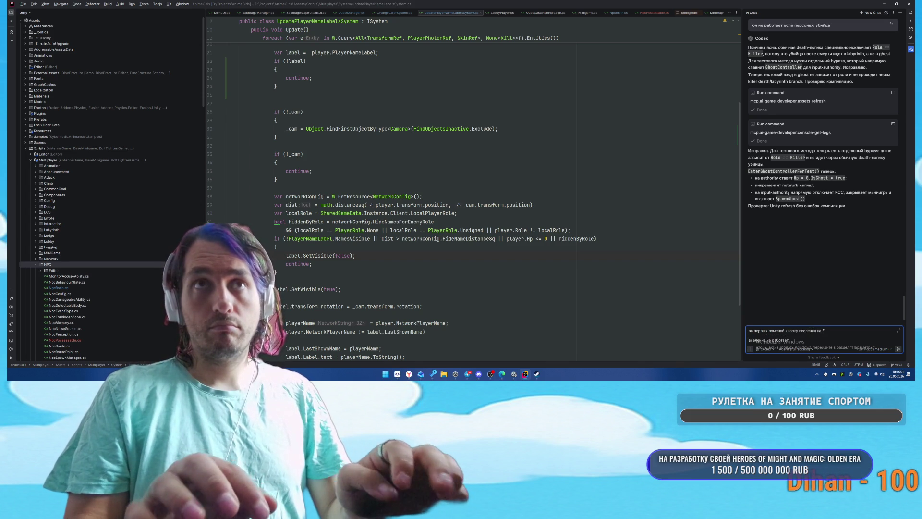
# Step: Add requests for a possession sign and note control is lost after possessing, then return to Unity's File menu
pyautogui.write('во вторых сдел')
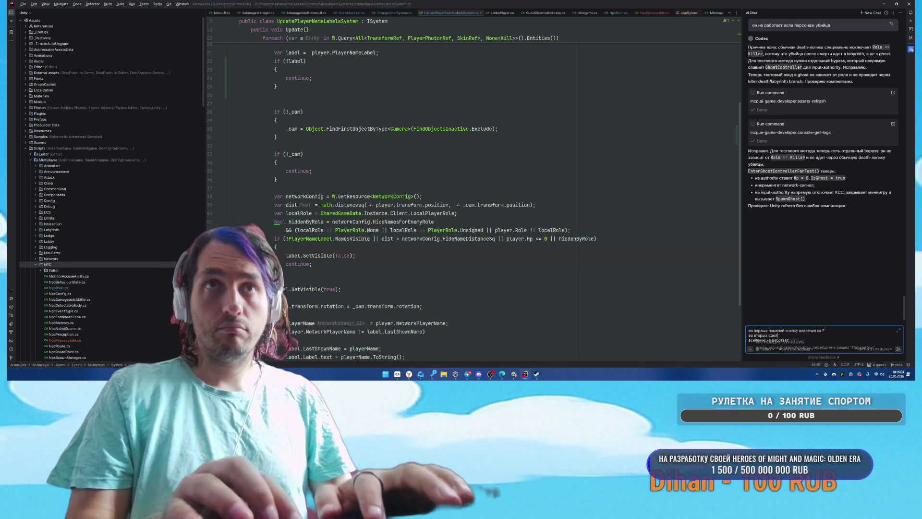
pyautogui.write('ай табличку и')
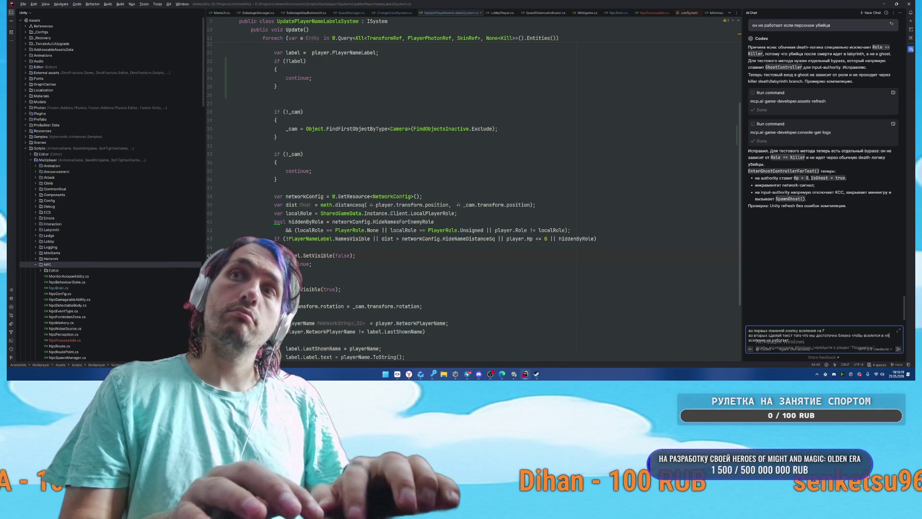
pyautogui.hotkey('shift', 'Return')
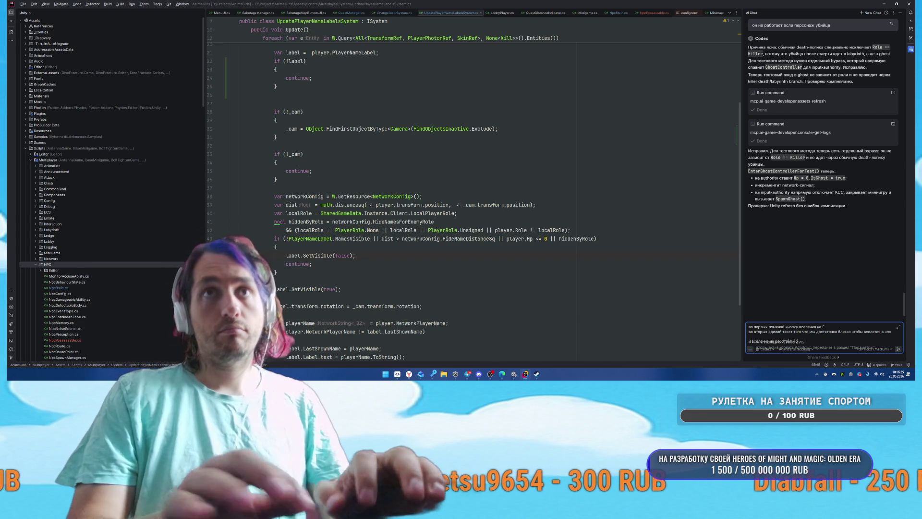
pyautogui.write('посл')
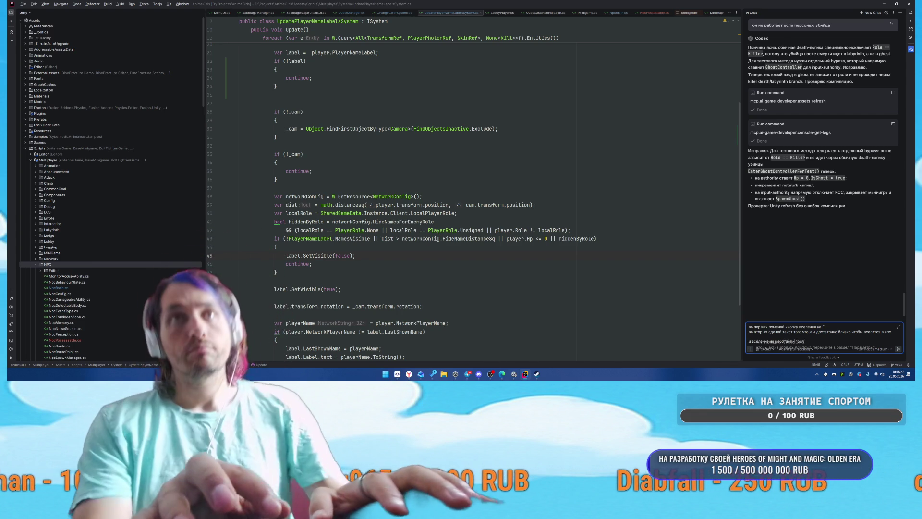
pyautogui.write('е вселения камера двигается в слу')
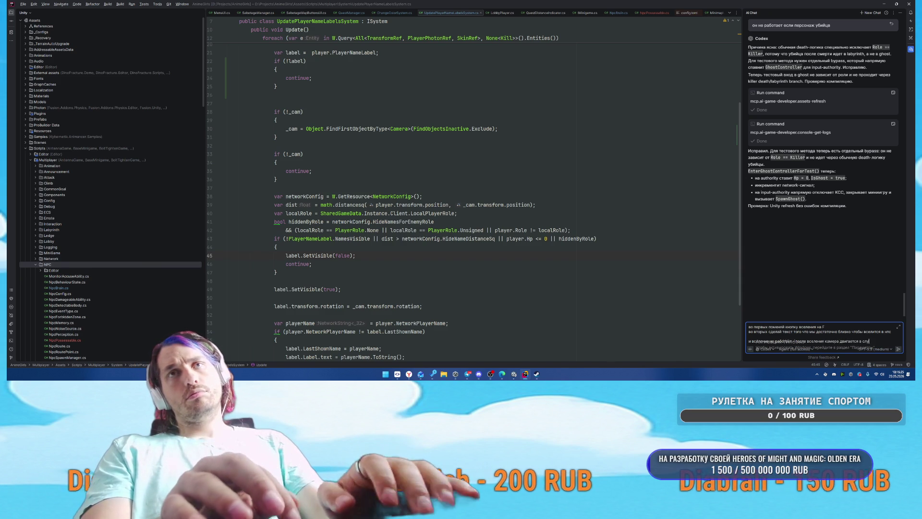
pyautogui.write('сто')
pyautogui.hotkey('shift', 'Return')
pyautogui.write('и')
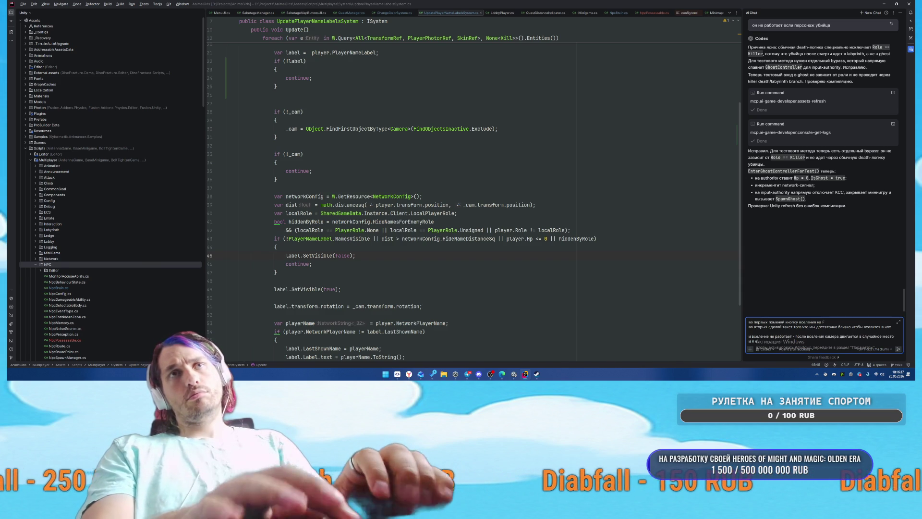
pyautogui.write(' я не могу уп')
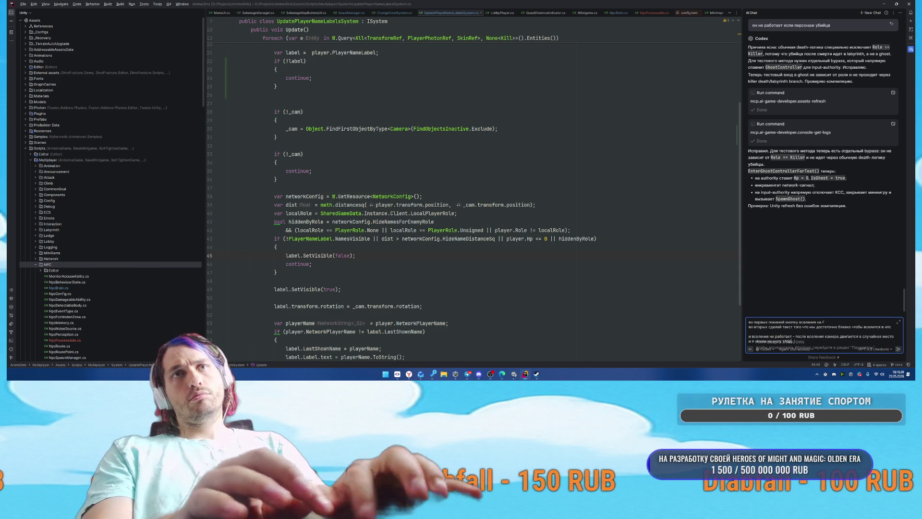
pyautogui.write('равля')
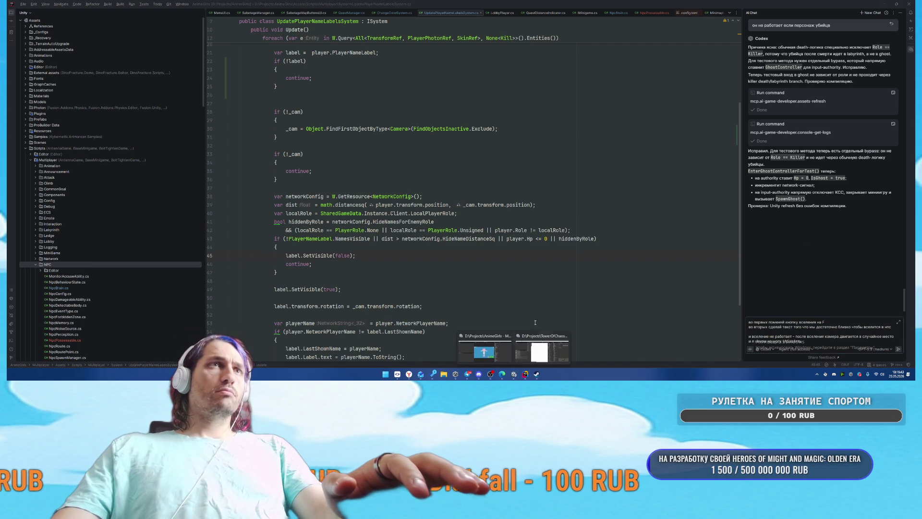
pyautogui.click(514, 374)
pyautogui.click(11, 8)
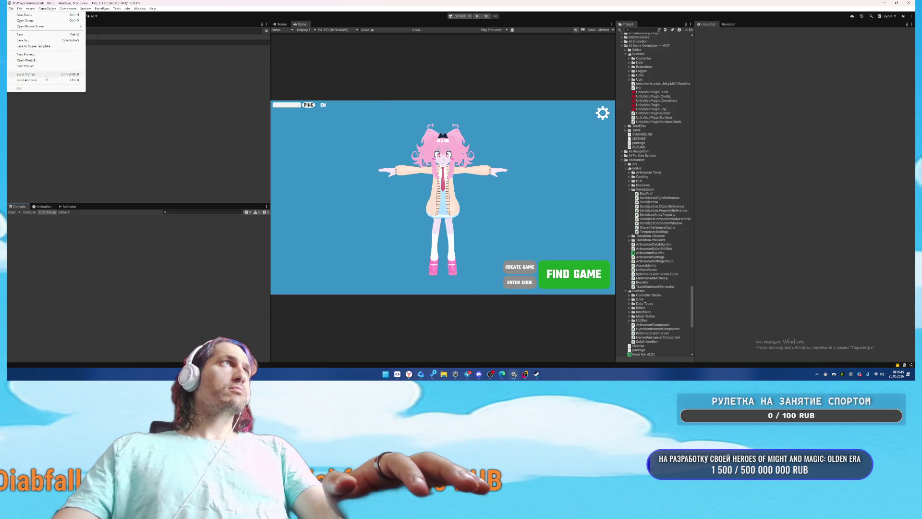
# Step: Save the Unity project and commit all changed files in SmartGit
pyautogui.click(30, 67)
pyautogui.click(425, 358)
pyautogui.click(307, 83)
pyautogui.hotkey('ctrl', 'a')
pyautogui.rightClick(308, 87)
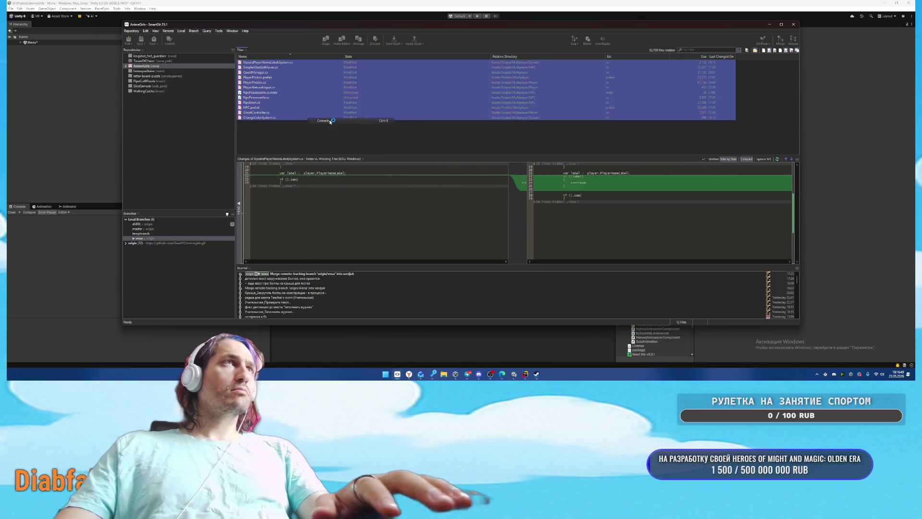
pyautogui.click(330, 121)
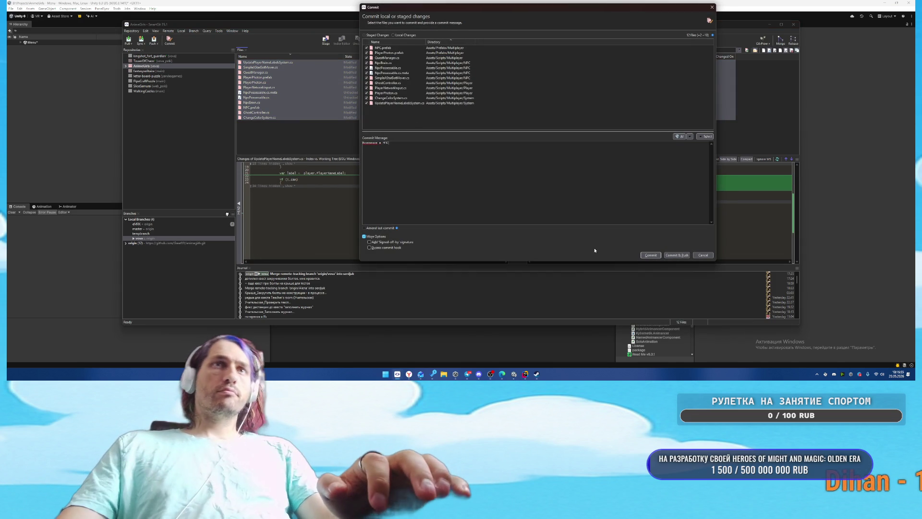
pyautogui.hotkey('ctrl', 'Return')
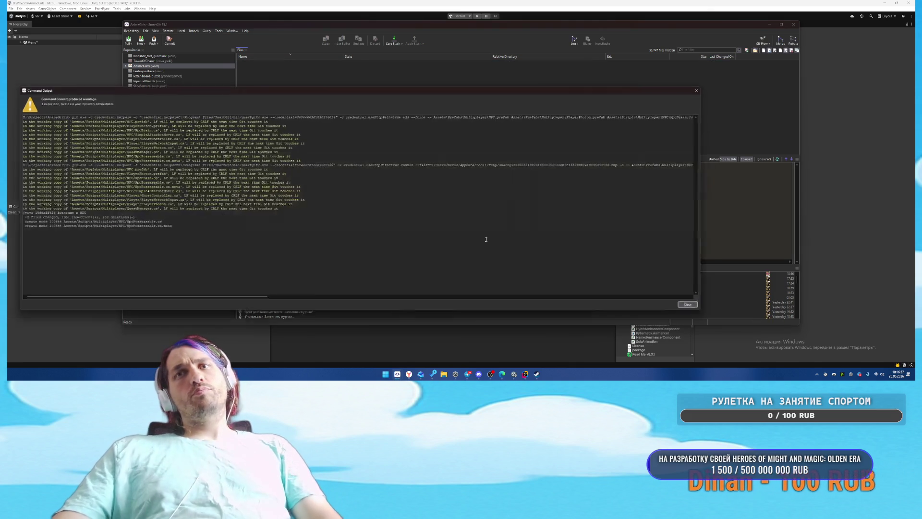
# Step: Close the commit output and switch over to the ChatGPT splash screen chat
pyautogui.click(699, 309)
pyautogui.moveTo(526, 374)
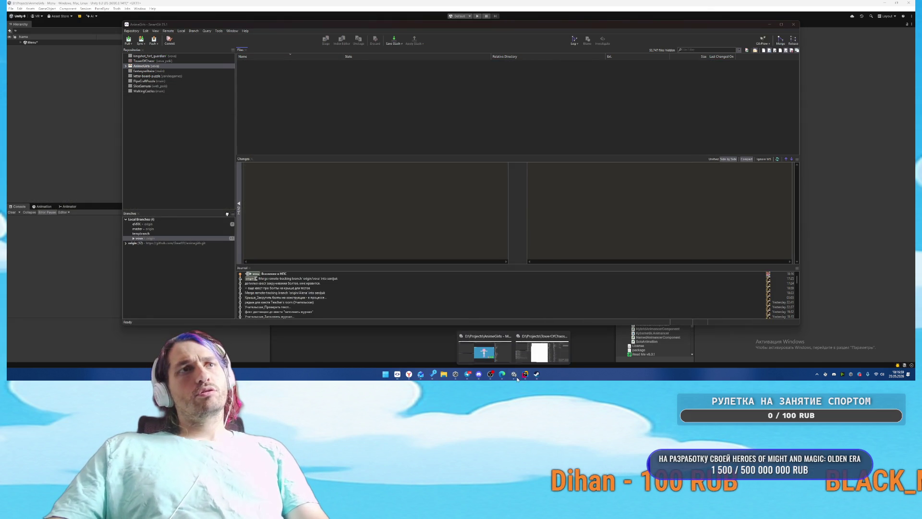
pyautogui.click(558, 355)
pyautogui.hotkey('alt', 'Tab')
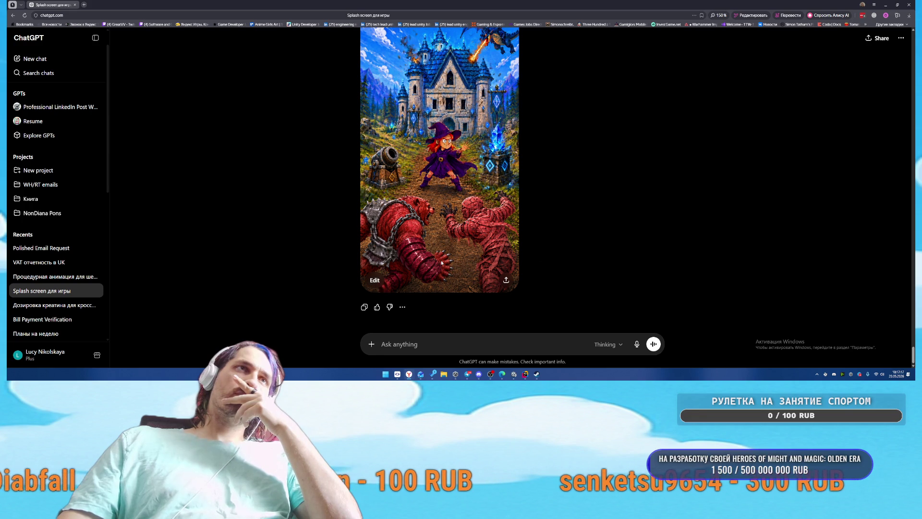
# Step: Mark the area between the two red creatures and request 'оставь на лапе 4 пальца' (keep four fingers)
pyautogui.click(441, 258)
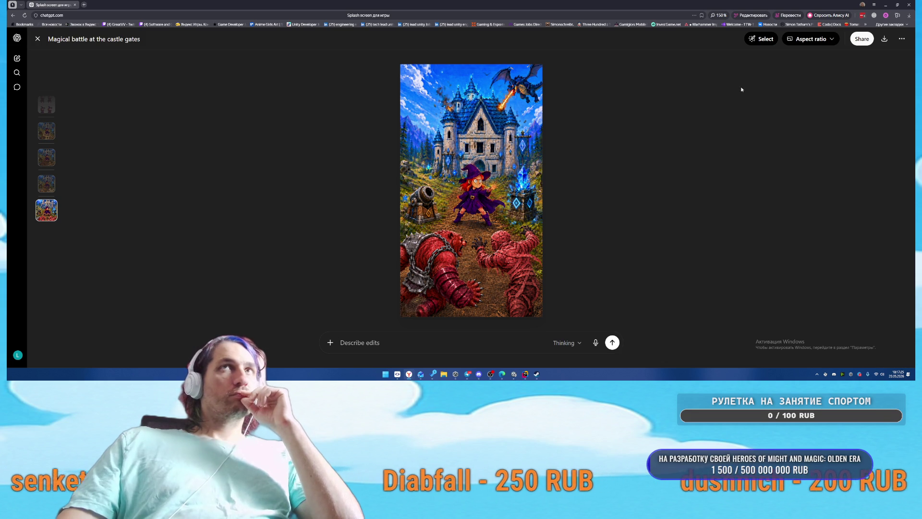
pyautogui.click(764, 39)
pyautogui.moveTo(466, 307); pyautogui.dragTo(473, 291)
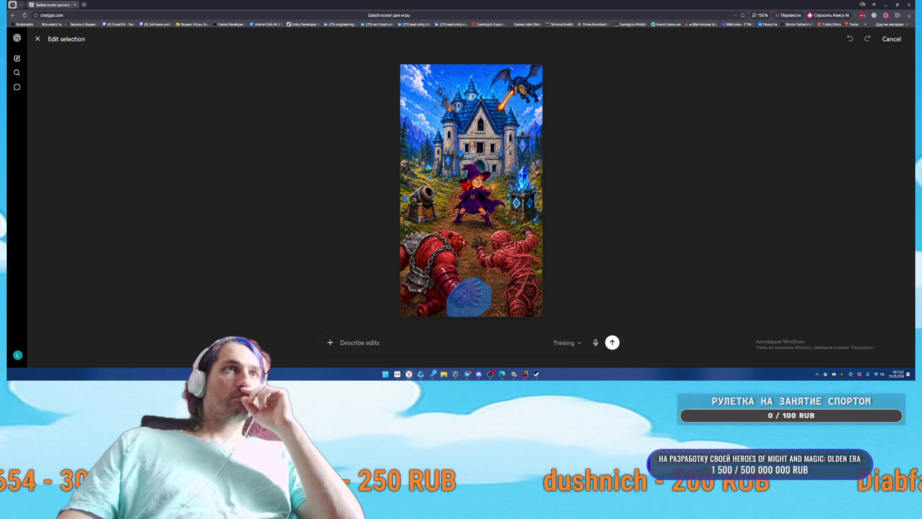
pyautogui.write('оставь н')
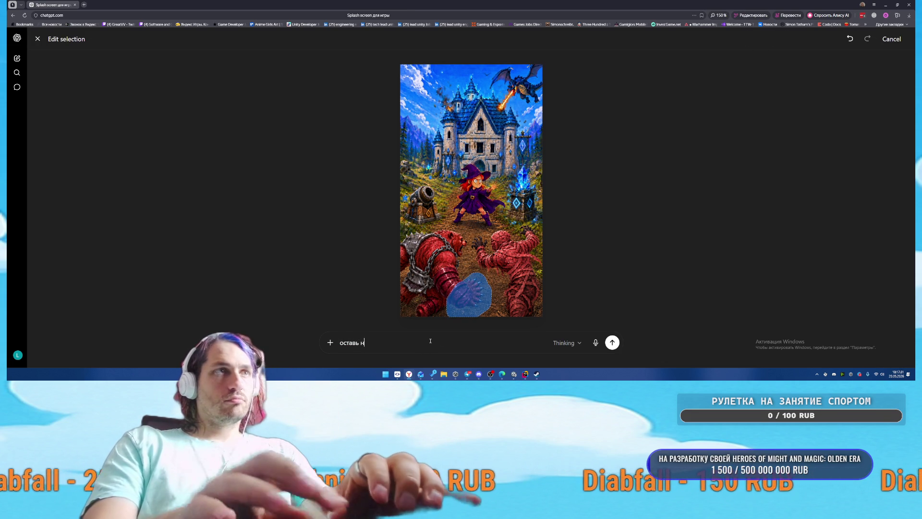
pyautogui.write('а лапе 4 пальца')
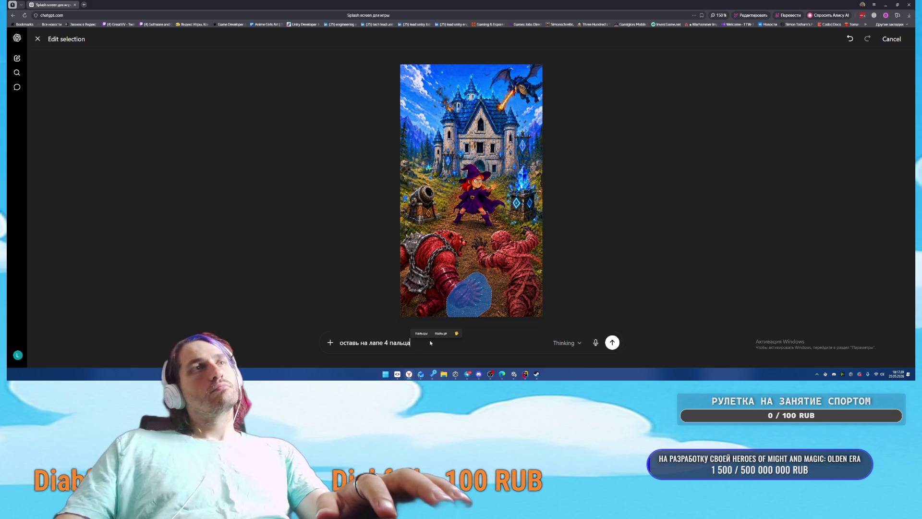
pyautogui.press('Return')
# Step: Start and immediately stop the AnimeGirls menu scene, then return to Rider and the browser chat
pyautogui.moveTo(513, 376)
pyautogui.click(485, 349)
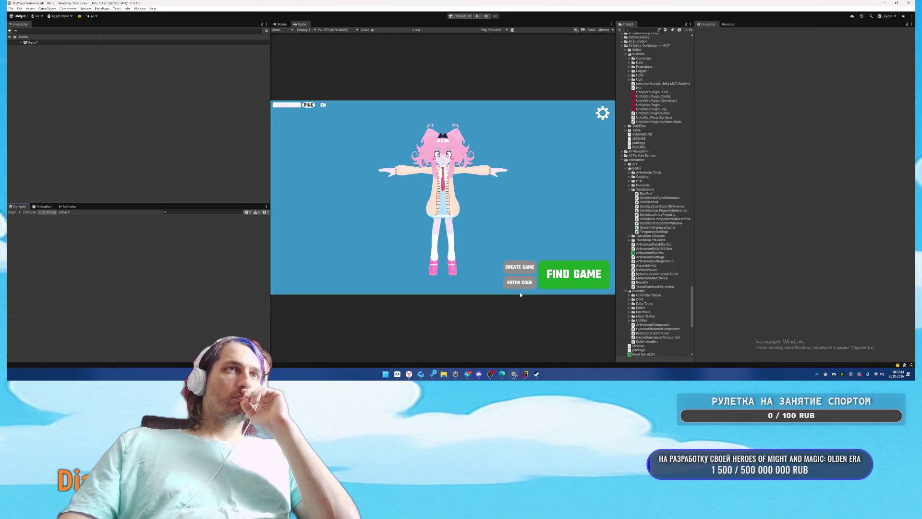
pyautogui.click(476, 17)
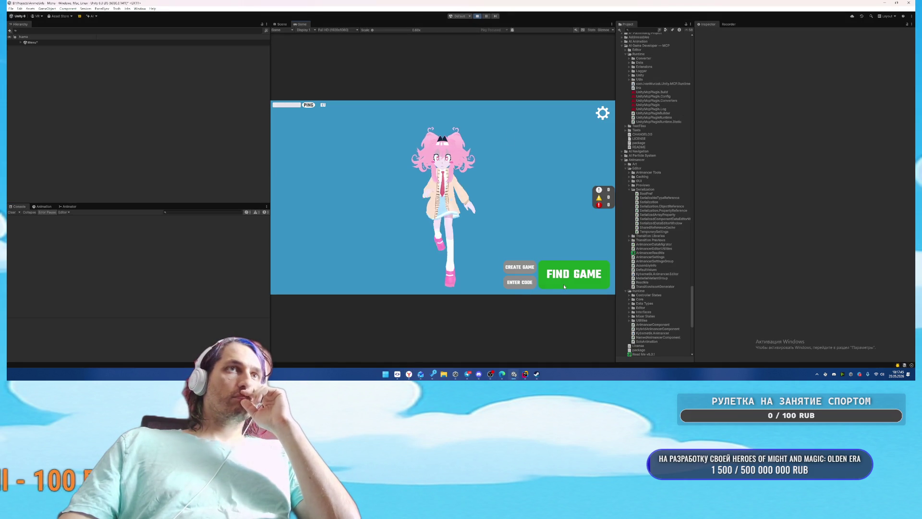
pyautogui.click(477, 16)
pyautogui.hotkey('alt', 'Tab')
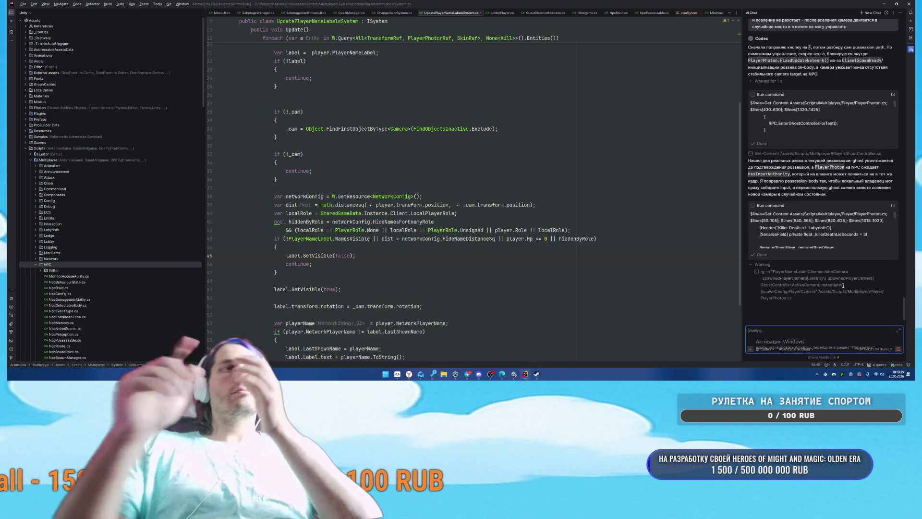
pyautogui.click(410, 375)
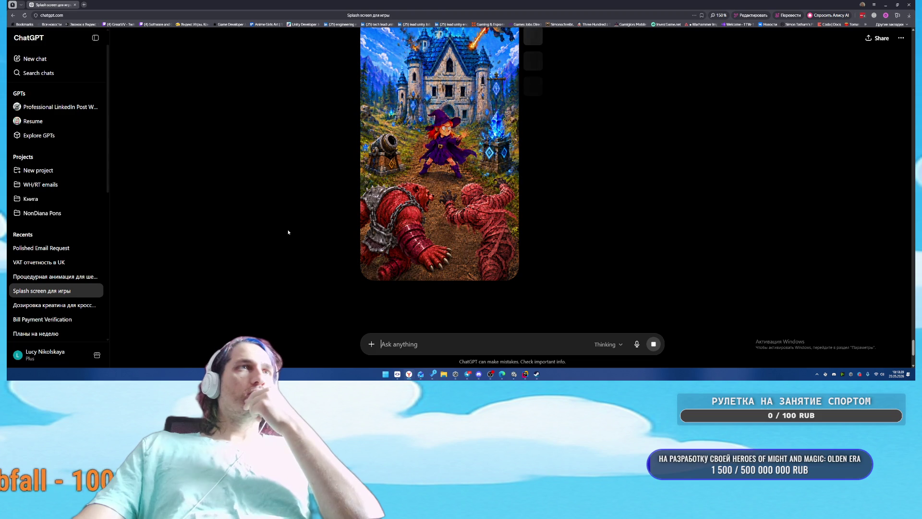
# Step: View the generated castle image full-screen, scroll back through the chat, then open the newest image
pyautogui.click(393, 217)
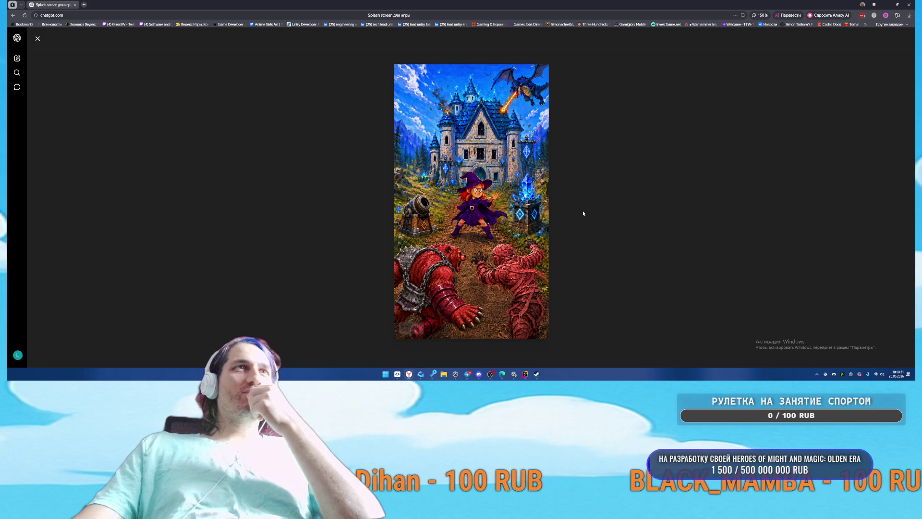
pyautogui.click(38, 39)
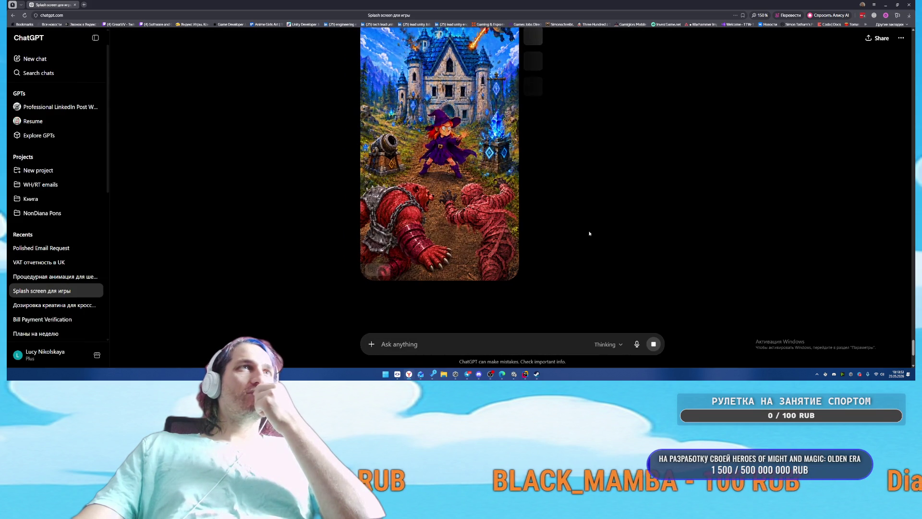
pyautogui.scroll(3, 589, 231)
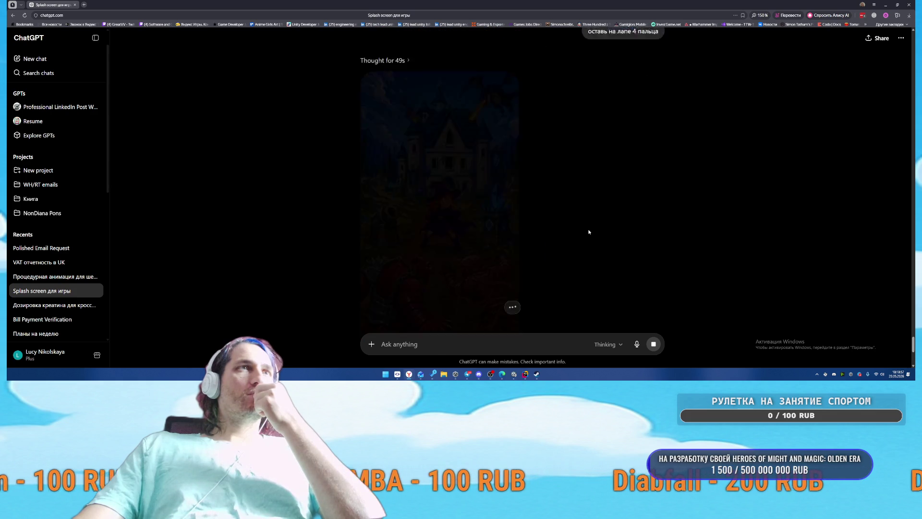
pyautogui.scroll(10, 588, 232)
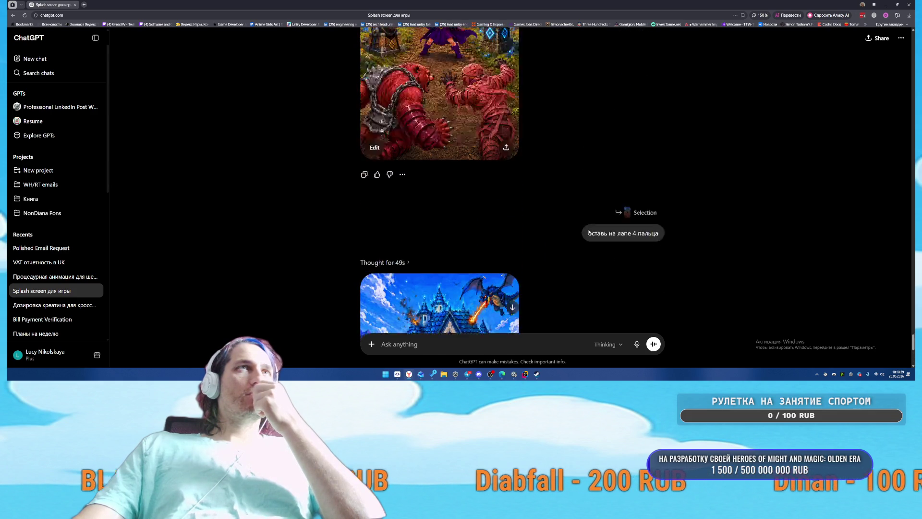
pyautogui.scroll(10, 589, 231)
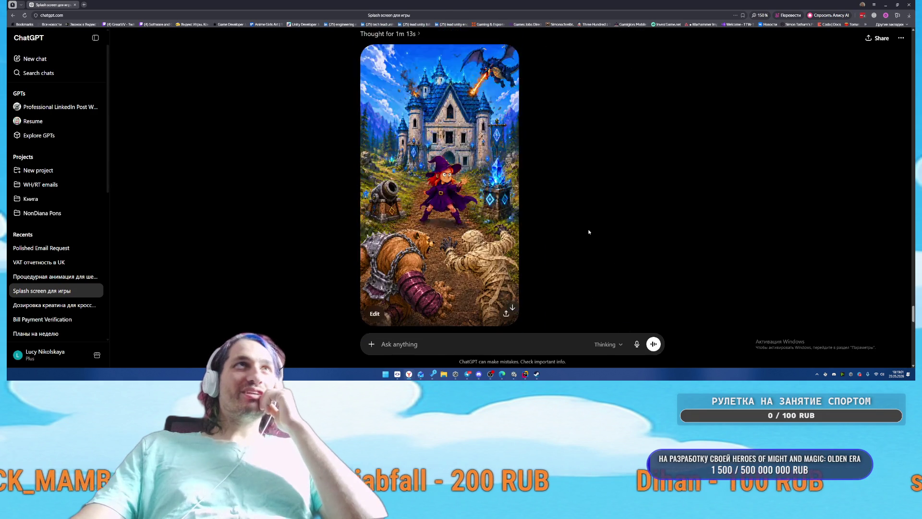
pyautogui.scroll(-4, 589, 232)
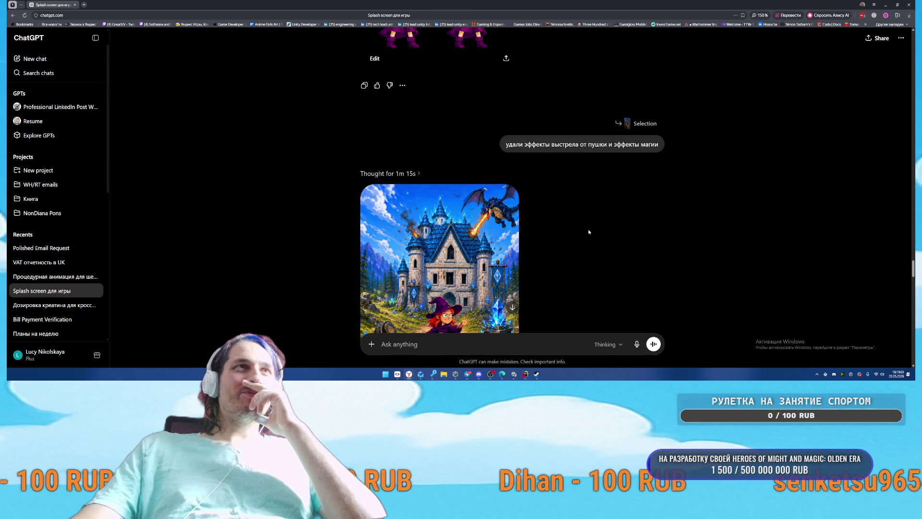
pyautogui.scroll(6, 587, 234)
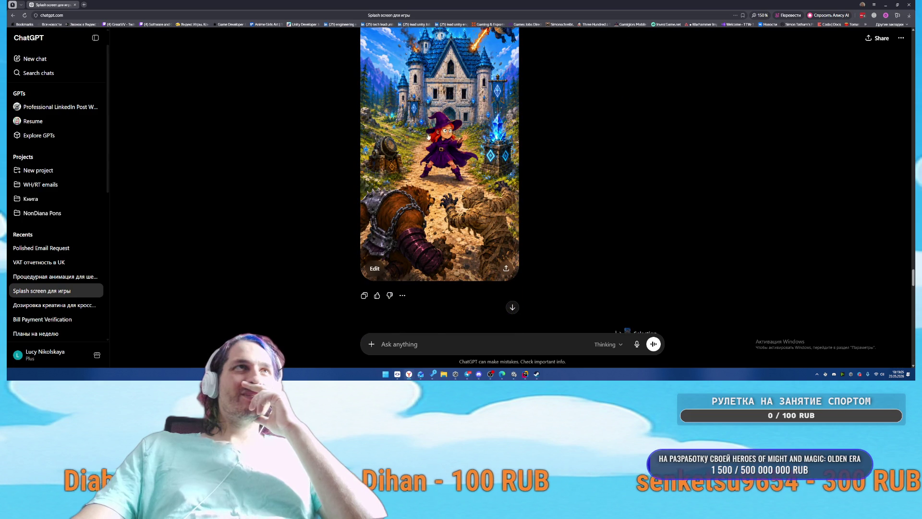
pyautogui.click(439, 144)
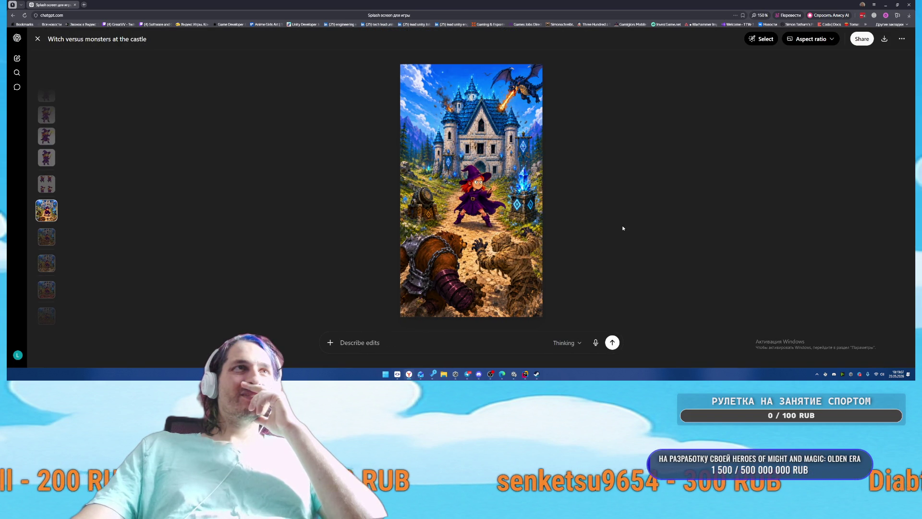
# Step: Scroll back and forth through the viewer's thumbnails comparing earlier splash image versions
pyautogui.scroll(6, 623, 228)
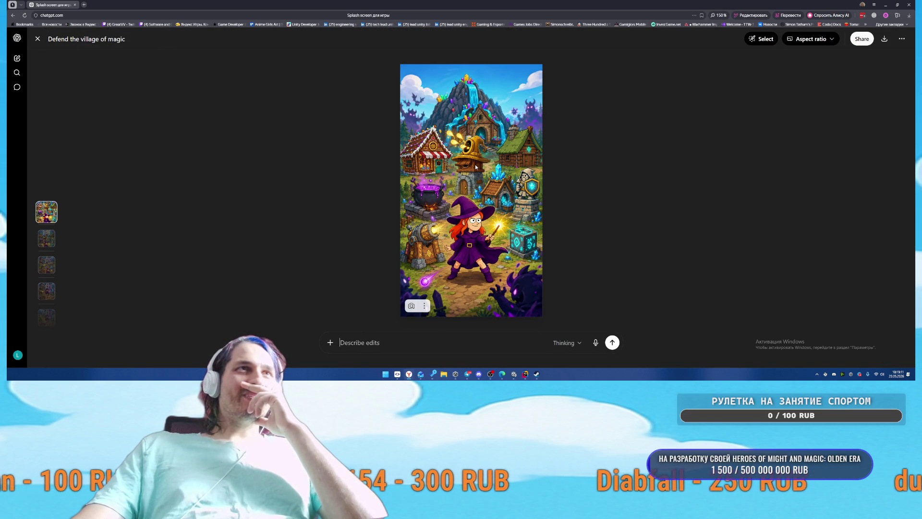
pyautogui.scroll(-3, 475, 167)
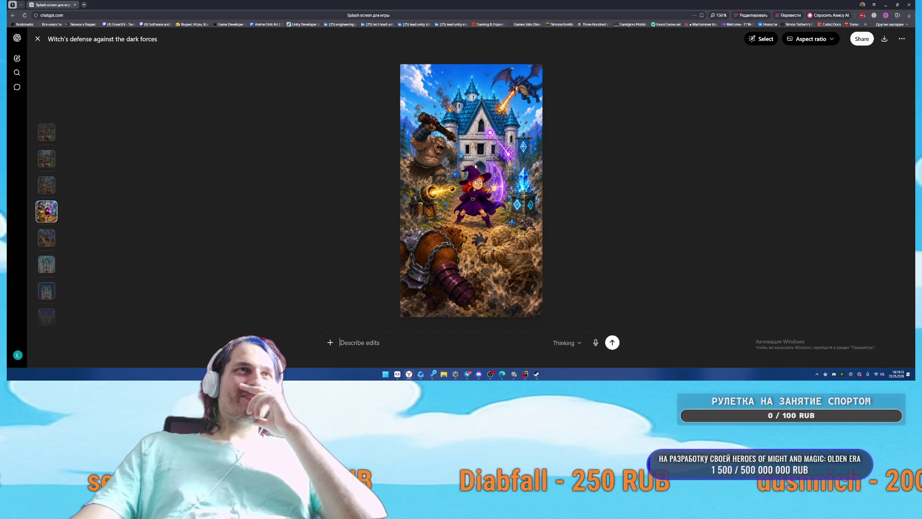
pyautogui.scroll(-1, 476, 167)
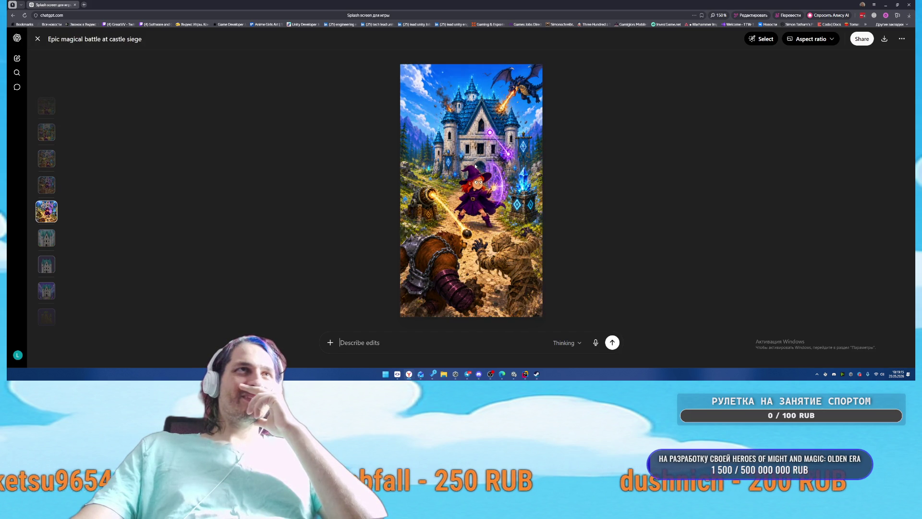
pyautogui.scroll(1, 475, 167)
pyautogui.scroll(-1, 475, 167)
pyautogui.scroll(1, 475, 167)
pyautogui.scroll(-1, 476, 167)
pyautogui.scroll(1, 476, 167)
pyautogui.scroll(-1, 476, 167)
pyautogui.scroll(1, 475, 167)
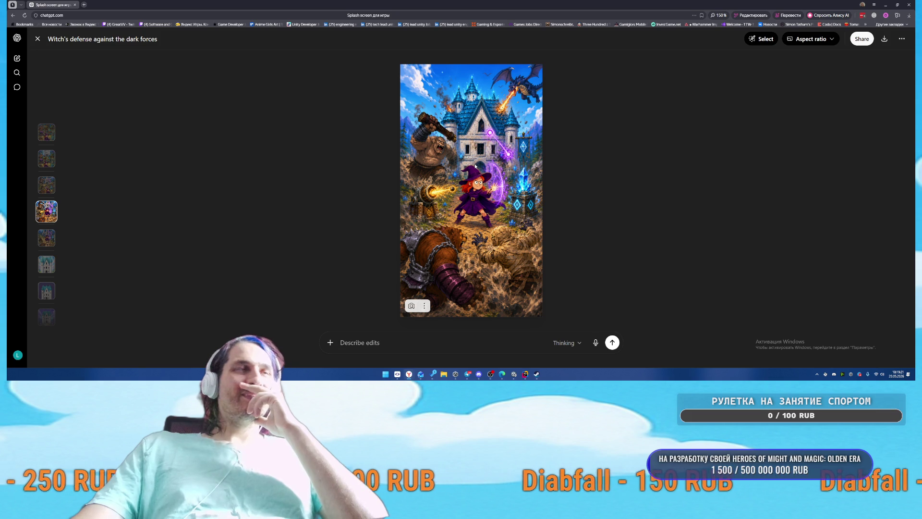
pyautogui.scroll(1, 475, 166)
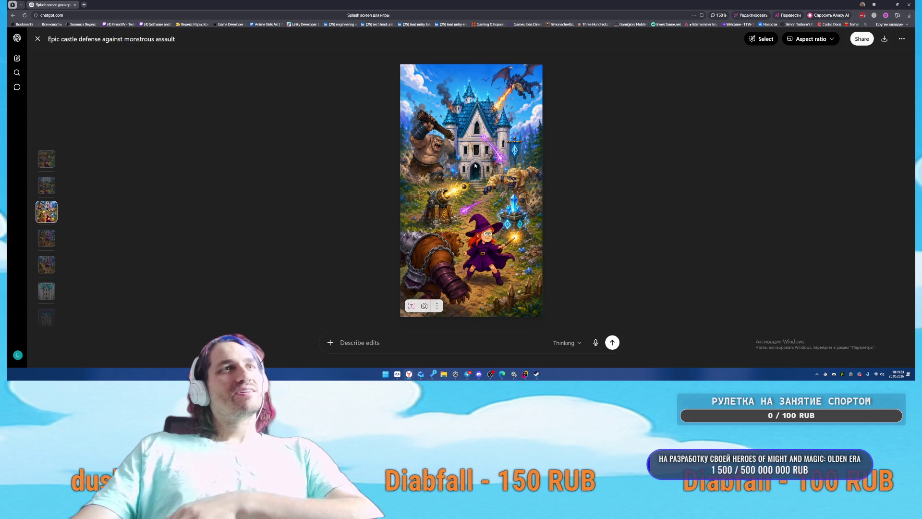
pyautogui.scroll(2, 476, 166)
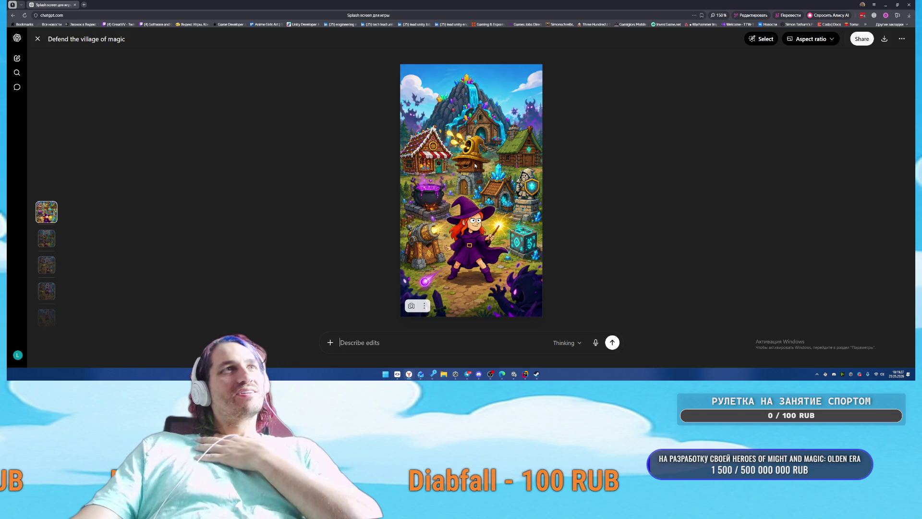
pyautogui.scroll(-1, 475, 166)
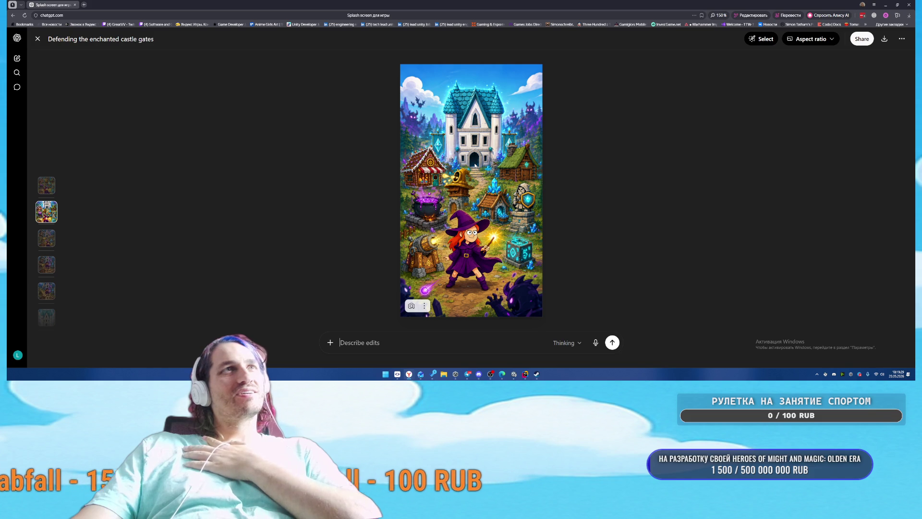
pyautogui.scroll(-1, 475, 165)
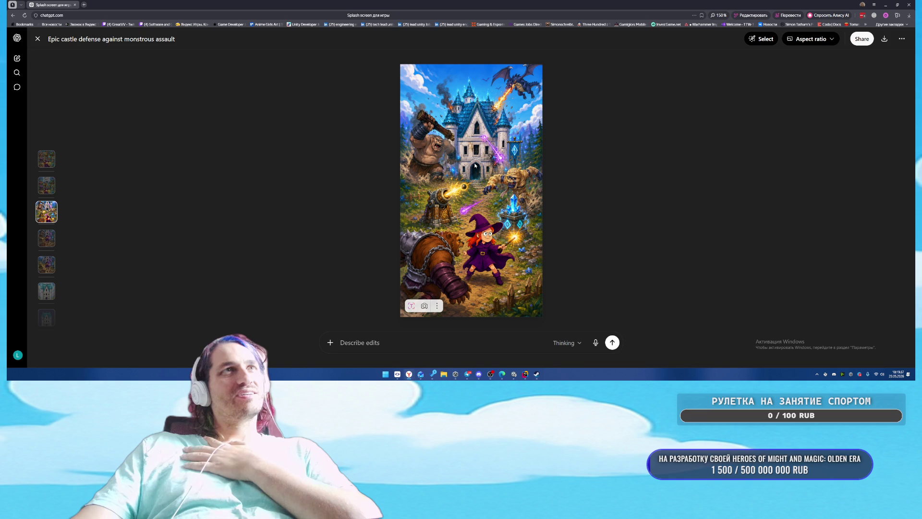
pyautogui.scroll(-1, 475, 166)
pyautogui.scroll(1, 476, 166)
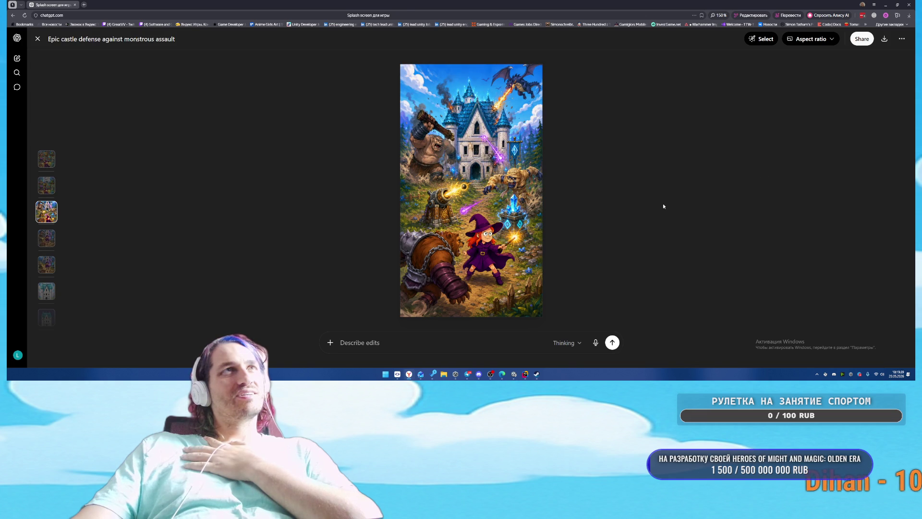
# Step: Close the viewer, start a new empty chat, and bring the TowerOfChaos Unity project forward
pyautogui.press('Escape')
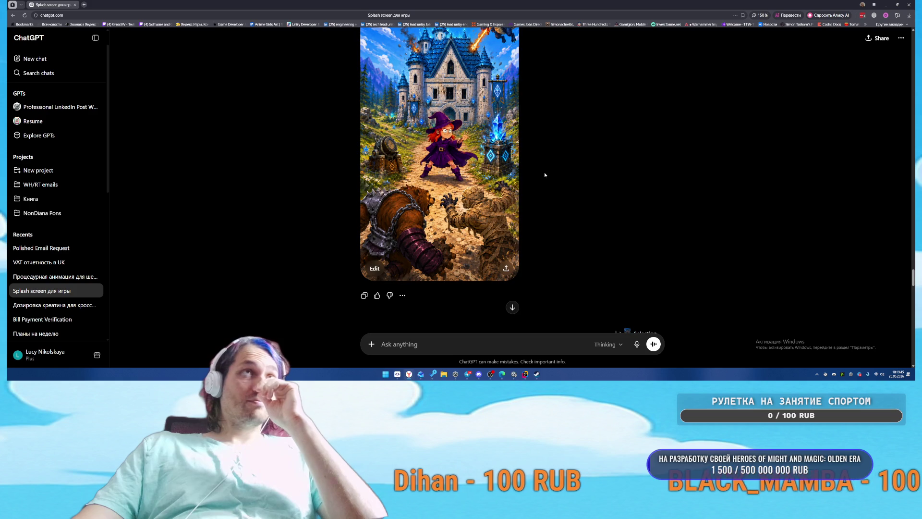
pyautogui.scroll(2, 545, 176)
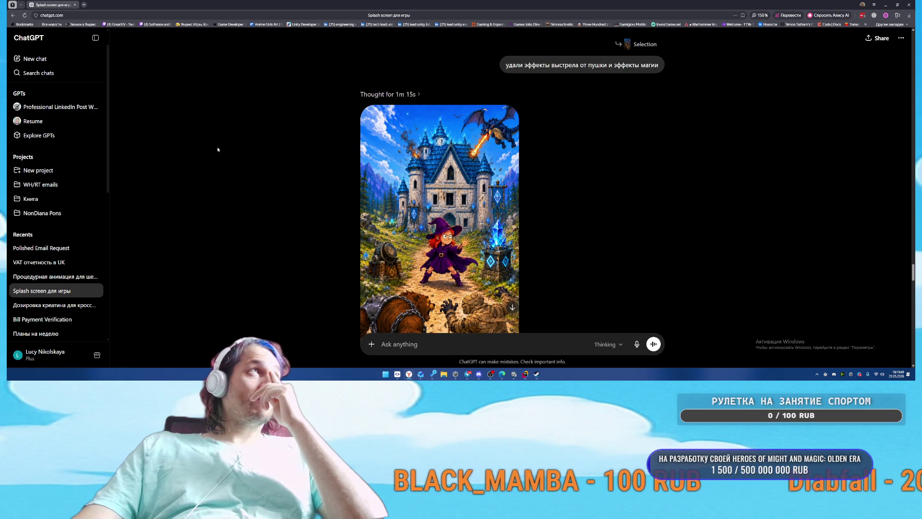
pyautogui.click(33, 59)
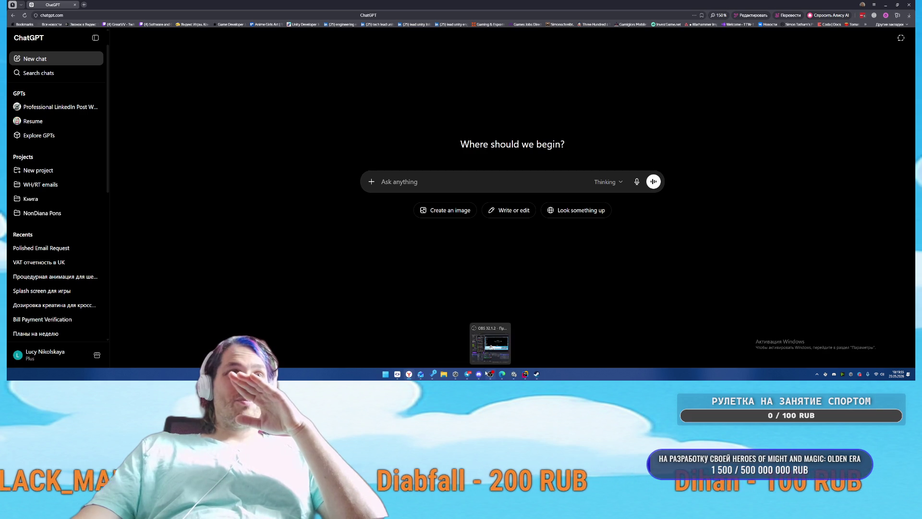
pyautogui.moveTo(514, 377)
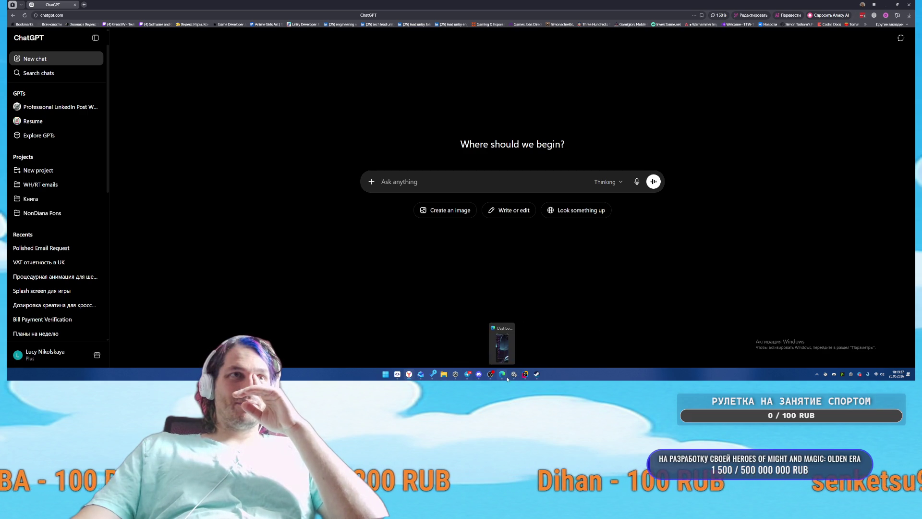
pyautogui.click(542, 350)
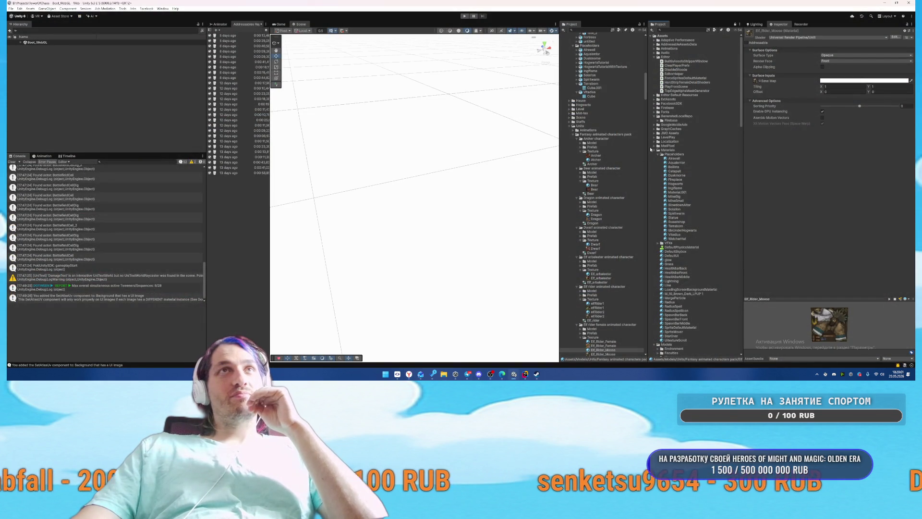
# Step: Collapse the Units, Faculties and UI folders in the Project tree, then search assets for 'hogwarts'
pyautogui.moveTo(647, 147)
pyautogui.mouseDown()
pyautogui.moveTo(615, 148)
pyautogui.moveTo(628, 148)
pyautogui.mouseUp()
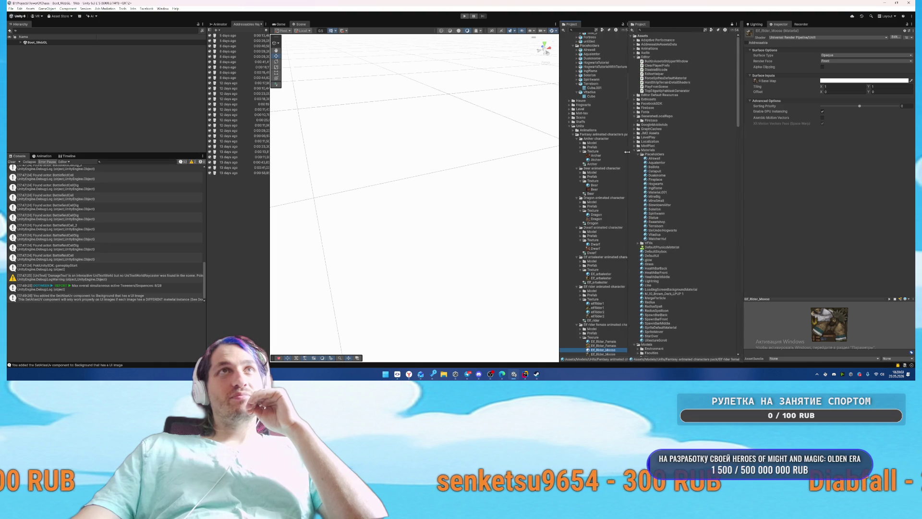
pyautogui.click(569, 126)
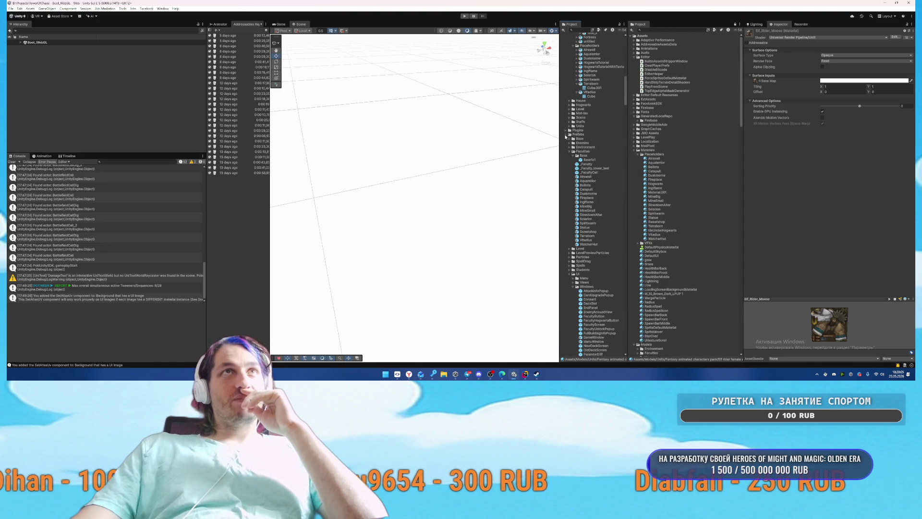
pyautogui.click(566, 135)
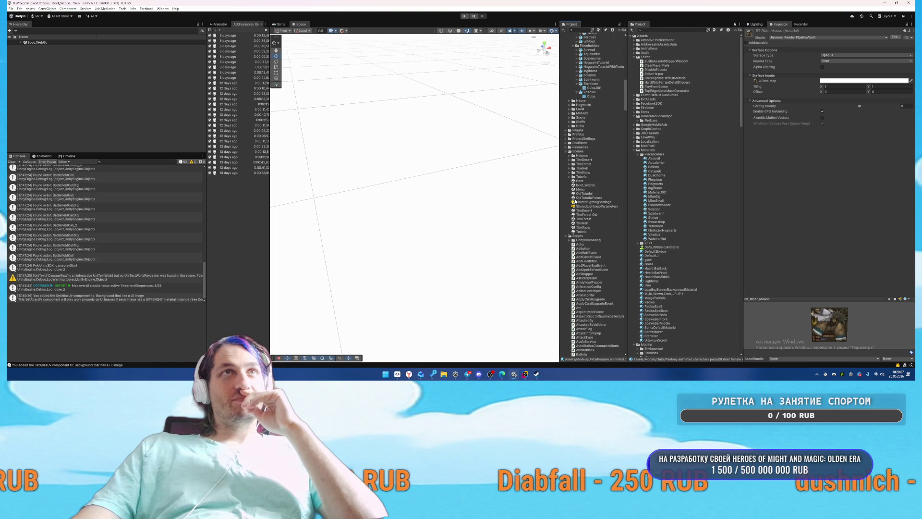
pyautogui.click(566, 135)
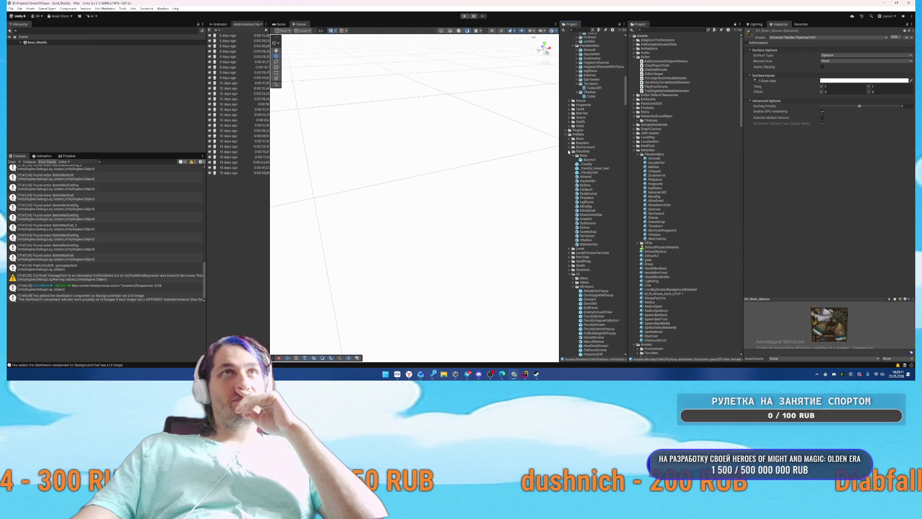
pyautogui.click(569, 151)
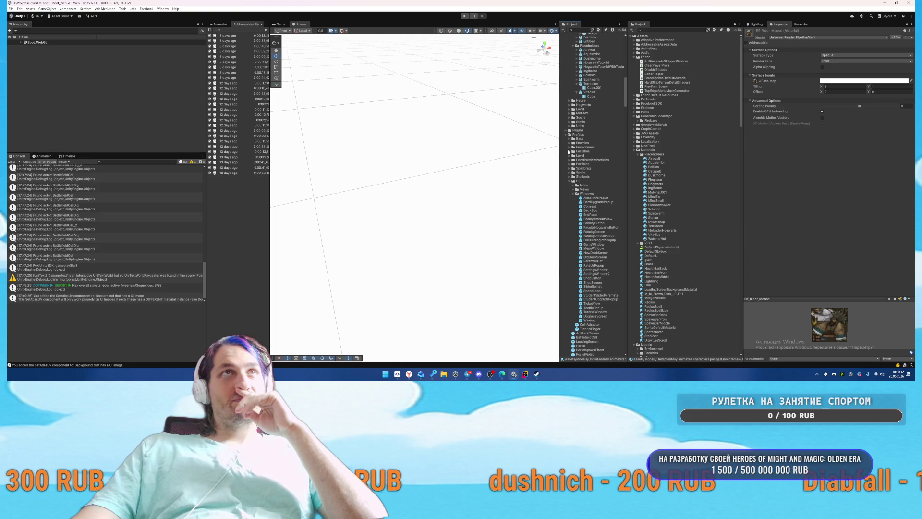
pyautogui.click(570, 181)
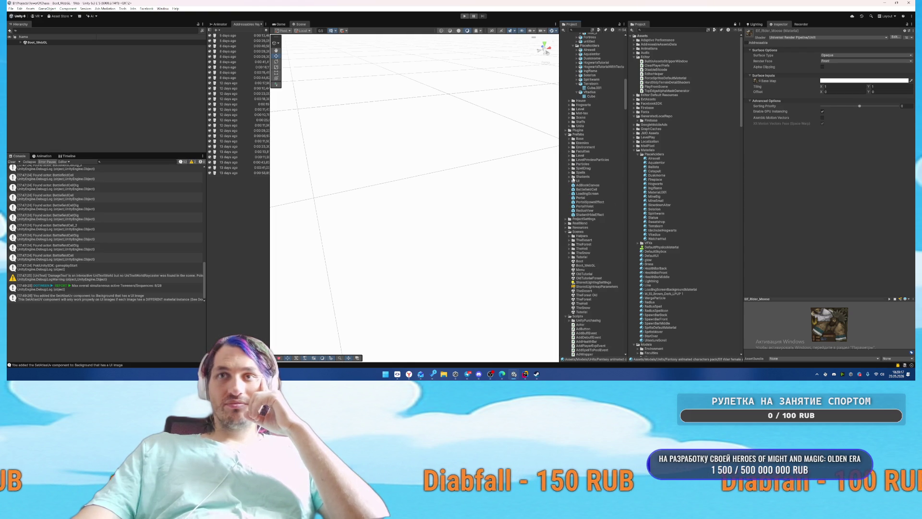
pyautogui.click(570, 152)
pyautogui.click(569, 150)
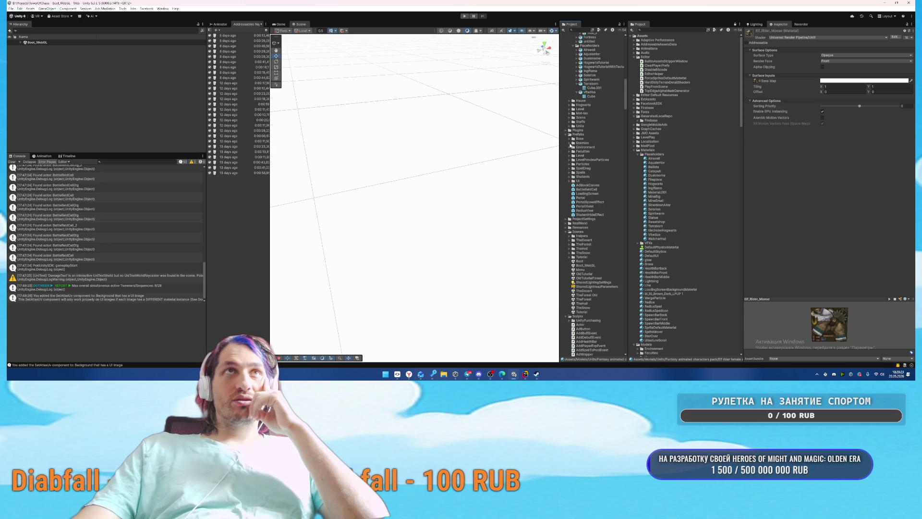
pyautogui.click(570, 139)
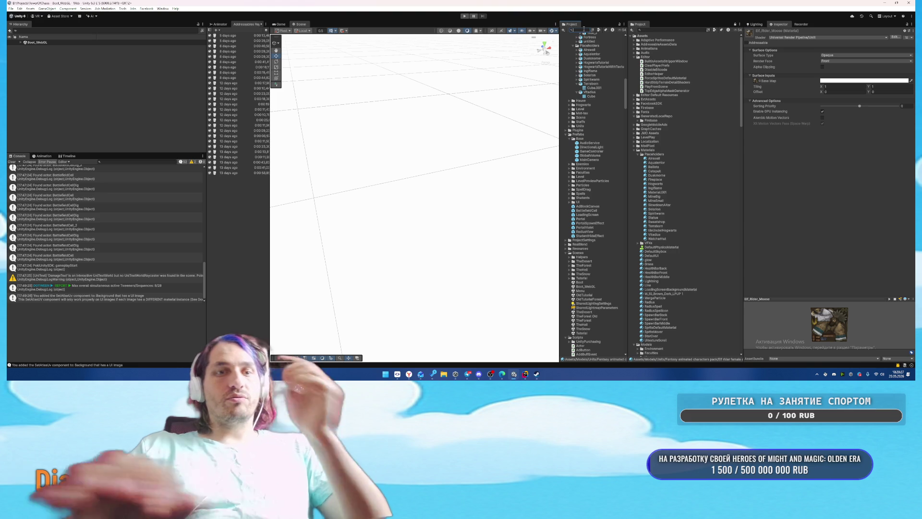
pyautogui.write('purc')
pyautogui.write('hogwarts')
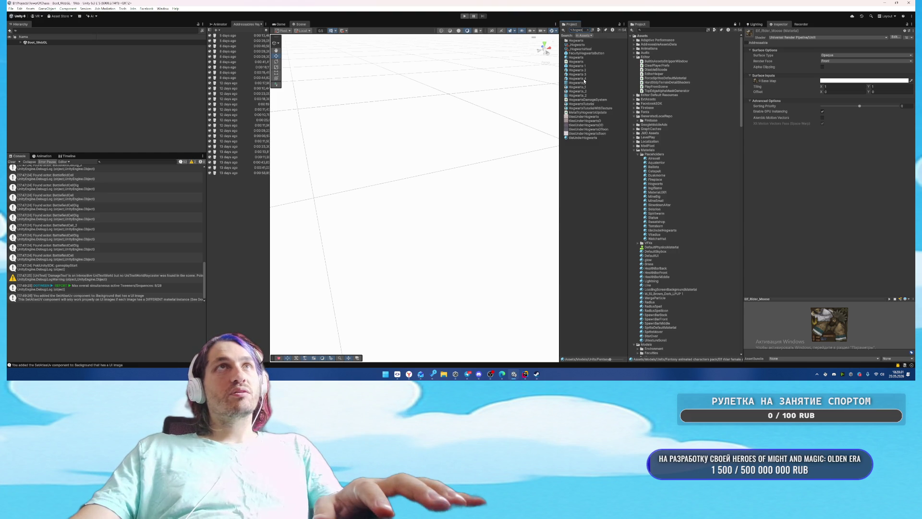
# Step: Open the Hogwarts 4, 3, 2 and 1 prefabs in turn, ending back in Hogwarts 4
pyautogui.doubleClick(584, 79)
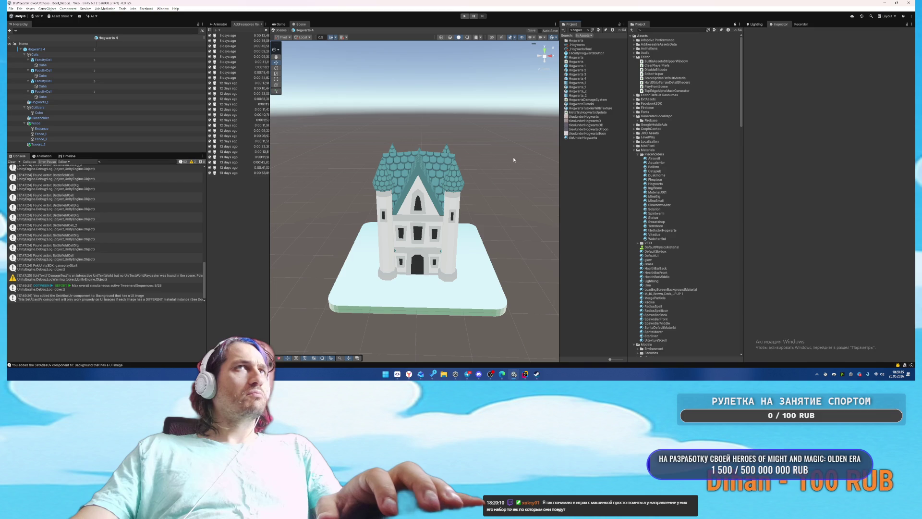
pyautogui.doubleClick(578, 74)
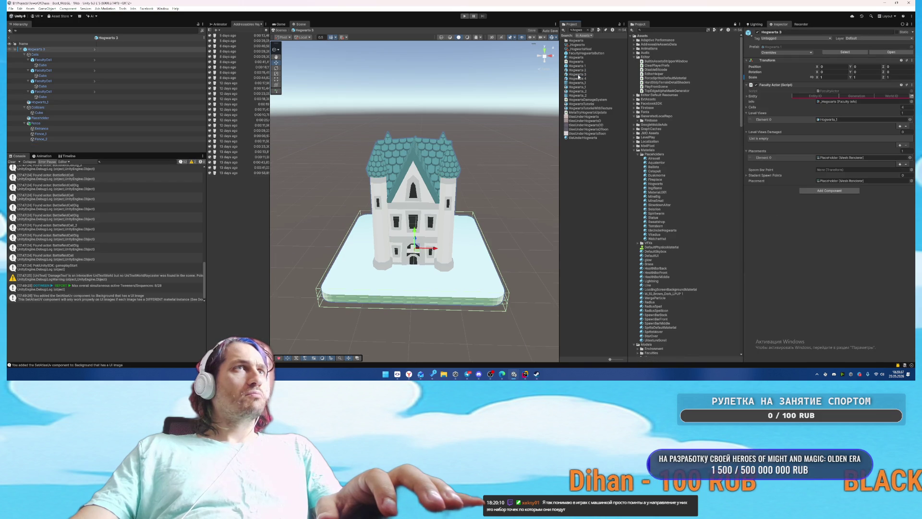
pyautogui.doubleClick(579, 71)
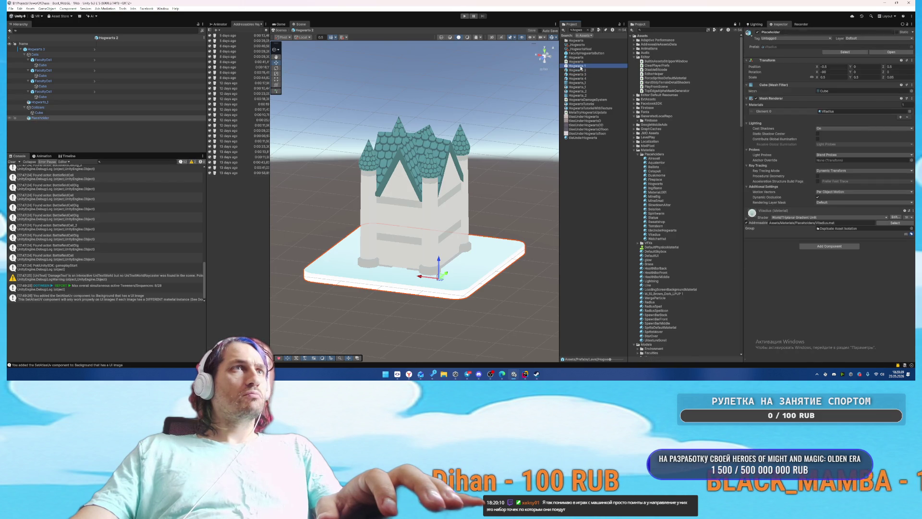
pyautogui.doubleClick(580, 66)
pyautogui.doubleClick(579, 78)
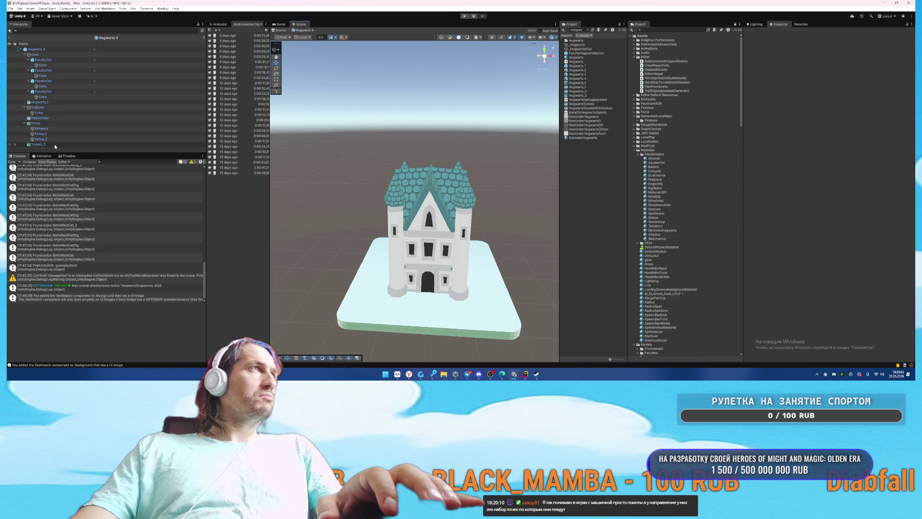
# Step: Select Towers_2 and preview the Towers_2, Hogwarts_1 and Fence model assets
pyautogui.click(39, 145)
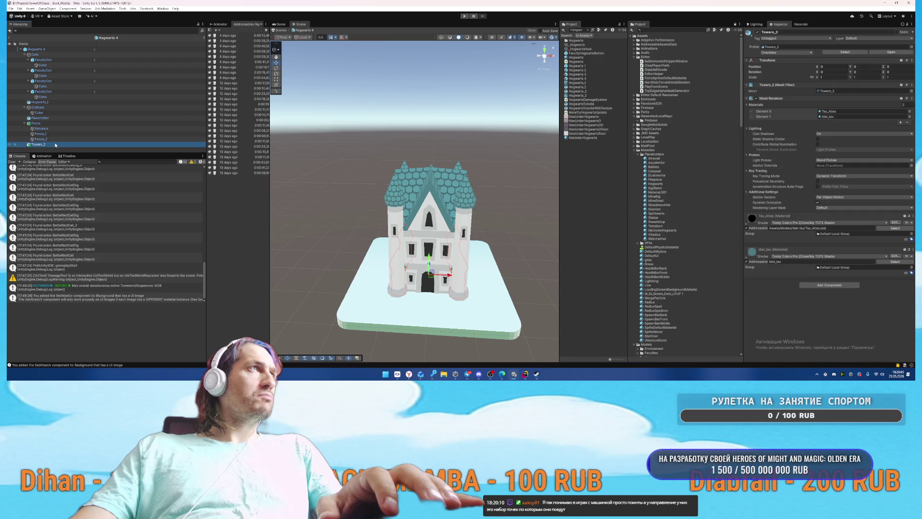
pyautogui.click(827, 90)
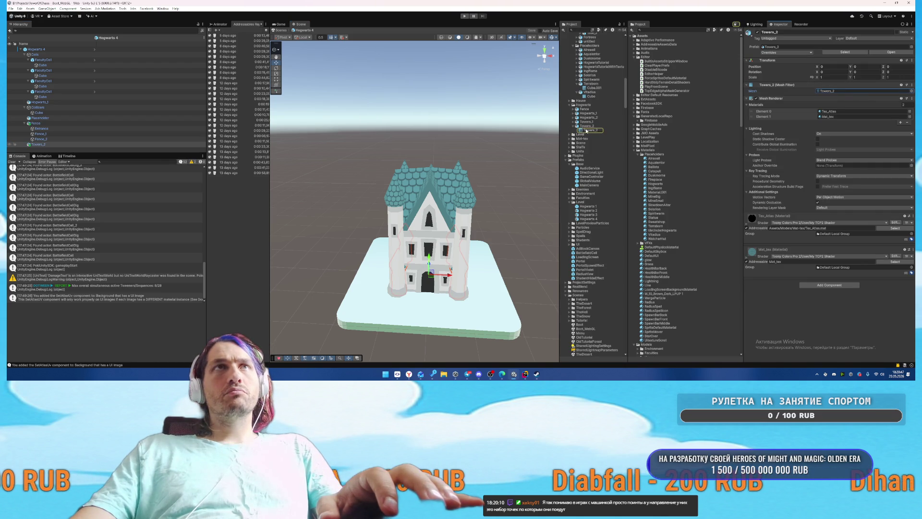
pyautogui.click(586, 126)
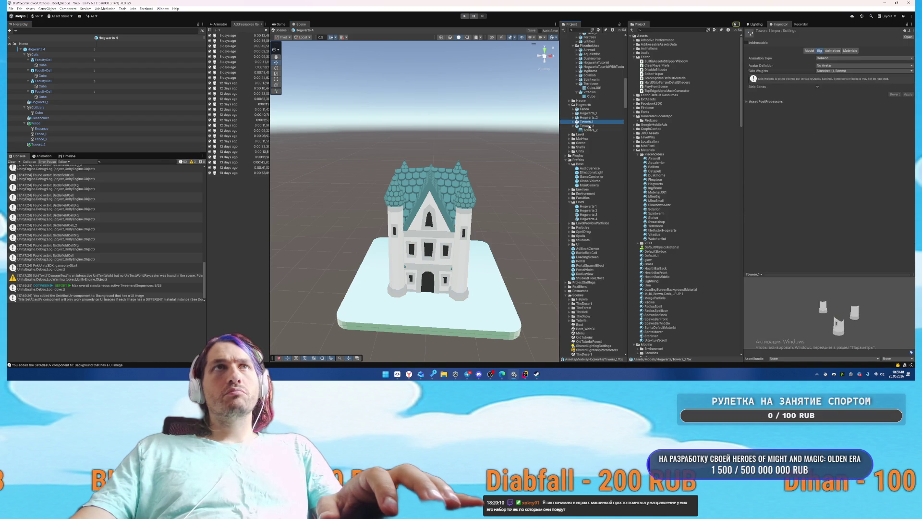
pyautogui.click(594, 118)
pyautogui.click(594, 113)
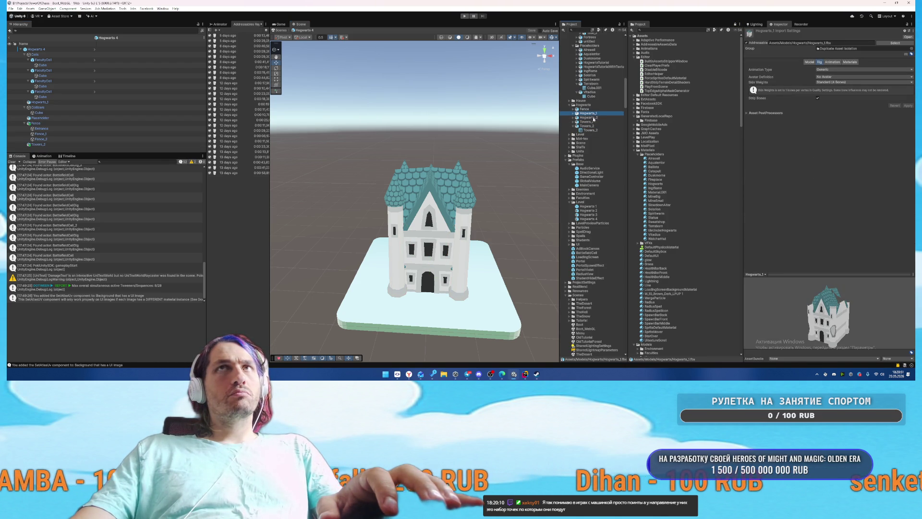
pyautogui.click(595, 118)
pyautogui.click(593, 126)
pyautogui.click(595, 110)
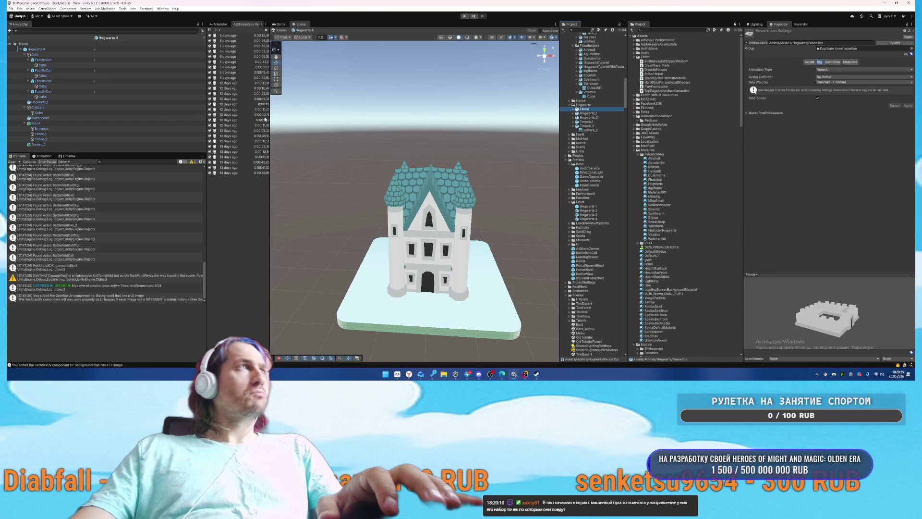
# Step: Select the Fence and scale it up to about 2.68 so its walls surround the castle
pyautogui.doubleClick(104, 123)
pyautogui.scroll(-6, 419, 172)
pyautogui.moveTo(414, 212); pyautogui.dragTo(416, 182)
pyautogui.moveTo(481, 180)
pyautogui.mouseDown()
pyautogui.moveTo(428, 175)
pyautogui.moveTo(446, 176)
pyautogui.mouseUp()
pyautogui.press('w')
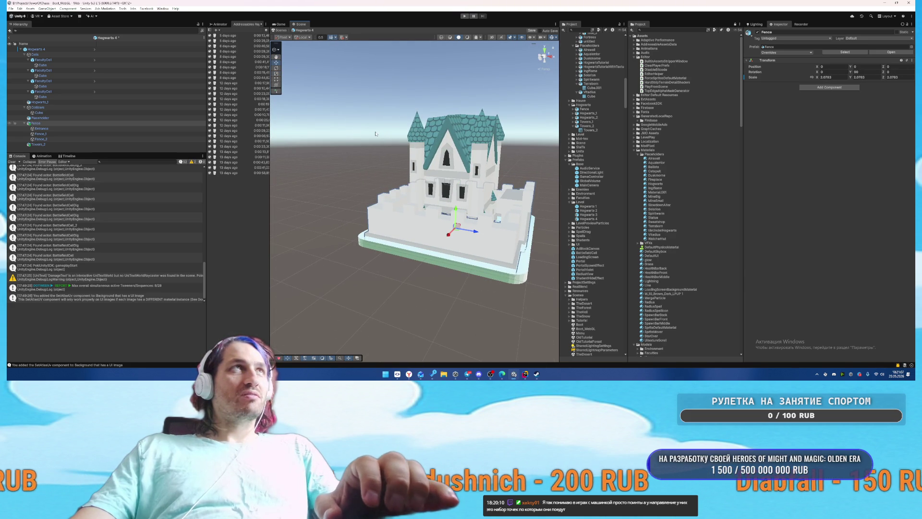
# Step: Rotate the whole Fence group to Y 180 so its gate faces the front
pyautogui.moveTo(476, 160)
pyautogui.mouseDown()
pyautogui.moveTo(456, 149)
pyautogui.moveTo(481, 156)
pyautogui.moveTo(486, 168)
pyautogui.mouseUp()
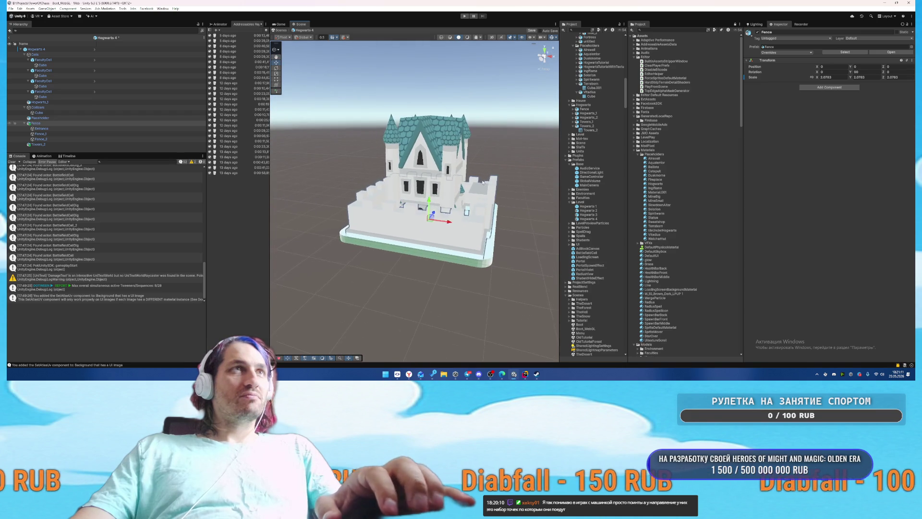
pyautogui.click(473, 233)
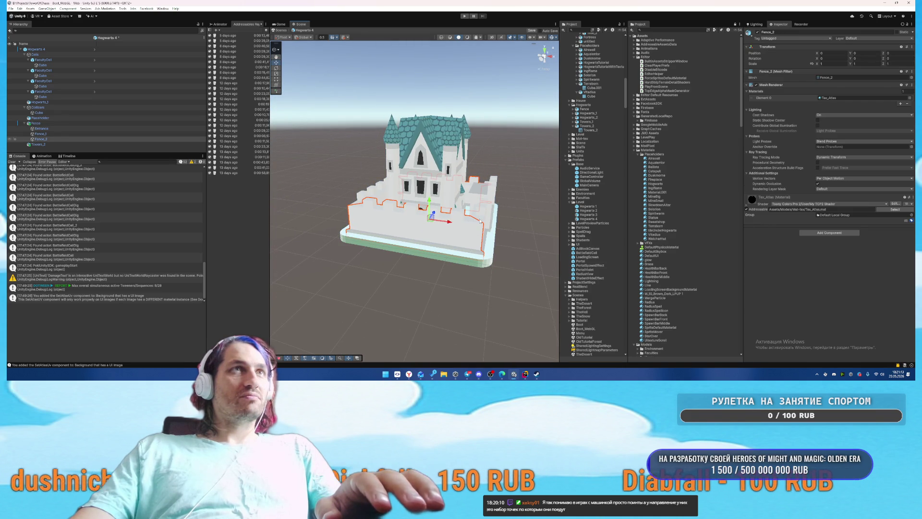
pyautogui.click(347, 192)
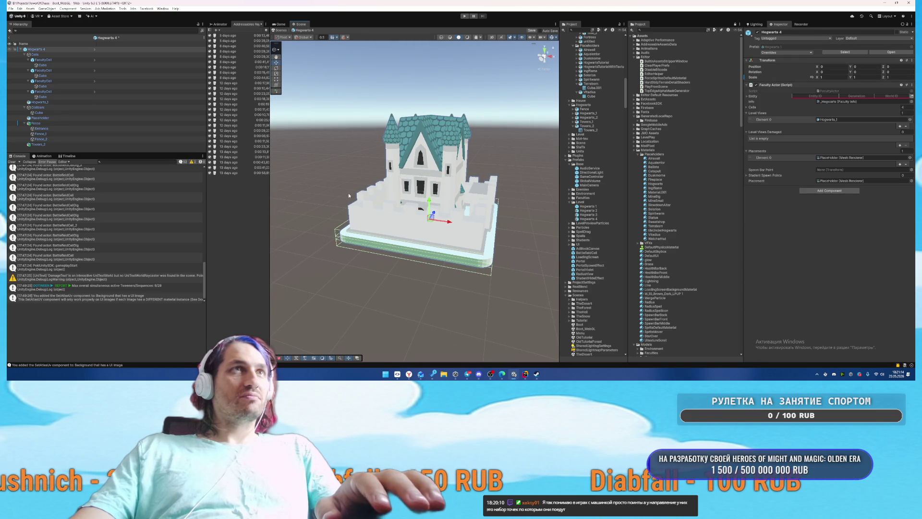
pyautogui.click(864, 72)
pyautogui.write('0')
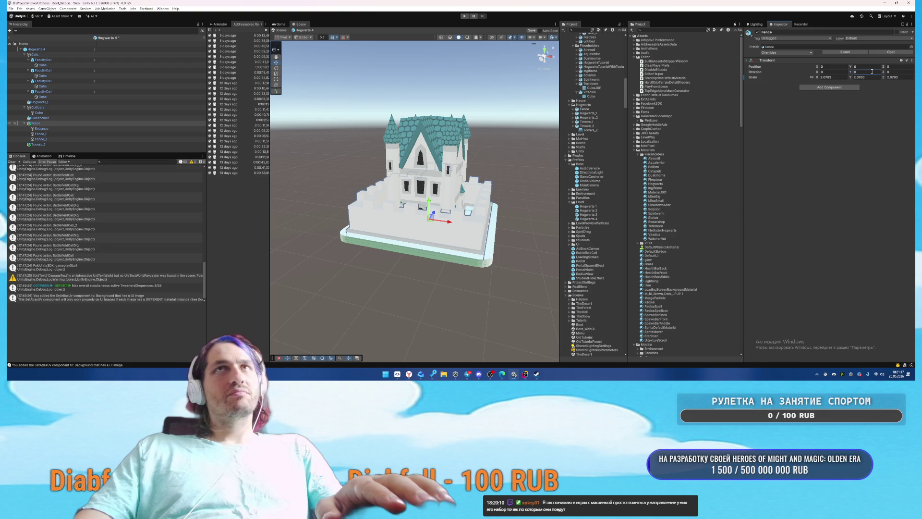
pyautogui.write('180')
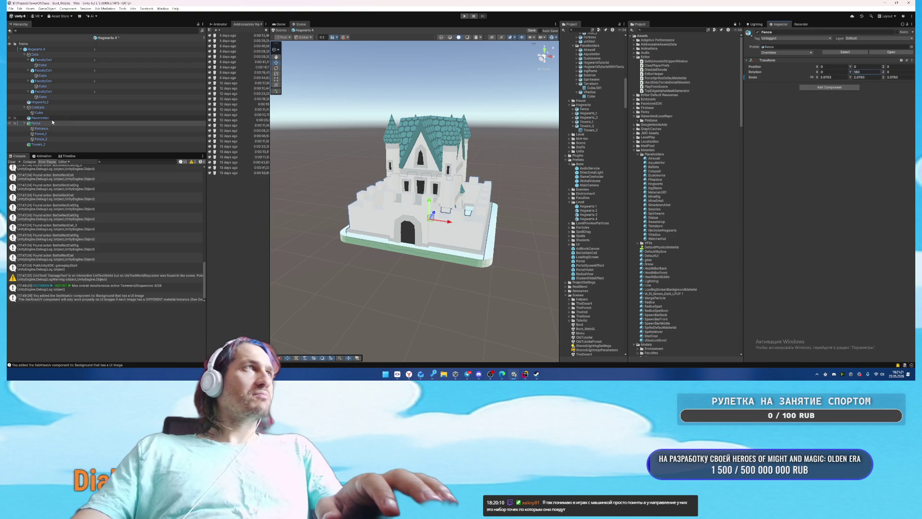
# Step: Set both Towers_2 and Fence scale to 2, then orbit to view the finished castle
pyautogui.click(44, 146)
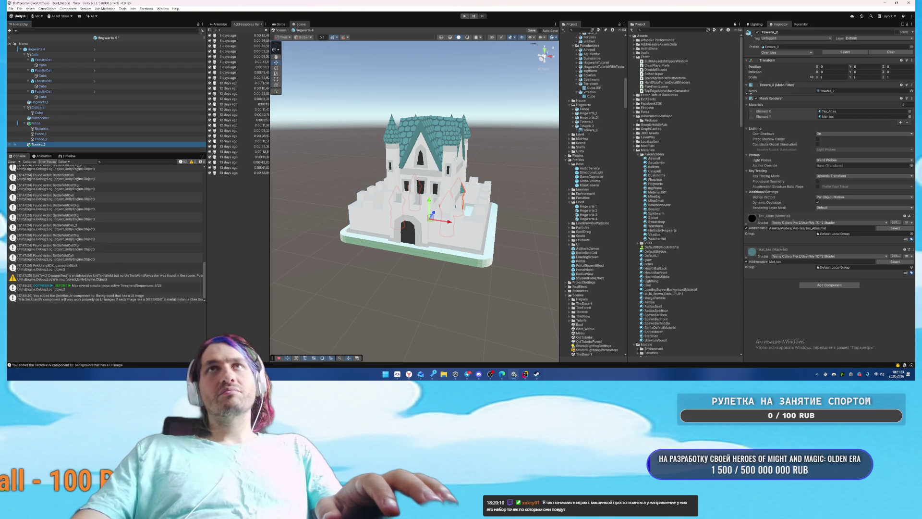
pyautogui.click(812, 77)
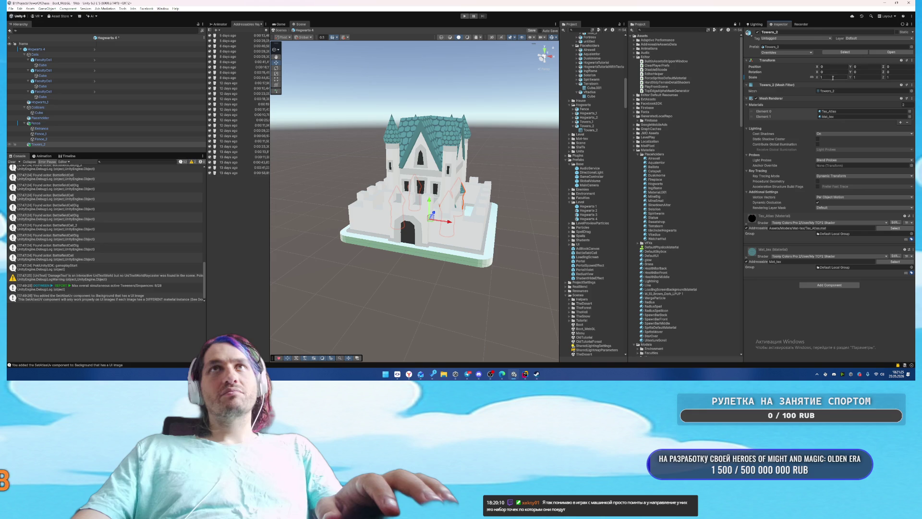
pyautogui.click(832, 78)
pyautogui.write('2')
pyautogui.click(36, 123)
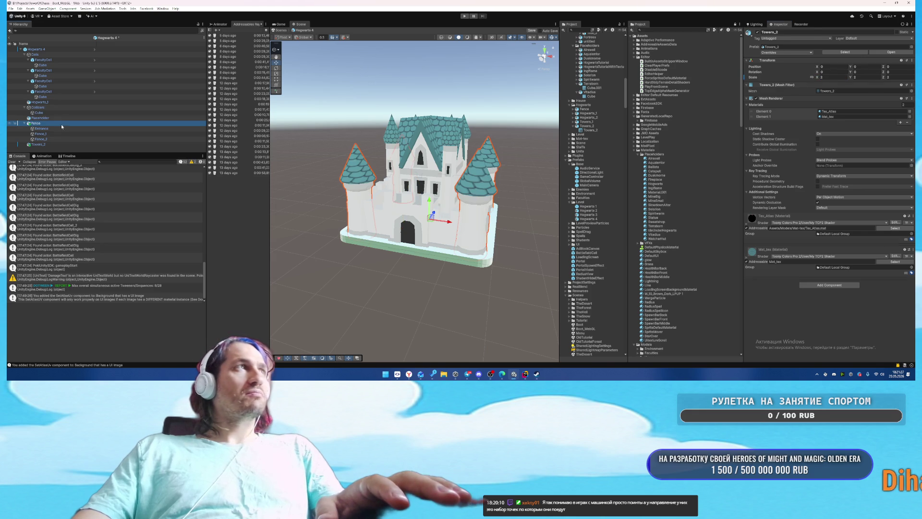
pyautogui.click(829, 78)
pyautogui.write('2')
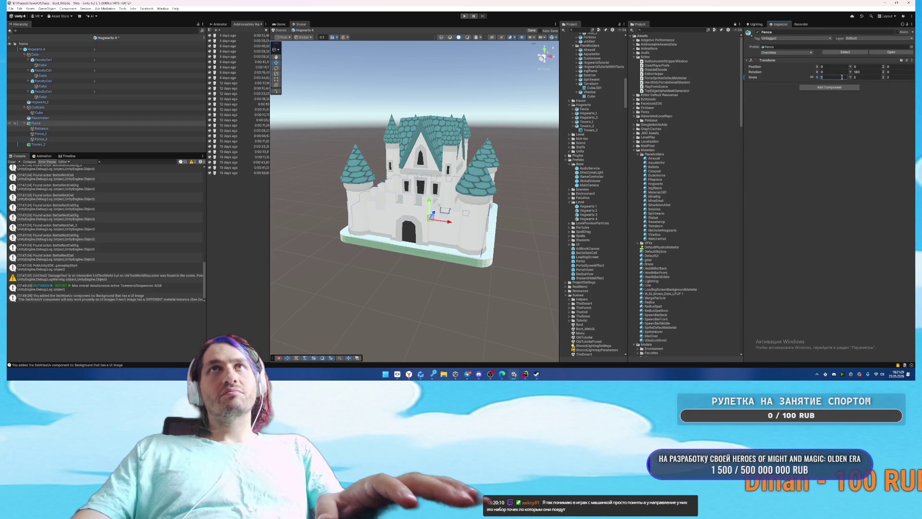
pyautogui.click(446, 267)
pyautogui.moveTo(446, 267)
pyautogui.mouseDown()
pyautogui.moveTo(492, 252)
pyautogui.moveTo(541, 252)
pyautogui.moveTo(509, 253)
pyautogui.moveTo(399, 207)
pyautogui.mouseUp()
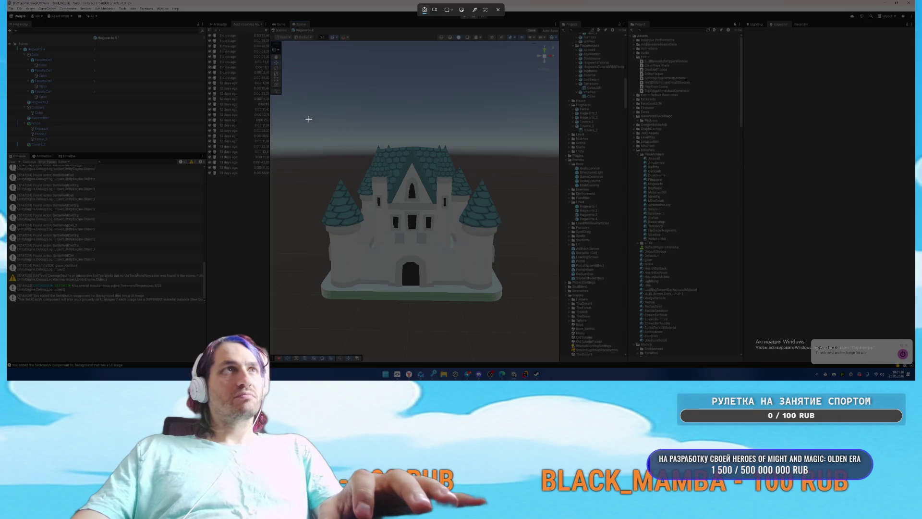
# Step: Capture a screenshot of the castle and paste it into the ChatGPT prompt
pyautogui.press('super+shift+s')
pyautogui.moveTo(304, 118)
pyautogui.mouseDown()
pyautogui.moveTo(514, 330)
pyautogui.moveTo(523, 318)
pyautogui.mouseUp()
pyautogui.click(409, 374)
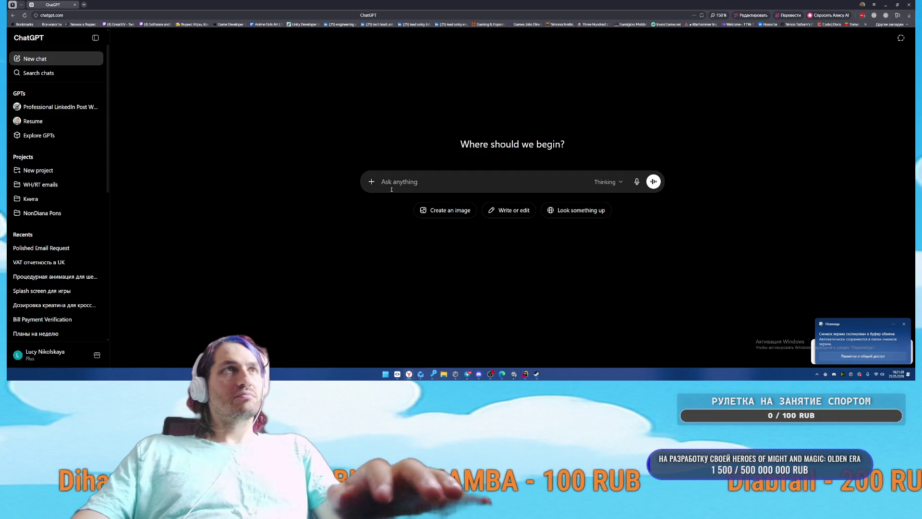
pyautogui.hotkey('ctrl', 'v')
# Step: In Unity's Project window, collapse Materials, Models, Prefabs and Scenes, then expand Sprites/Others and Sprites/UI
pyautogui.hotkey('alt', 'Tab')
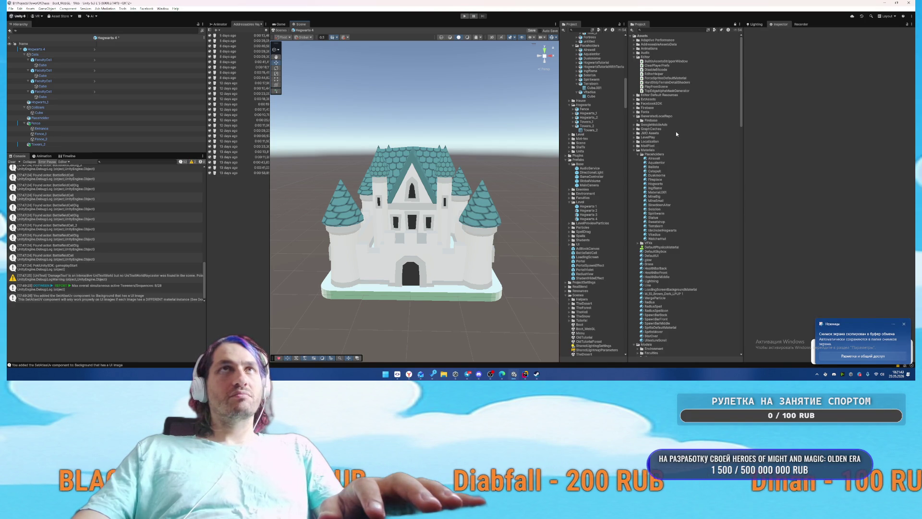
pyautogui.click(636, 150)
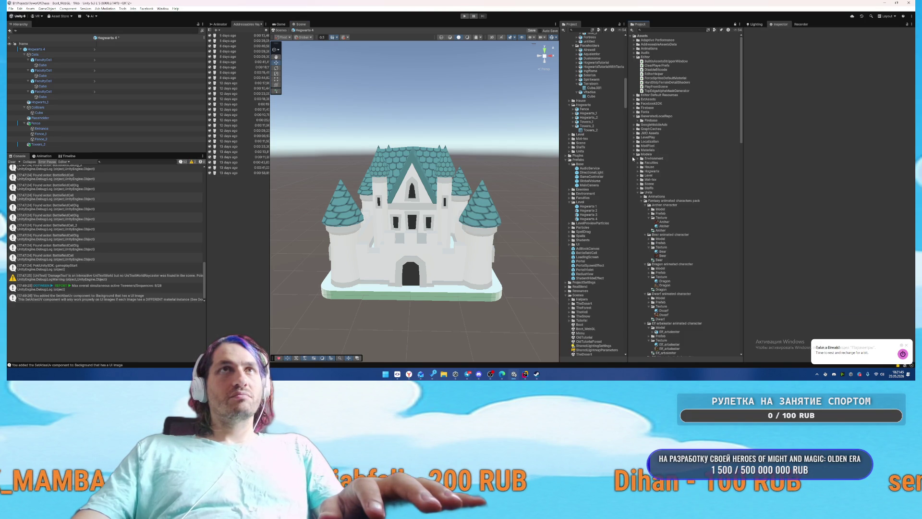
pyautogui.click(636, 154)
pyautogui.click(636, 163)
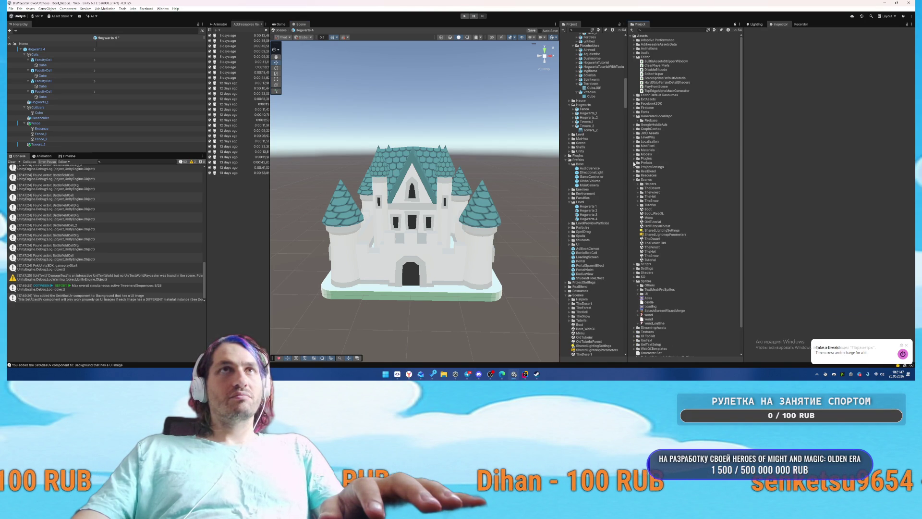
pyautogui.click(635, 180)
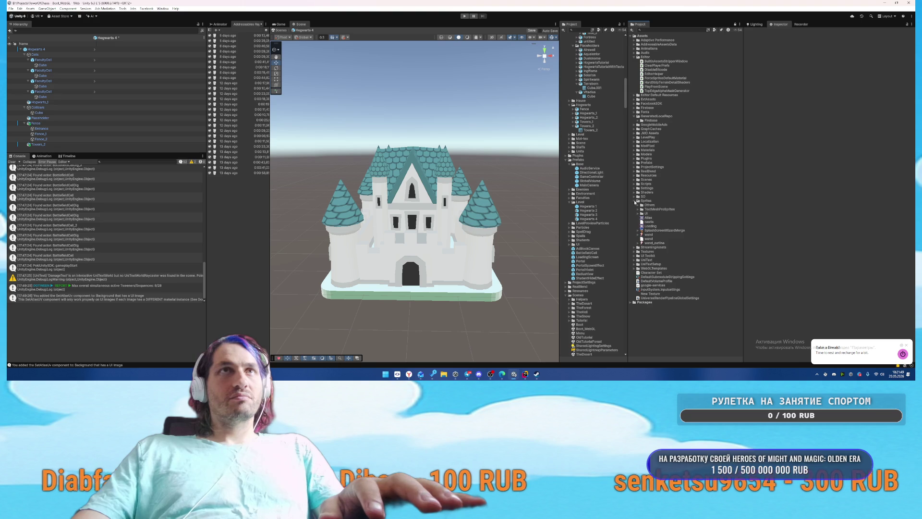
pyautogui.click(636, 200)
pyautogui.click(635, 196)
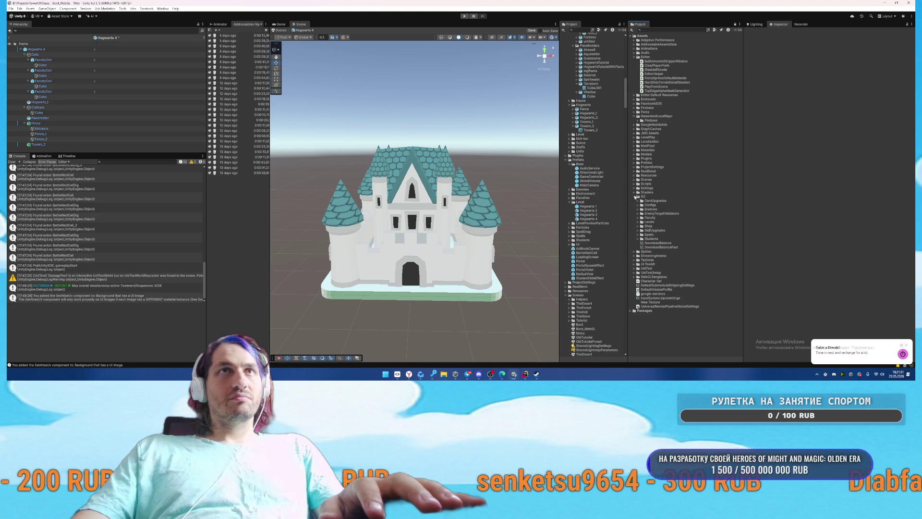
pyautogui.click(636, 197)
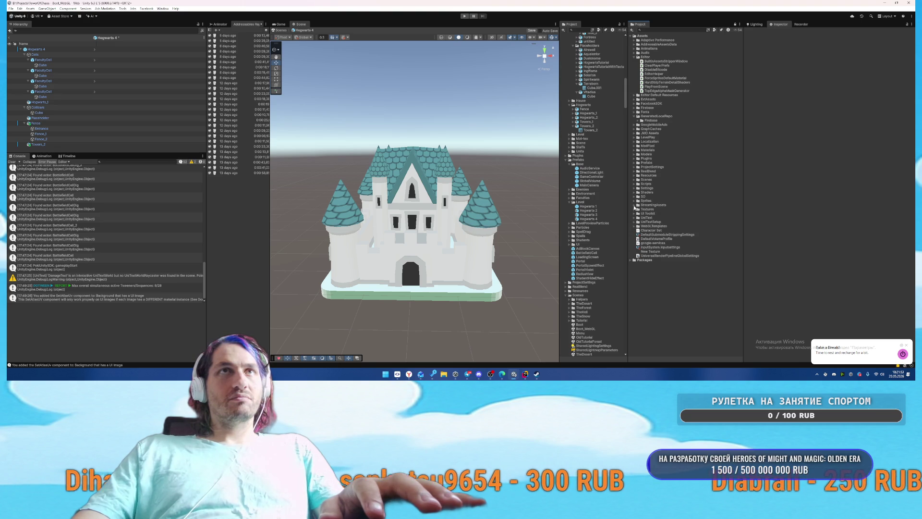
pyautogui.click(635, 201)
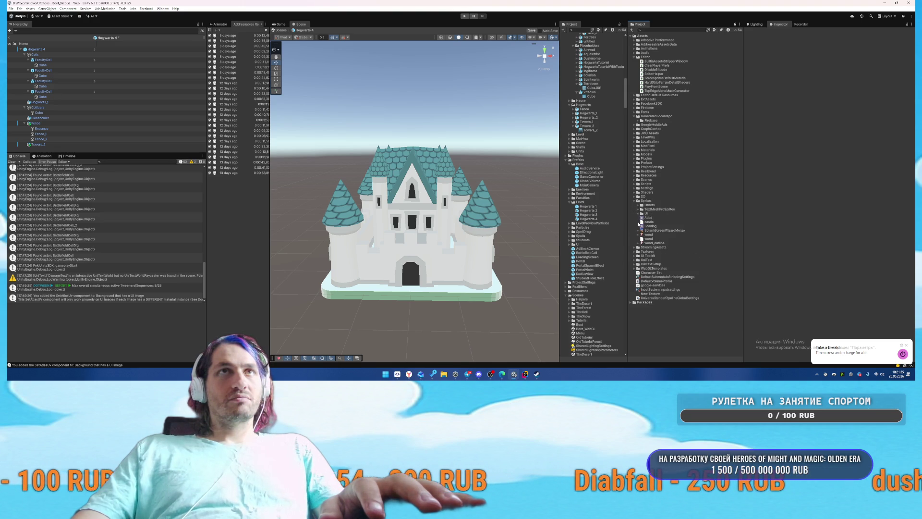
pyautogui.click(638, 206)
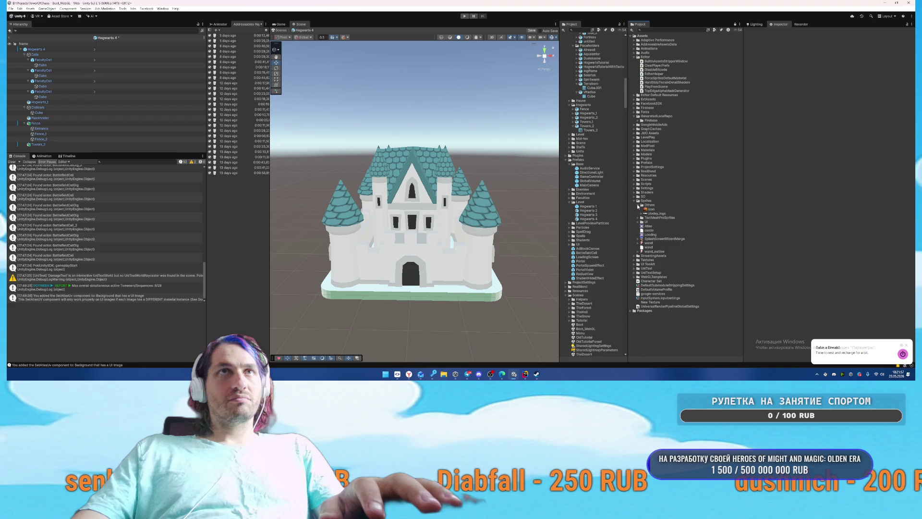
pyautogui.click(639, 222)
pyautogui.scroll(-10, 710, 191)
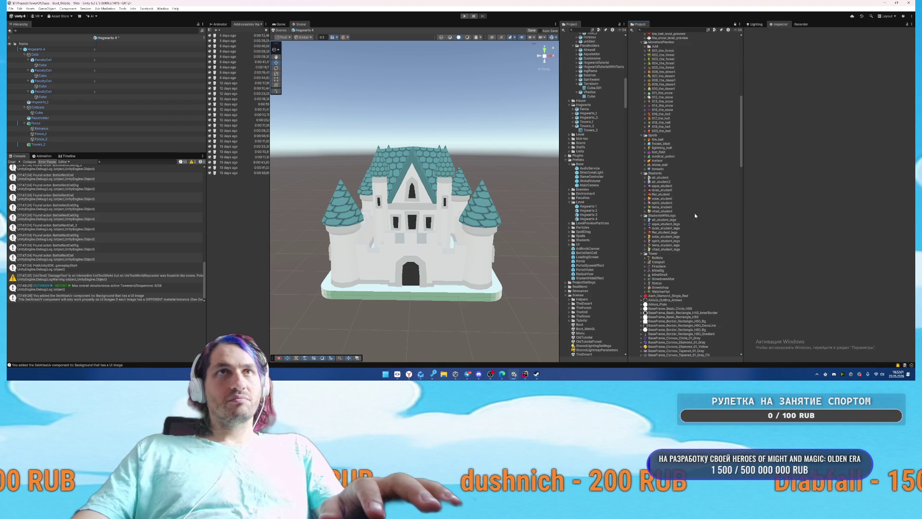
# Step: Drag two character sprites from Unity into the ChatGPT prompt as attachments
pyautogui.hotkey('alt', 'Tab')
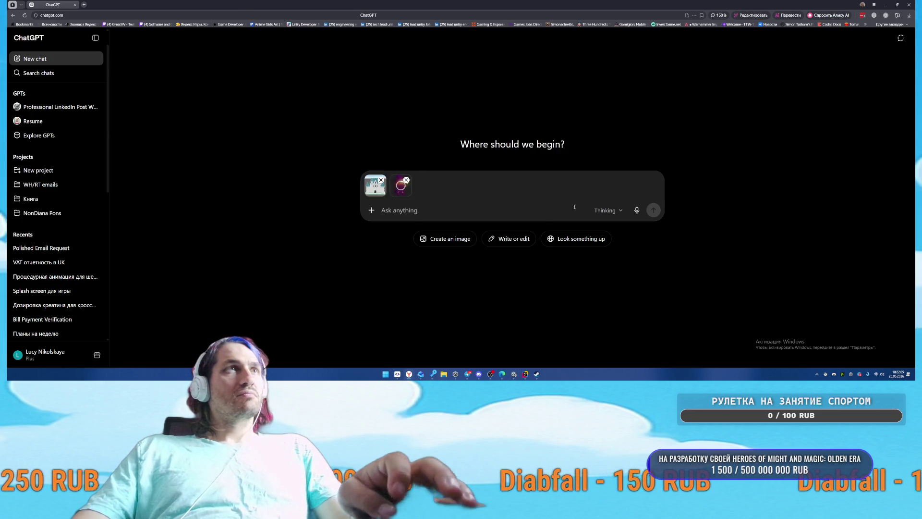
pyautogui.hotkey('alt', 'Tab')
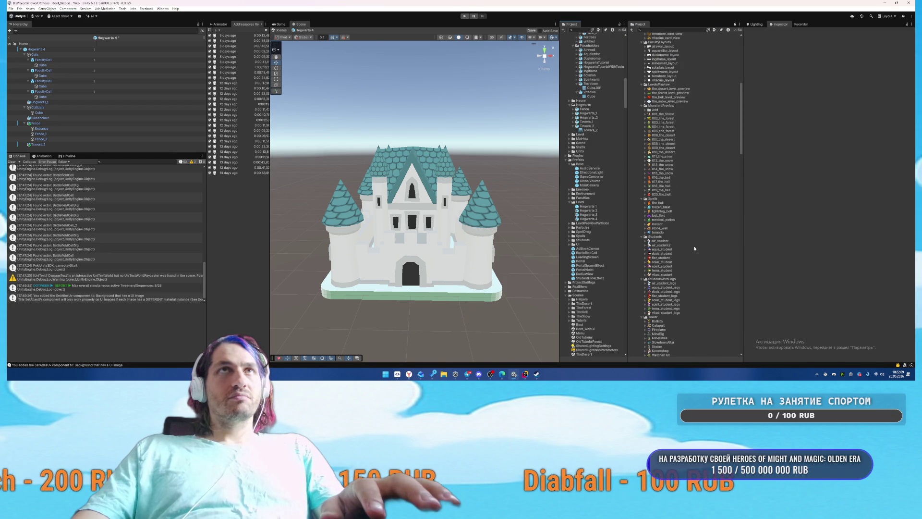
pyautogui.scroll(5, 694, 248)
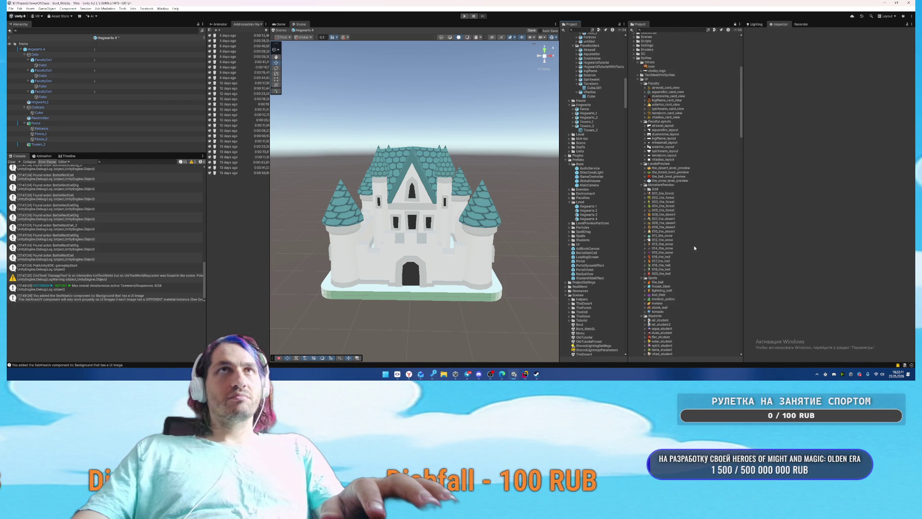
pyautogui.scroll(-3, 696, 248)
pyautogui.scroll(-5, 697, 249)
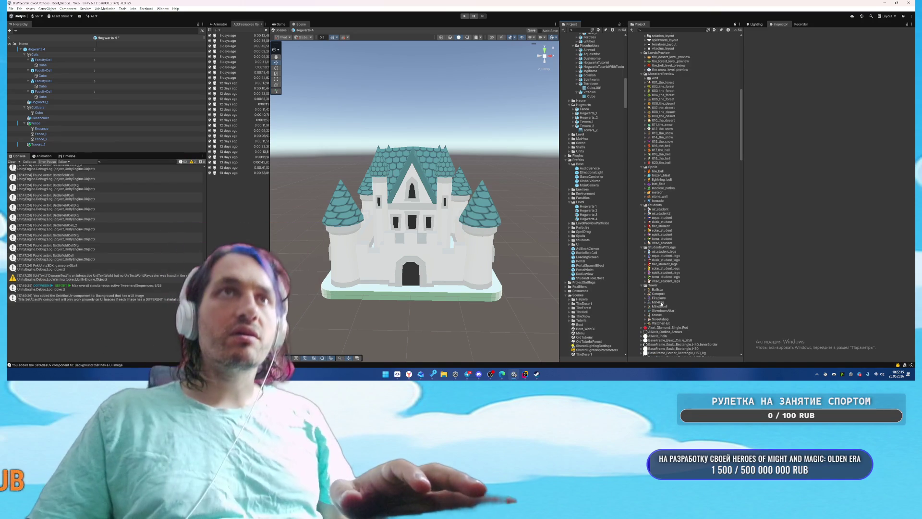
pyautogui.hotkey('alt', 'Tab')
pyautogui.moveTo(438, 234); pyautogui.dragTo(438, 234)
pyautogui.hotkey('alt', 'Tab')
pyautogui.moveTo(659, 297); pyautogui.dragTo(430, 219)
pyautogui.hotkey('alt', 'Tab')
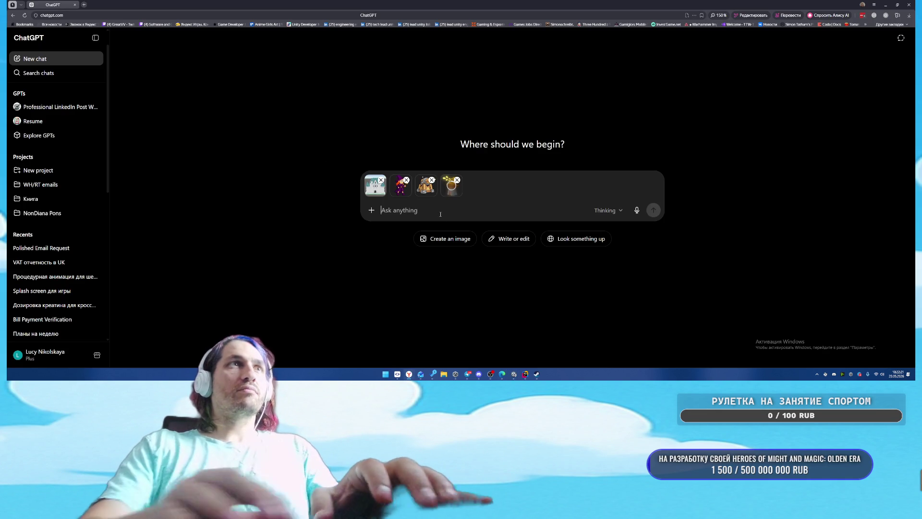
# Step: Type the Russian prompt 'арисуй сплеш скрин для казуальной игры' and start a line about the girl
pyautogui.write('нарисуй ')
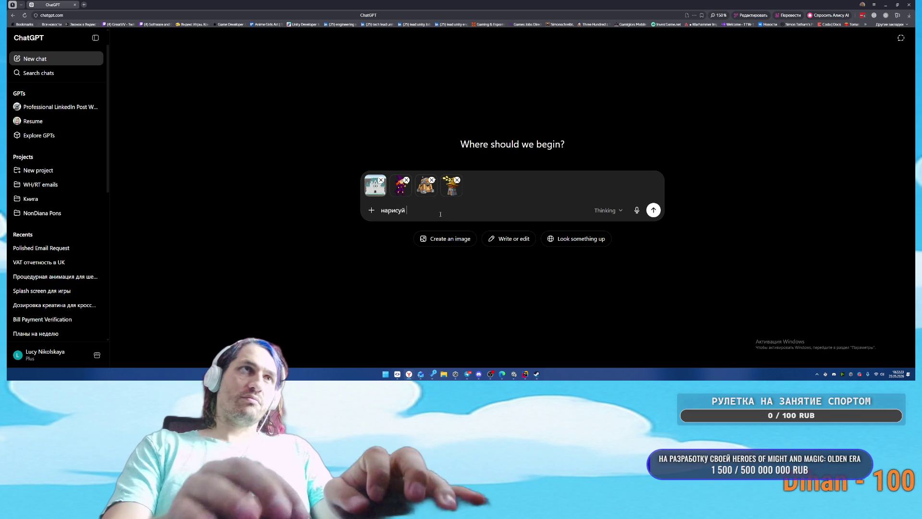
pyautogui.write('сплеш скр')
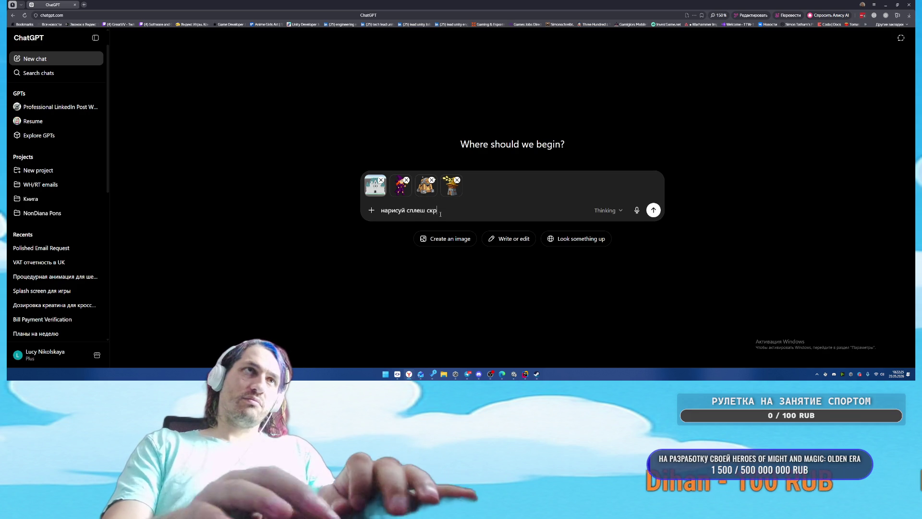
pyautogui.write('ин для казуальной игры')
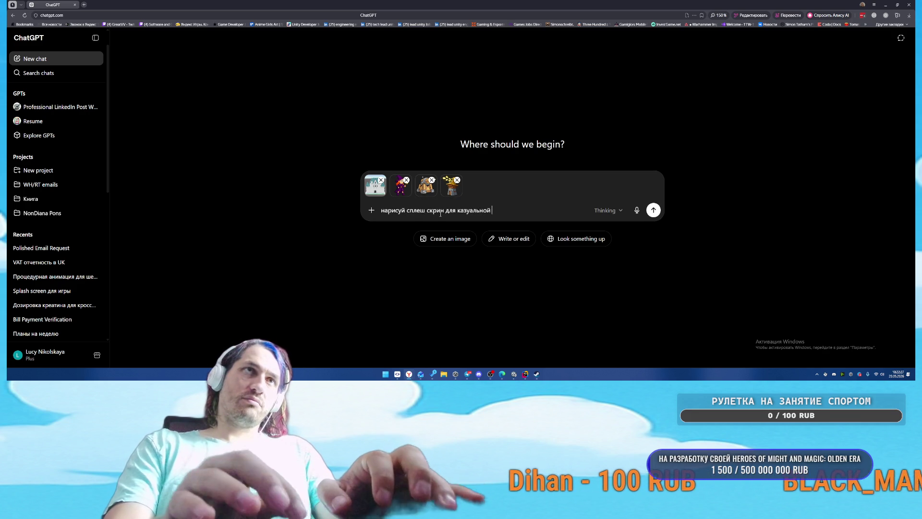
pyautogui.hotkey('shift', 'Return')
pyautogui.write('По центру за')
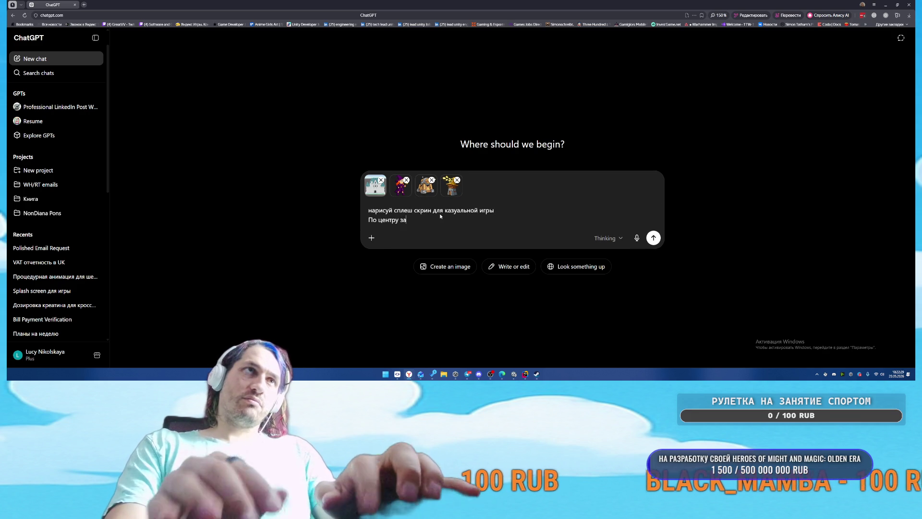
pyautogui.write('мок, девочка защищаетс')
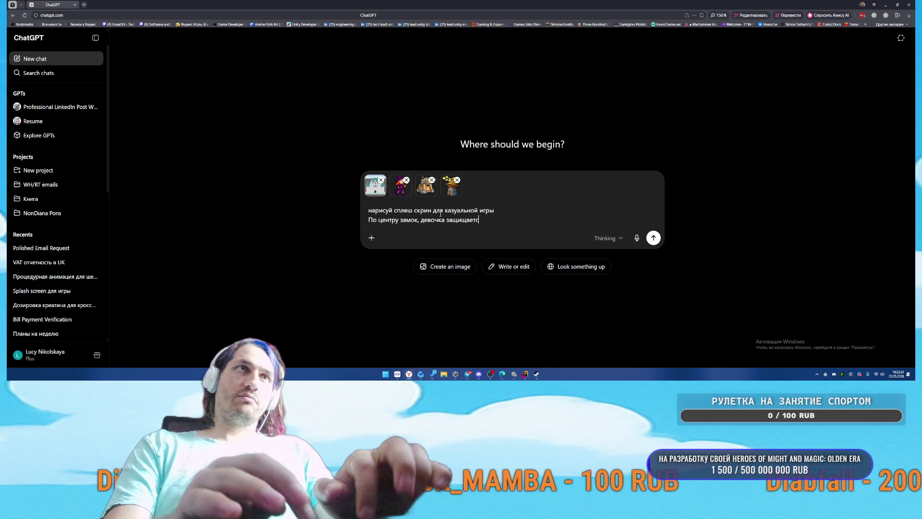
pyautogui.write('я его вместе с балистой и башей')
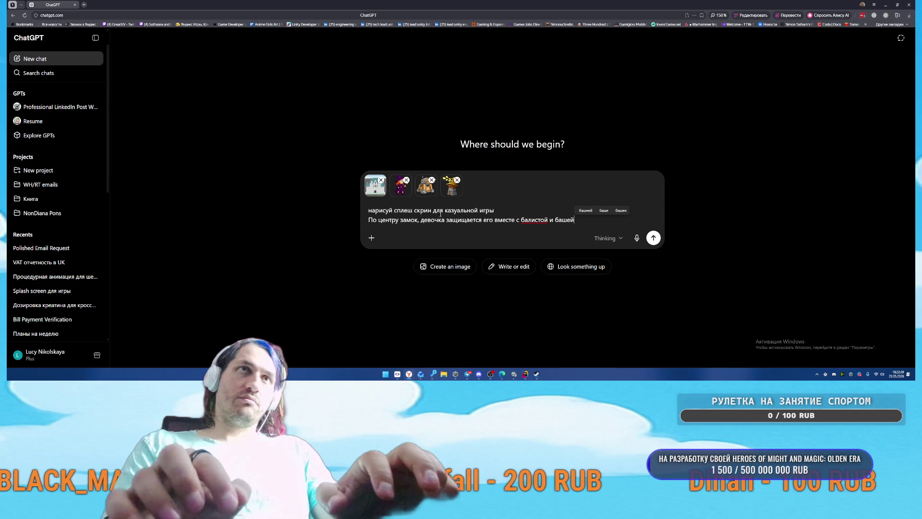
pyautogui.press('BackSpace')
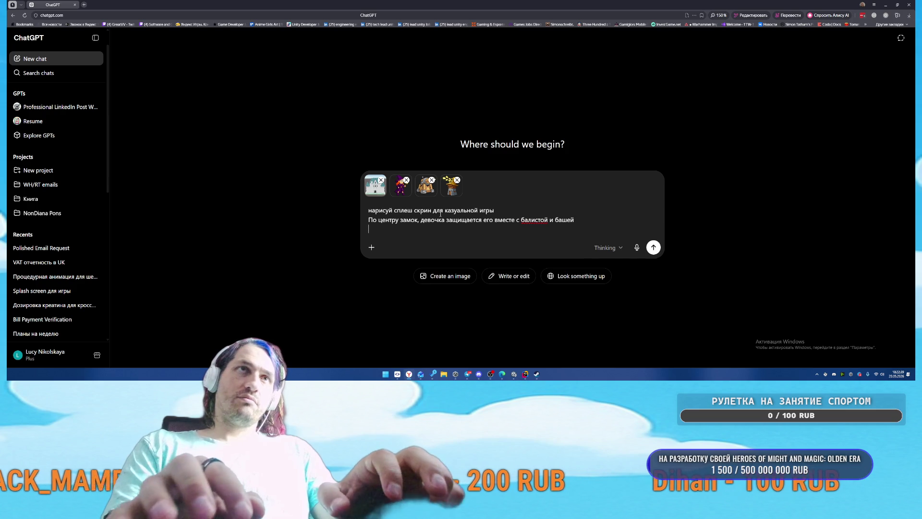
pyautogui.press('BackSpace')
pyautogui.write('ней')
pyautogui.hotkey('shift', 'Return')
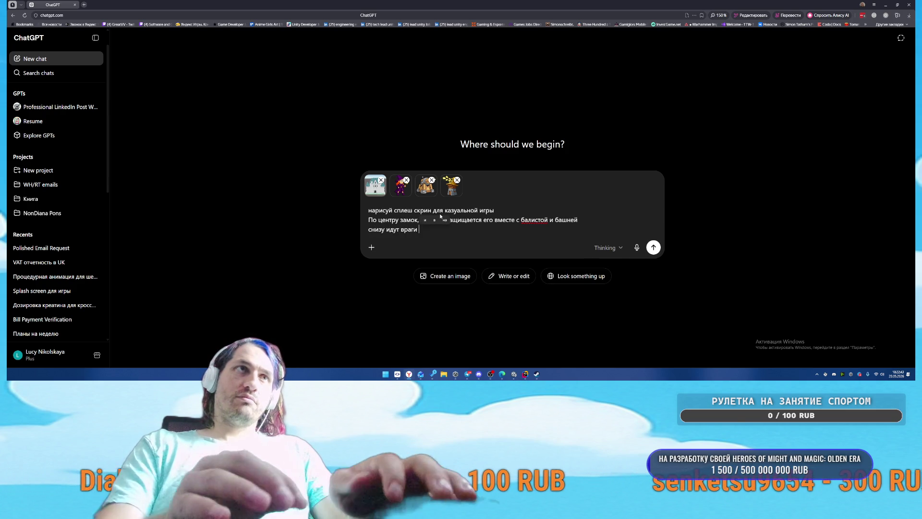
pyautogui.hotkey('alt', 'Tab')
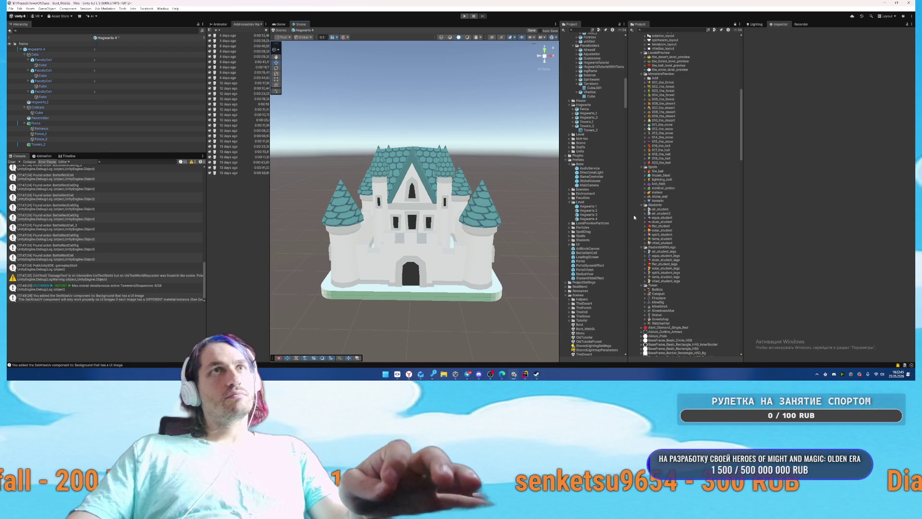
# Step: Scroll up the Project window and fold the Sprites/UI folder
pyautogui.scroll(10, 692, 218)
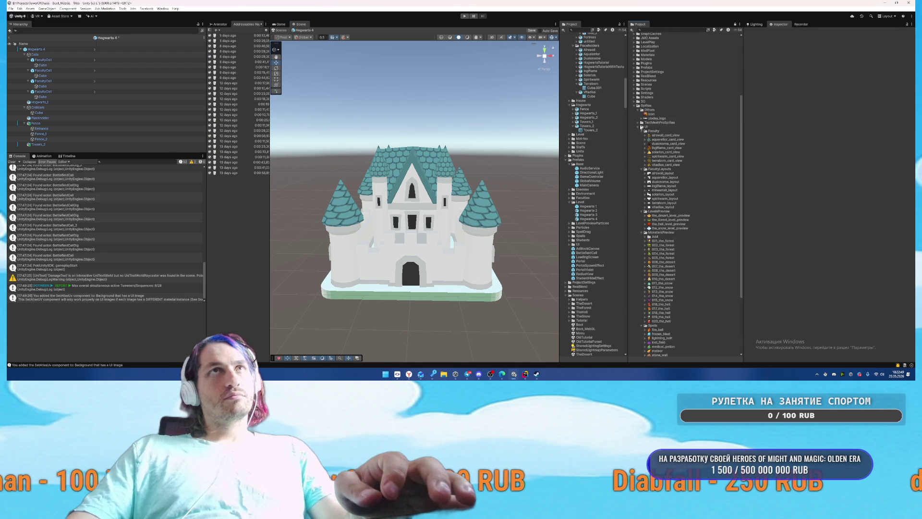
pyautogui.click(639, 127)
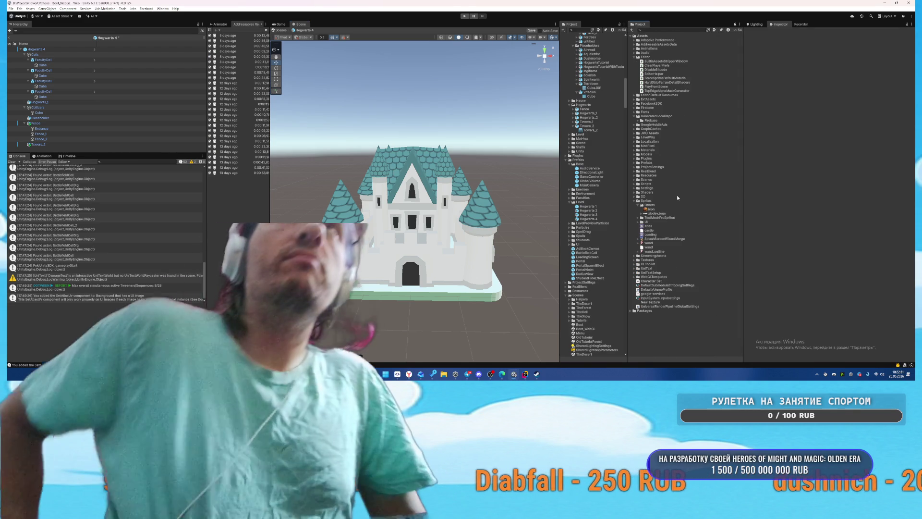
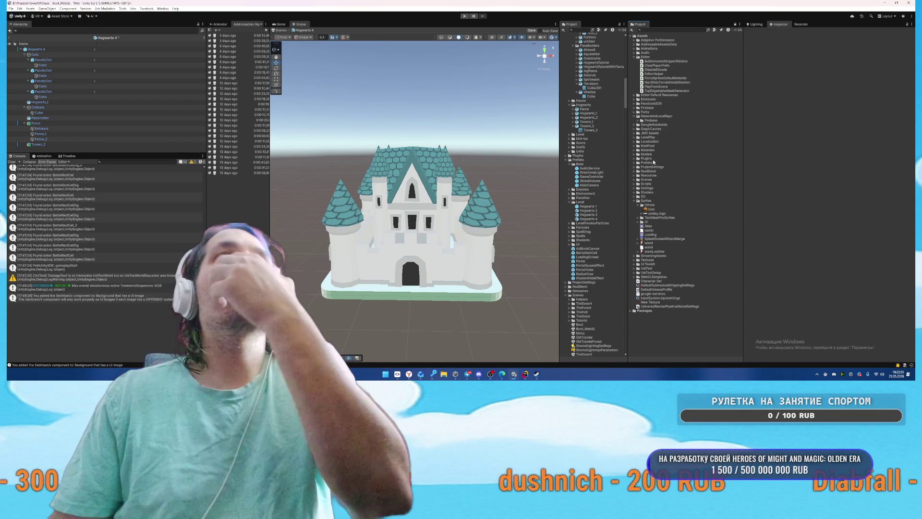
# Step: Select the Troll prefab under Models > Troll animated character and snip its Inspector preview
pyautogui.click(635, 155)
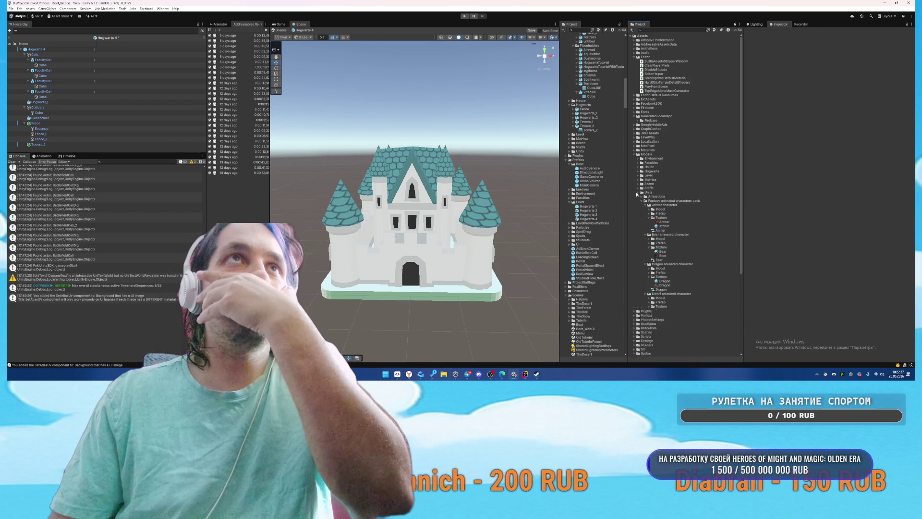
pyautogui.scroll(-10, 676, 212)
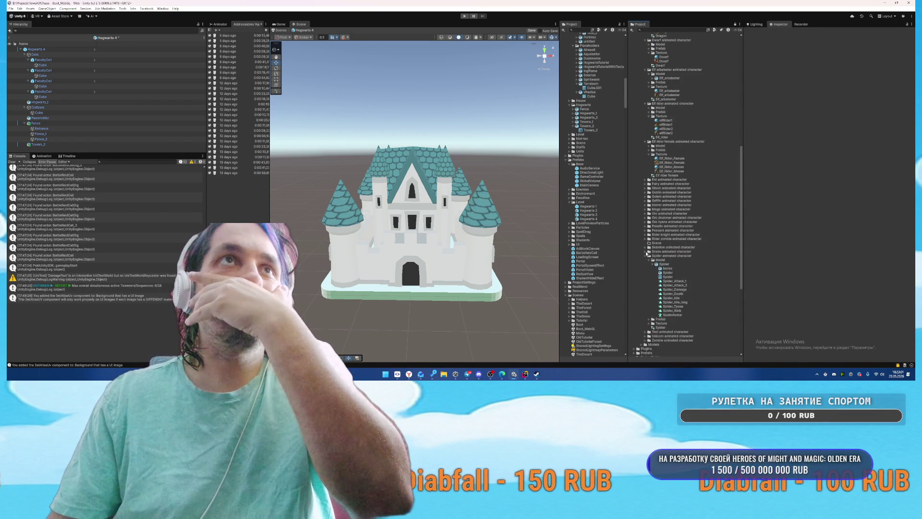
pyautogui.click(648, 256)
pyautogui.click(648, 260)
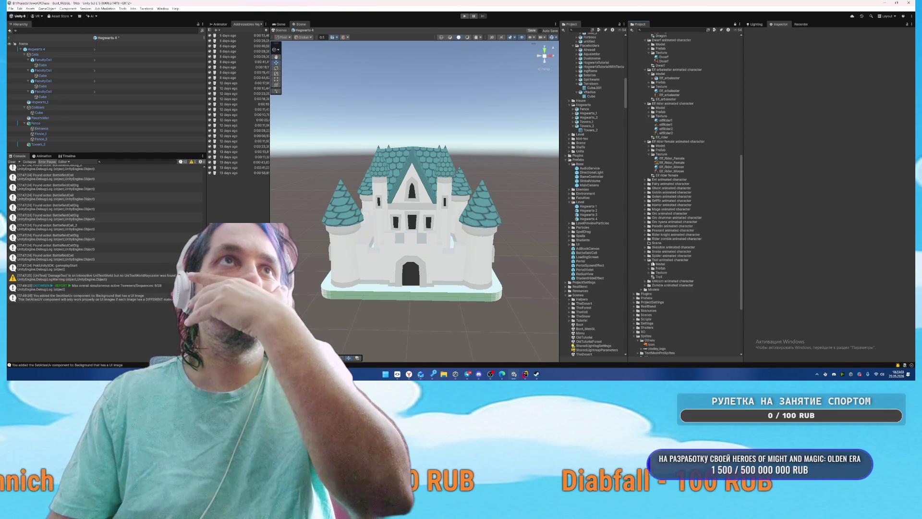
pyautogui.click(650, 272)
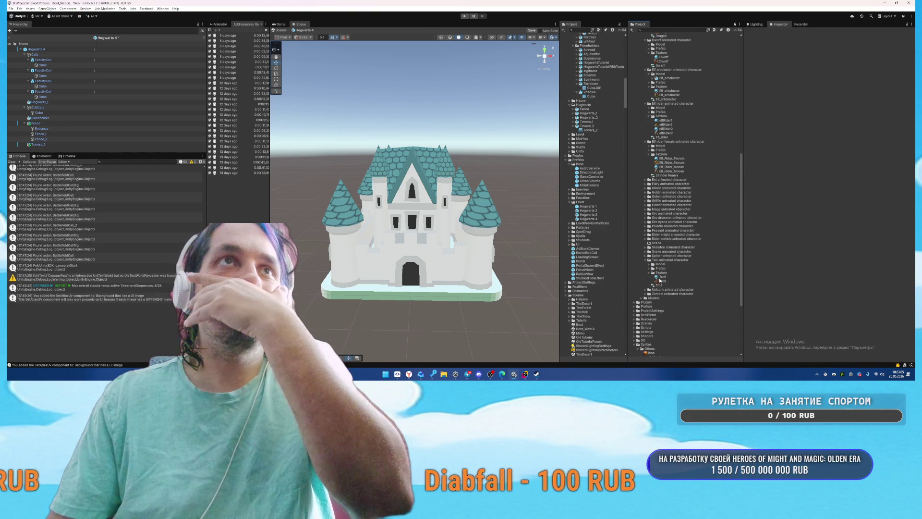
pyautogui.click(650, 265)
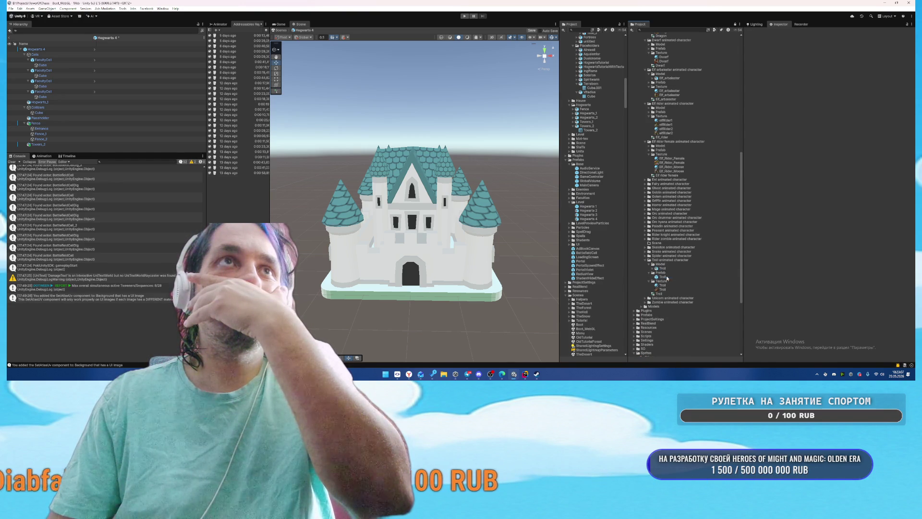
pyautogui.click(663, 277)
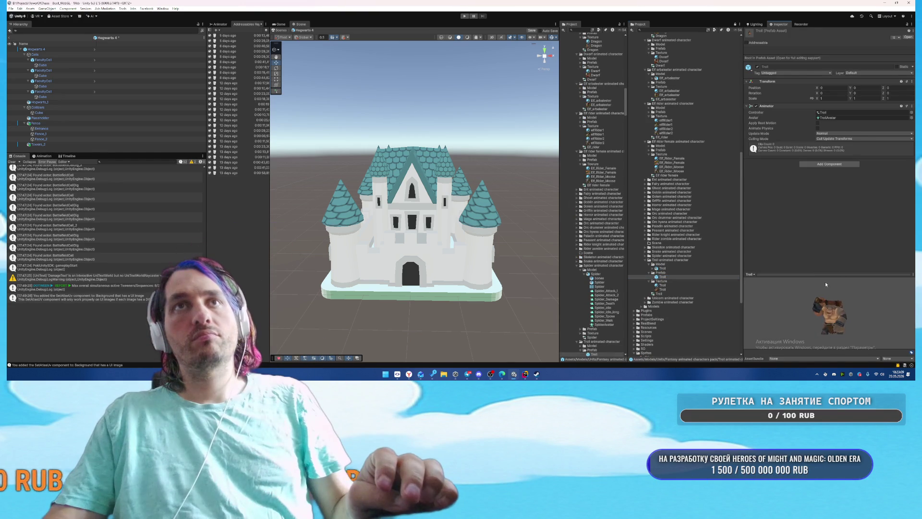
pyautogui.moveTo(804, 287); pyautogui.dragTo(862, 341)
pyautogui.hotkey('alt', 'Tab')
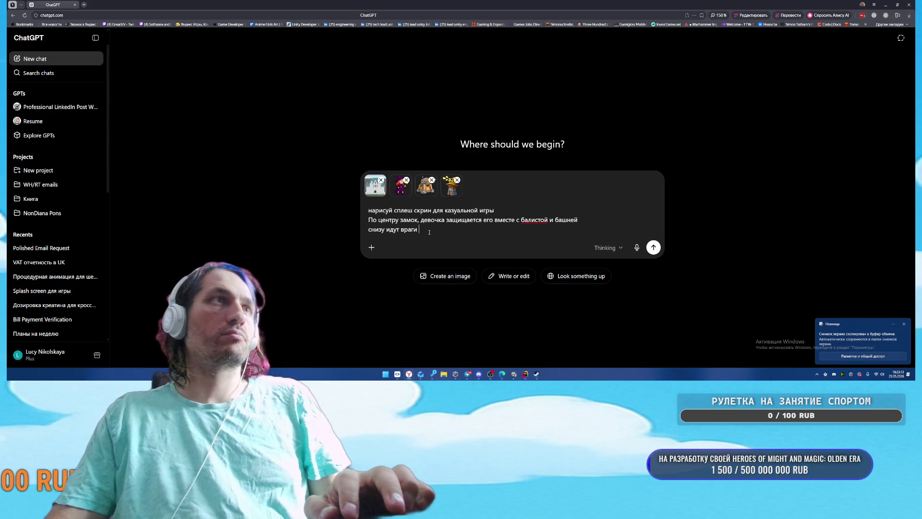
# Step: Add '(4,5 и 6 картинки)' to the splash-screen prompt's enemy line, then return to Unity
pyautogui.write('(4')
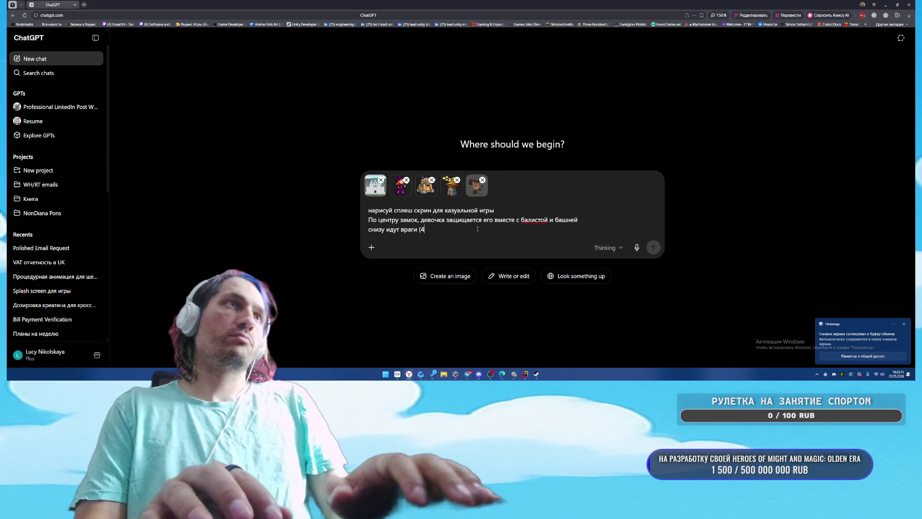
pyautogui.write(',5 и 6)')
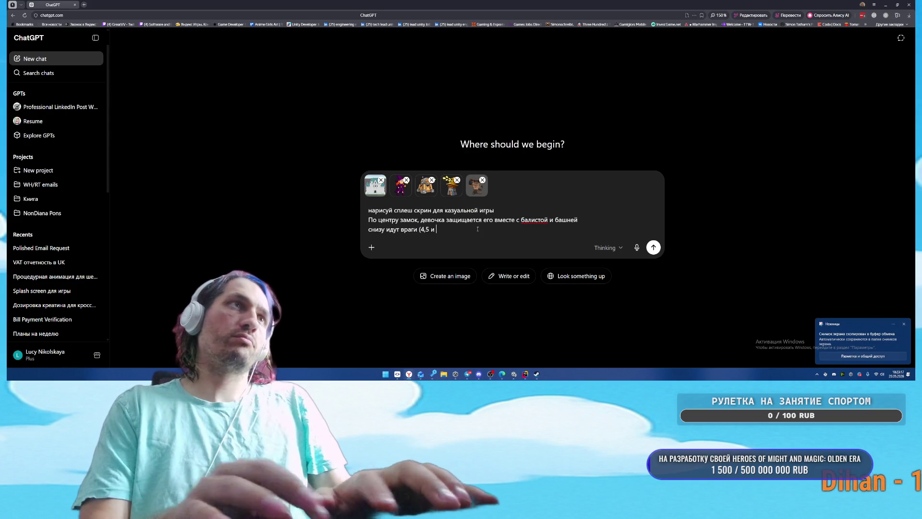
pyautogui.press('Left')
pyautogui.write('картинки')
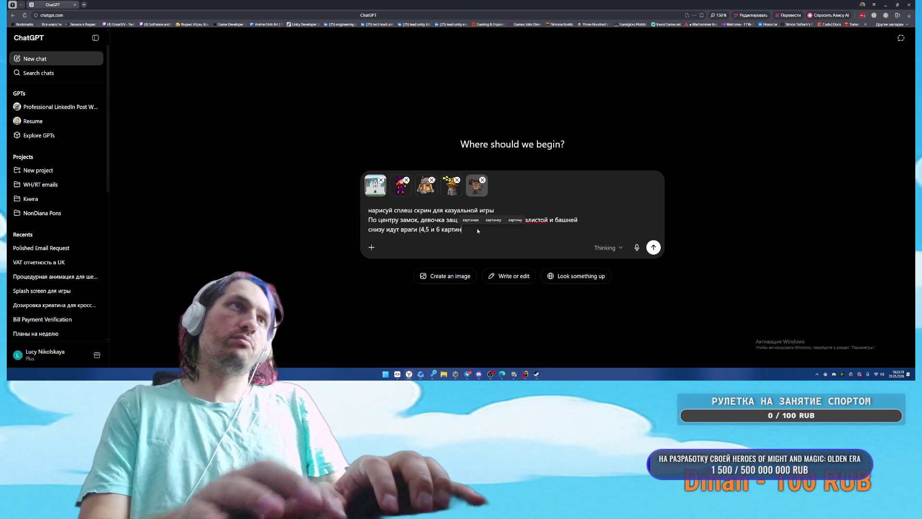
pyautogui.hotkey('alt', 'Tab')
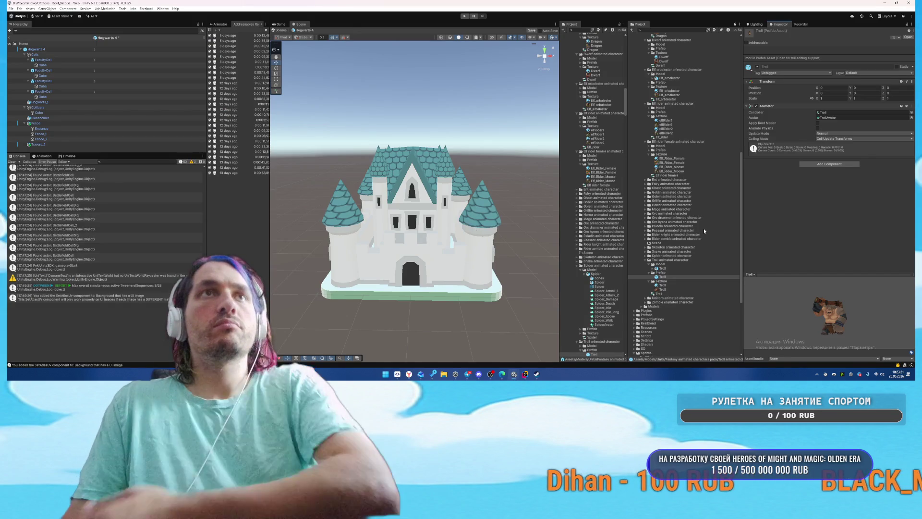
# Step: Snip the Skeleton prefab preview and paste it into the ChatGPT prompt
pyautogui.click(645, 248)
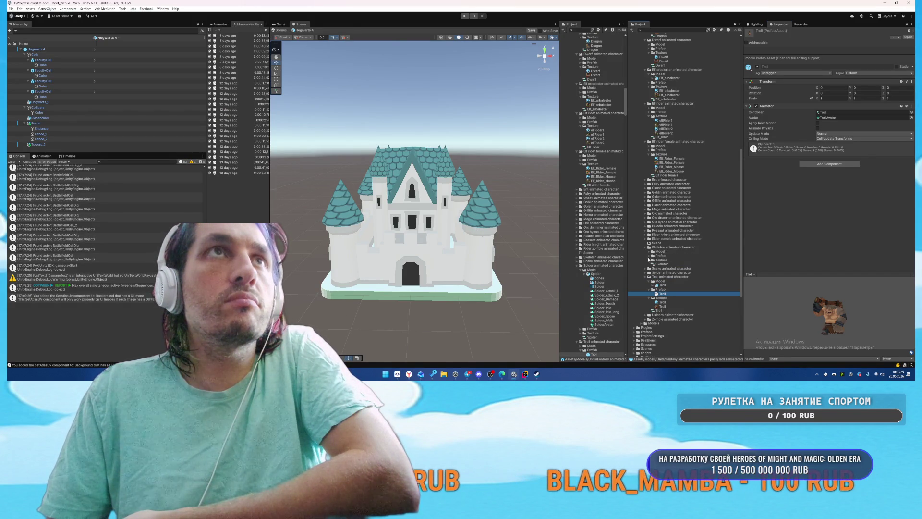
pyautogui.click(649, 255)
pyautogui.click(666, 260)
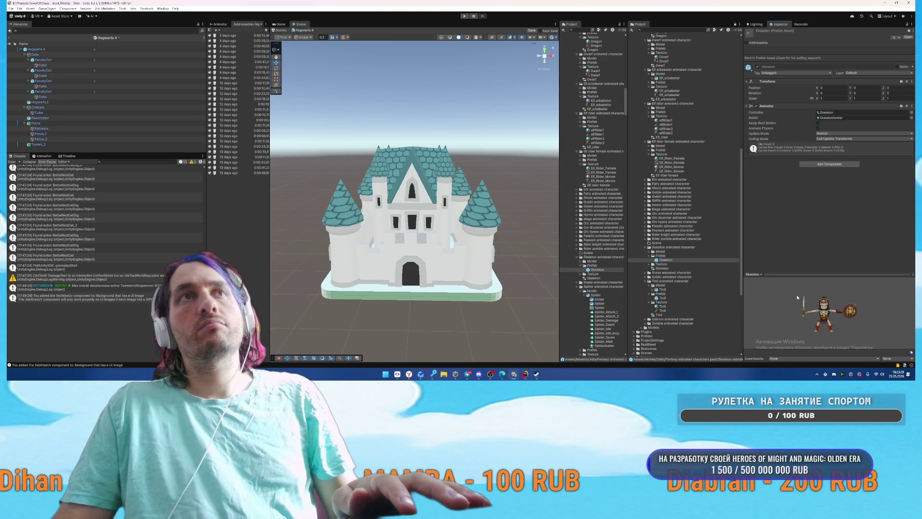
pyautogui.doubleClick(669, 261)
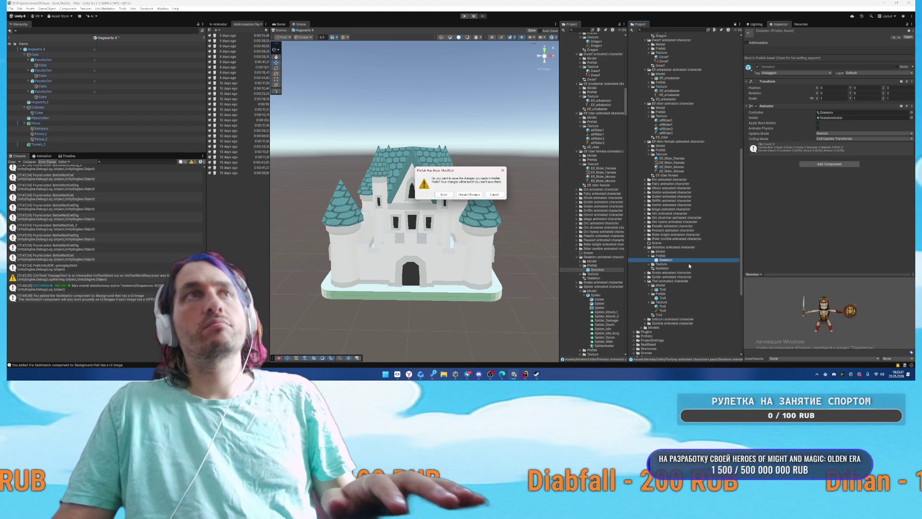
pyautogui.click(495, 195)
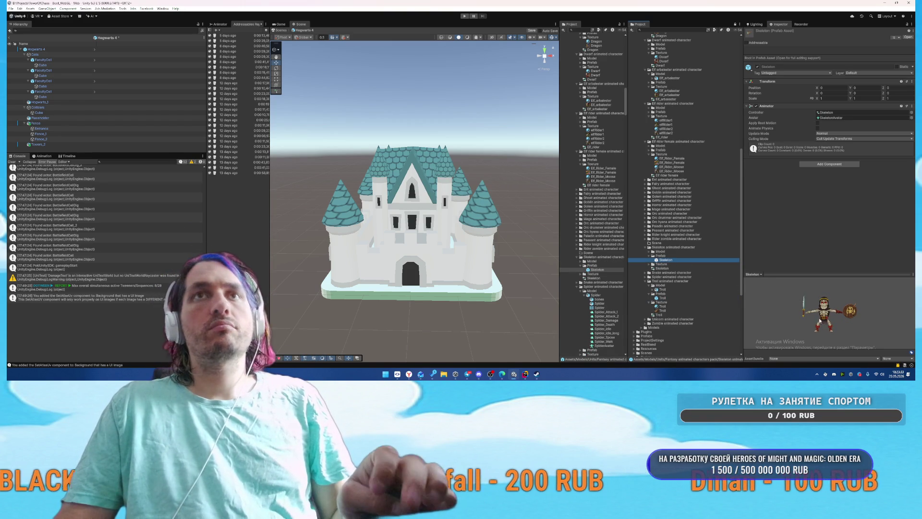
pyautogui.press('super+shift+s')
pyautogui.moveTo(790, 286)
pyautogui.mouseDown()
pyautogui.moveTo(820, 318)
pyautogui.moveTo(869, 341)
pyautogui.mouseUp()
pyautogui.hotkey('alt', 'Tab')
pyautogui.hotkey('ctrl', 'v')
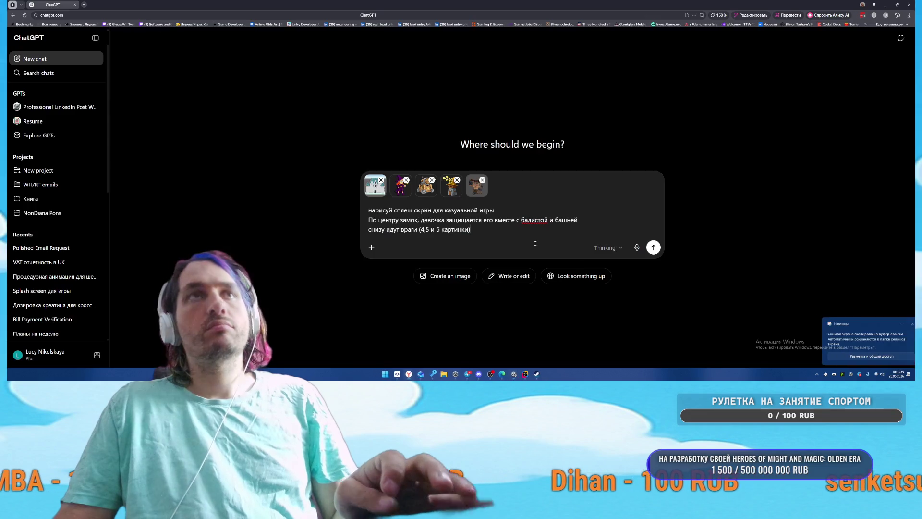
pyautogui.hotkey('alt', 'Tab')
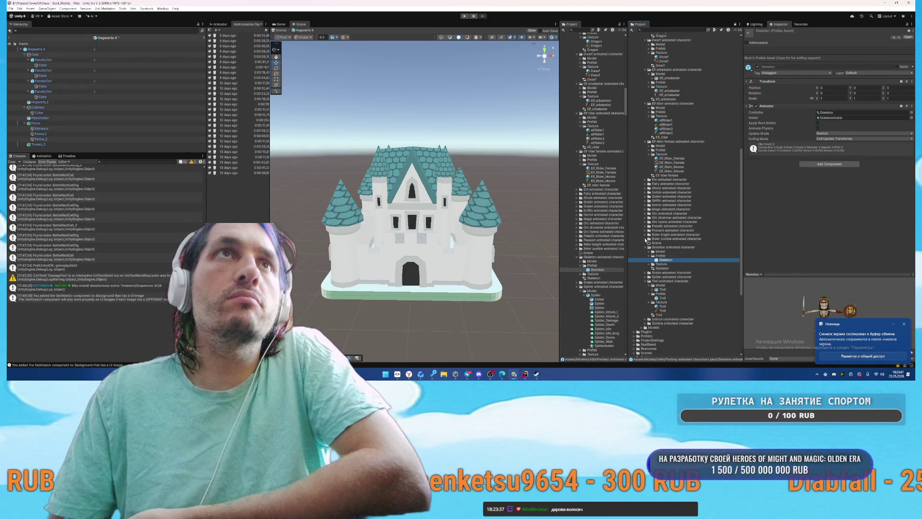
# Step: Select the Rider_zombie prefab, turn its preview slightly and snip it
pyautogui.click(646, 239)
pyautogui.click(649, 247)
pyautogui.click(661, 256)
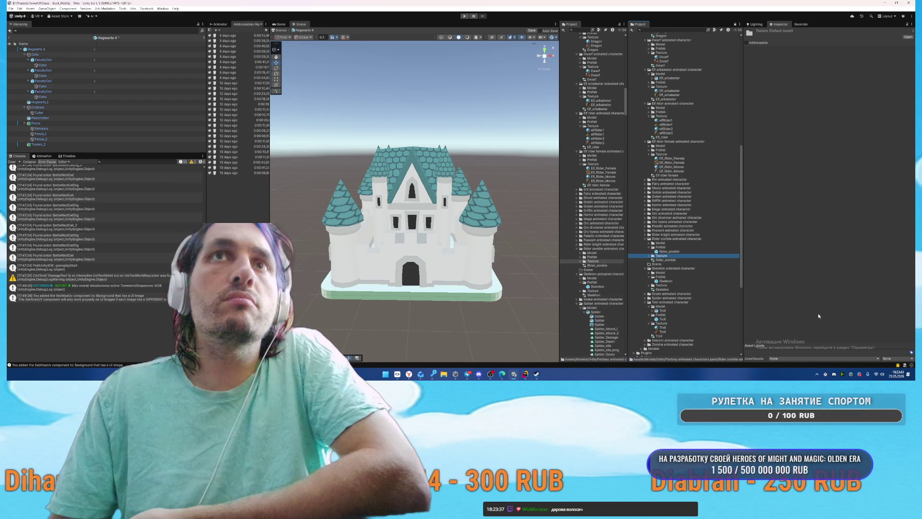
pyautogui.click(669, 251)
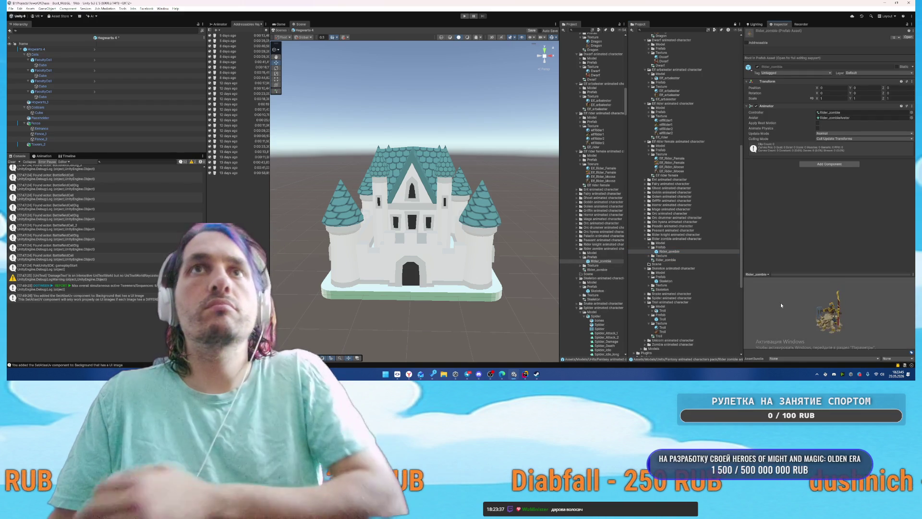
pyautogui.moveTo(791, 307)
pyautogui.mouseDown()
pyautogui.moveTo(834, 315)
pyautogui.moveTo(857, 336)
pyautogui.mouseUp()
pyautogui.hotkey('alt', 'Tab')
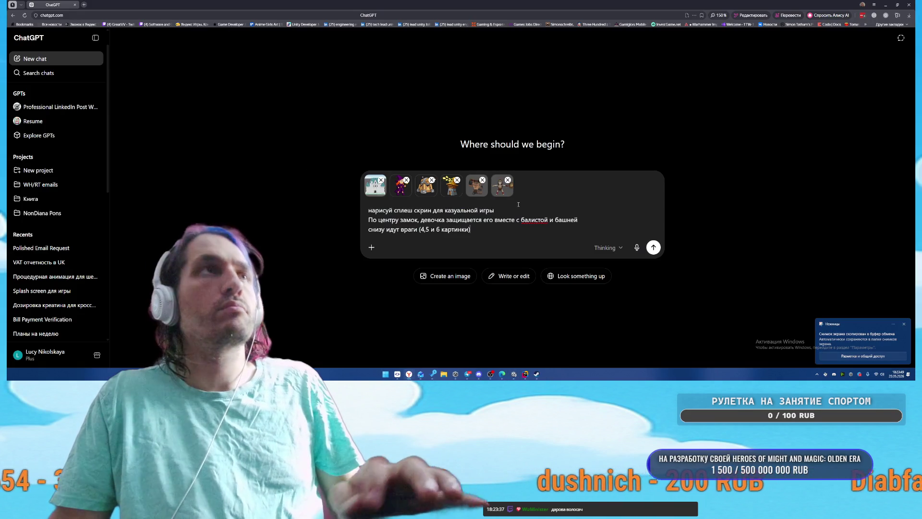
# Step: Attach the Rider_zombie snapshot, send the splash-screen request, and go back to Unity
pyautogui.hotkey('ctrl', 'v')
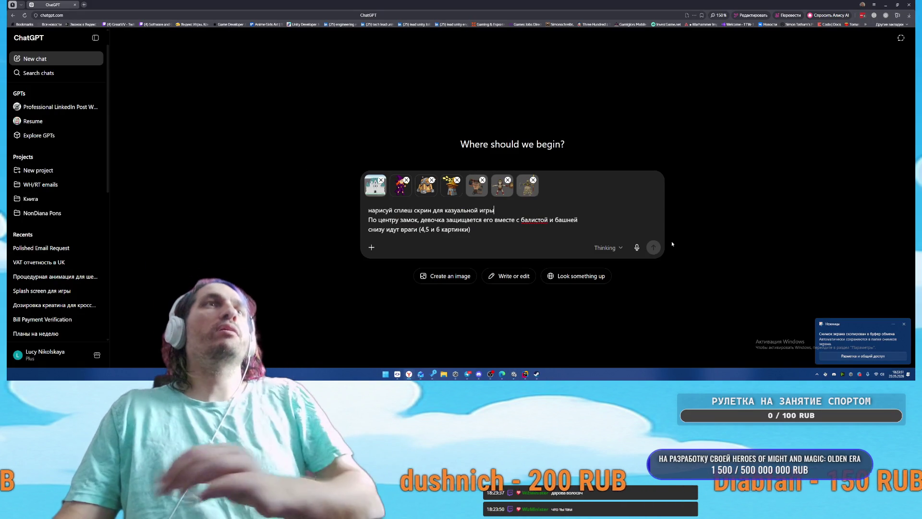
pyautogui.click(654, 248)
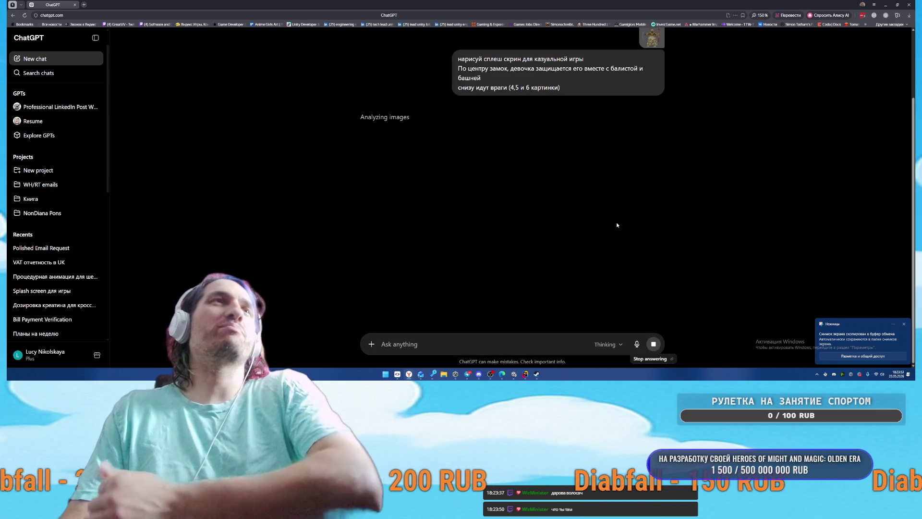
pyautogui.click(515, 374)
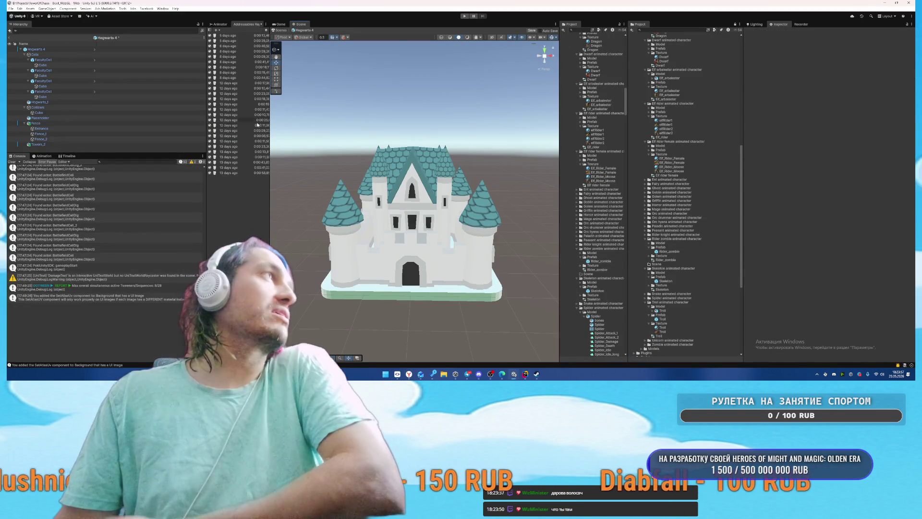
# Step: Save the Hogwarts 4 prefab and open the Hogwarts 3 prefab for editing
pyautogui.hotkey('ctrl', 's')
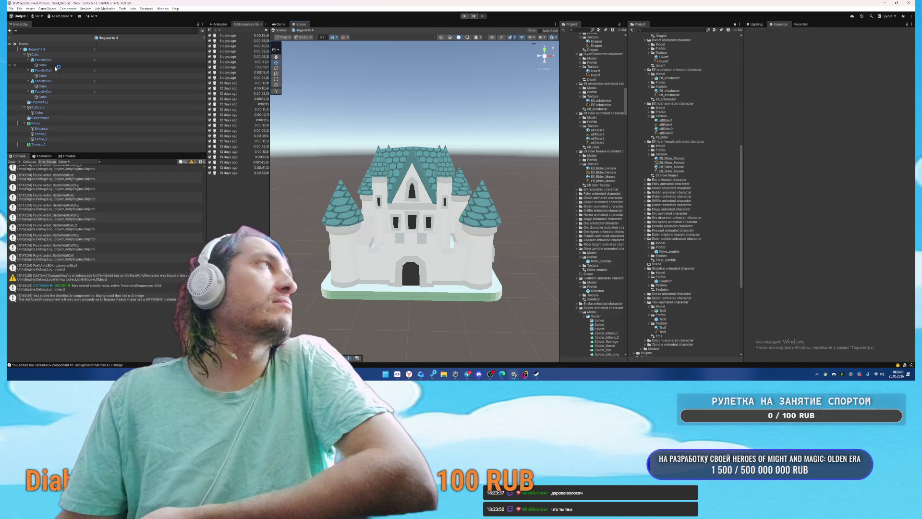
pyautogui.click(49, 103)
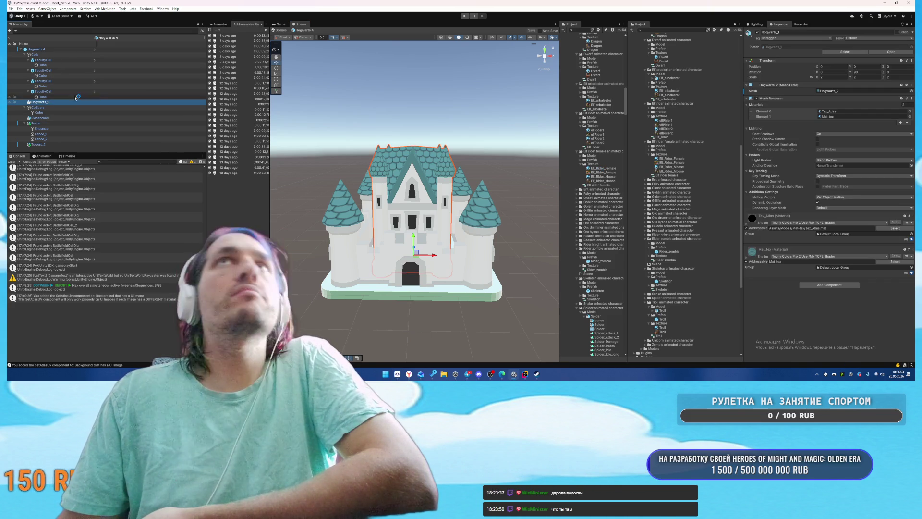
pyautogui.scroll(10, 702, 156)
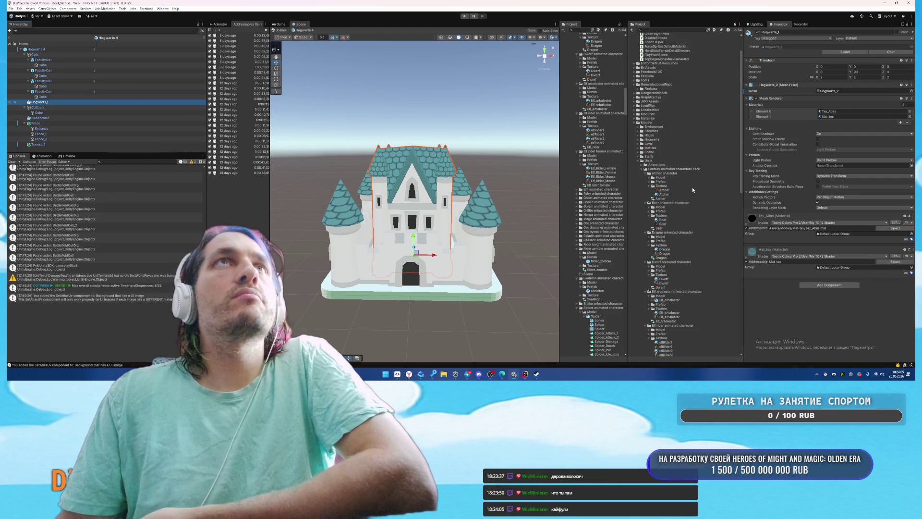
pyautogui.scroll(3, 635, 123)
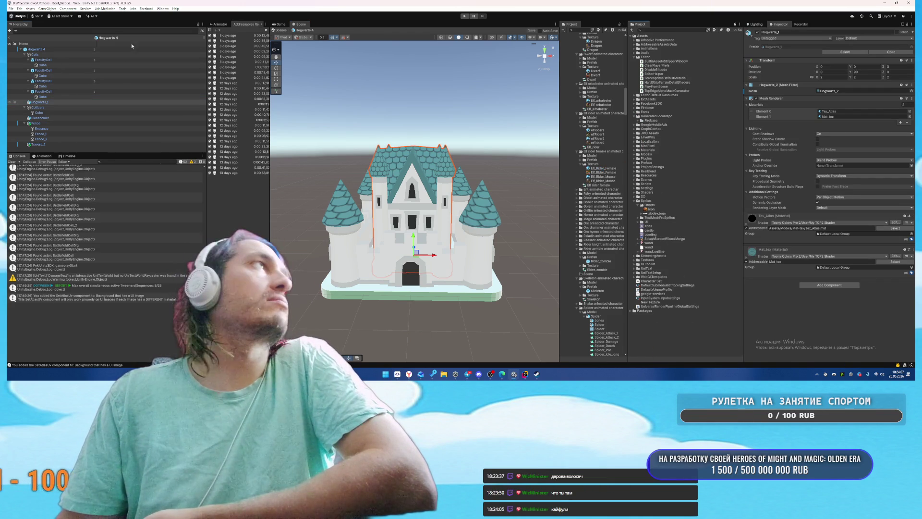
pyautogui.click(115, 37)
pyautogui.scroll(-3, 596, 225)
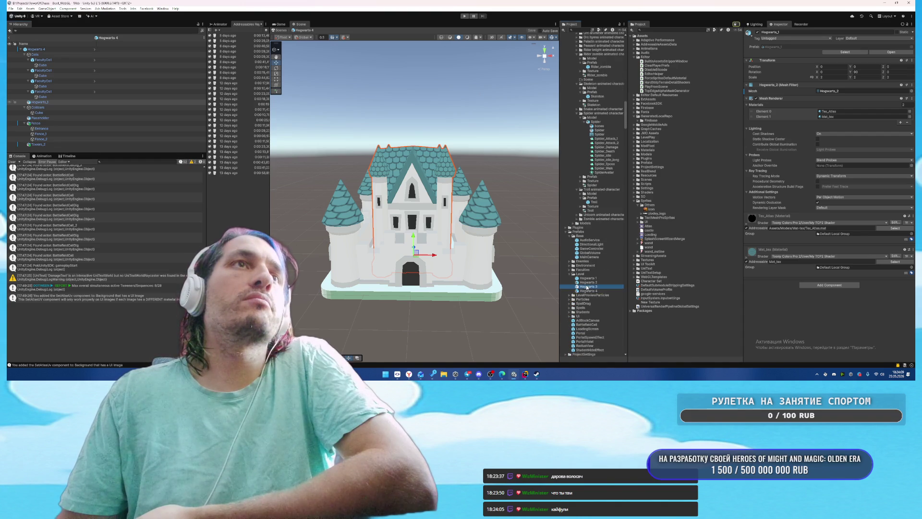
pyautogui.doubleClick(587, 286)
# Step: Set the Fence's Scale X to 2 and save the prefab
pyautogui.click(36, 123)
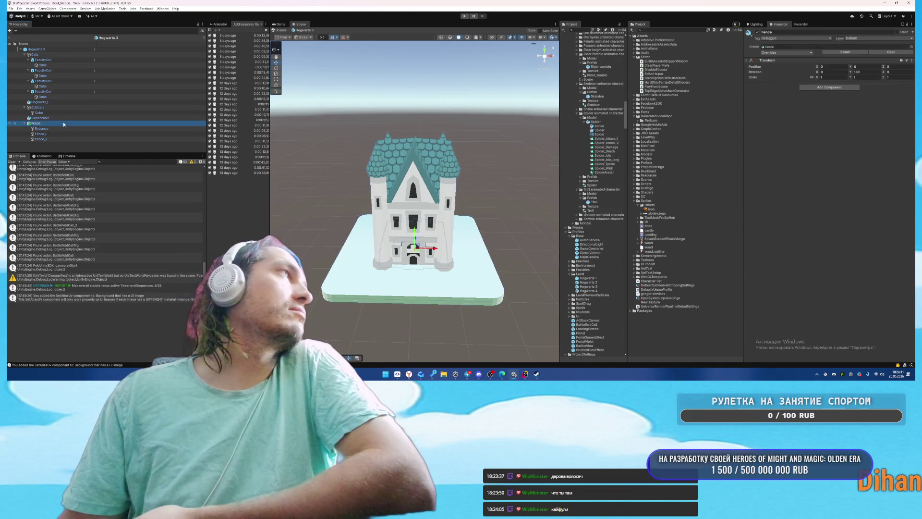
pyautogui.click(822, 77)
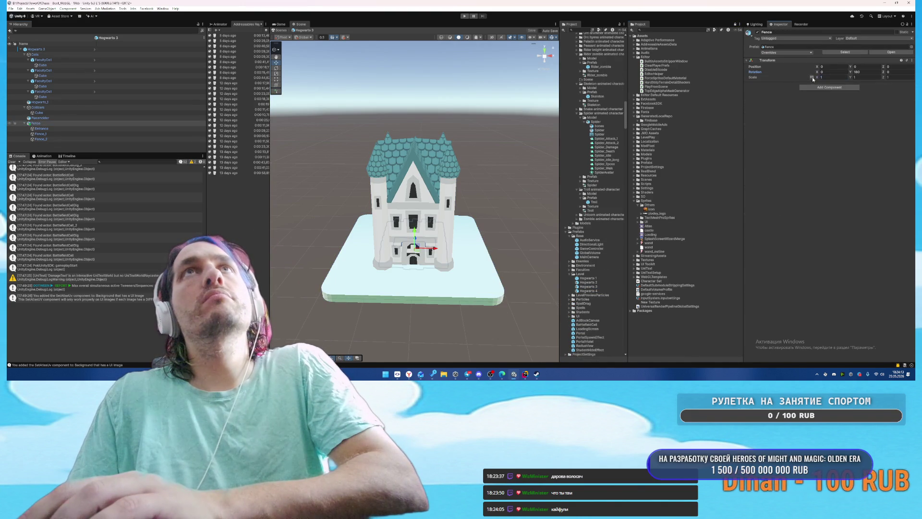
pyautogui.write('2')
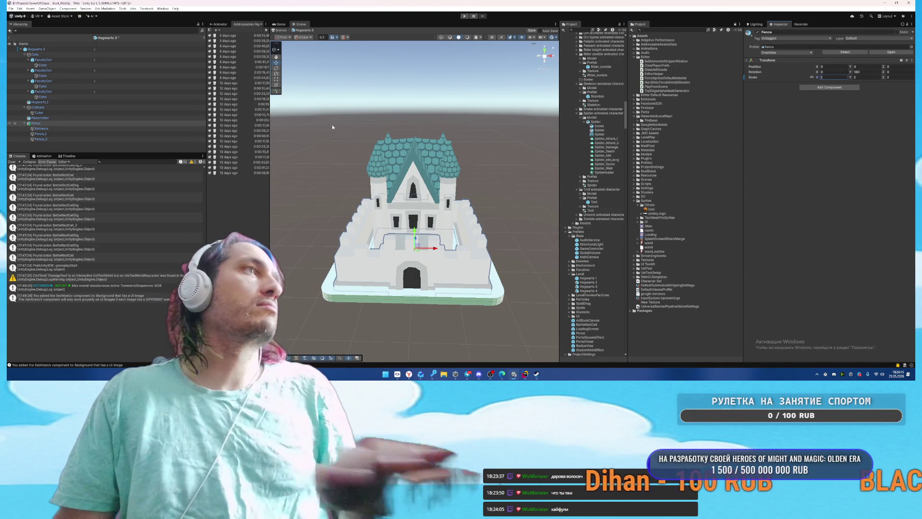
pyautogui.hotkey('ctrl', 's')
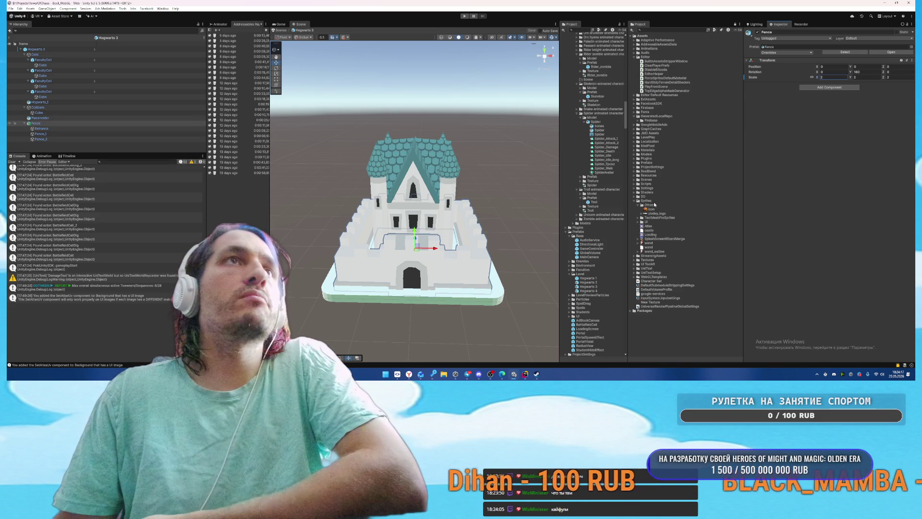
# Step: Open the Hogwarts 2 prefab and orbit around the Hogwarts_1 castle building
pyautogui.doubleClick(598, 282)
pyautogui.click(493, 248)
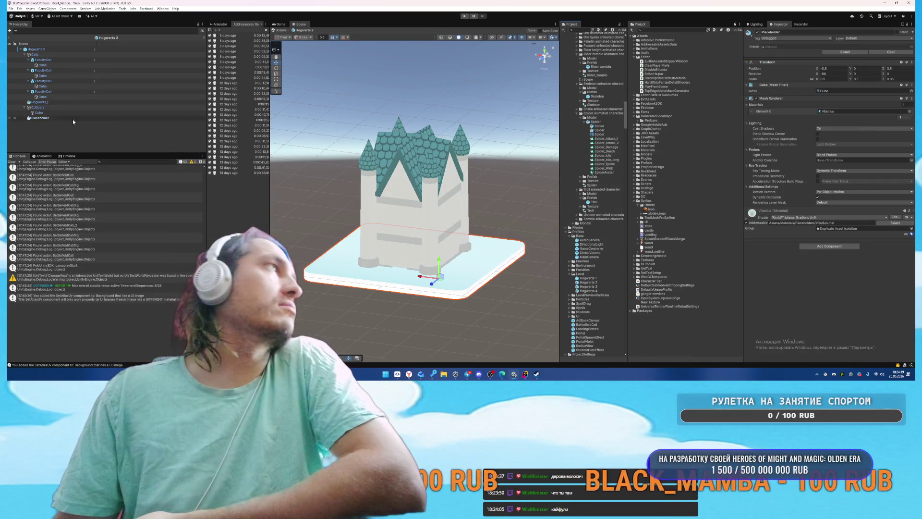
pyautogui.click(416, 128)
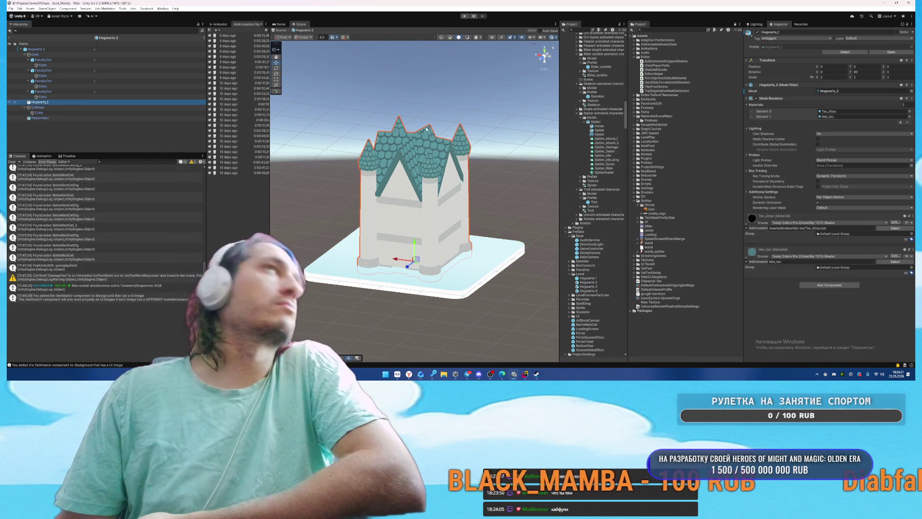
pyautogui.moveTo(468, 153); pyautogui.dragTo(265, 182)
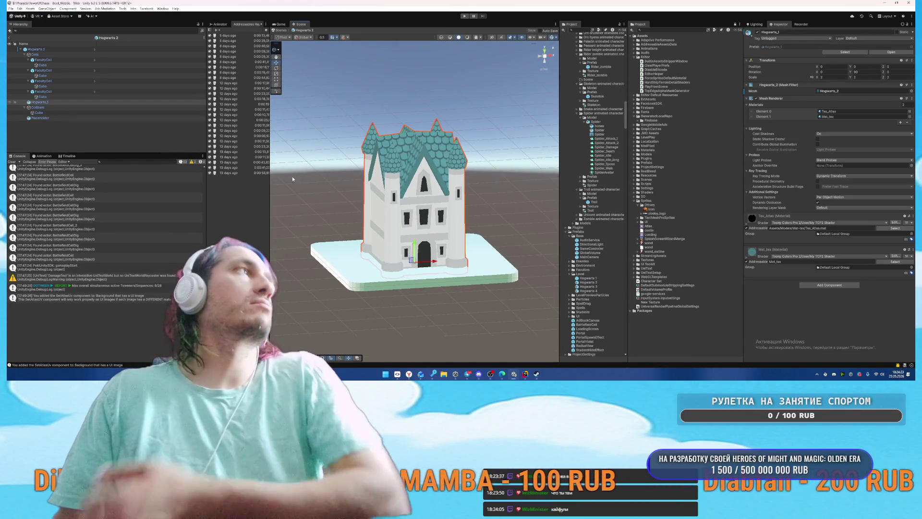
pyautogui.click(86, 134)
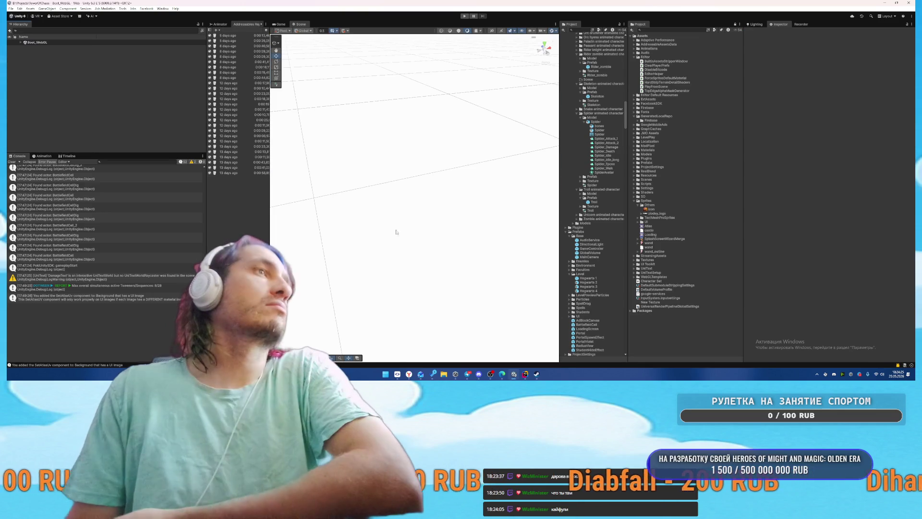
# Step: Glance at the still-generating splash image in ChatGPT, then bring up Rider
pyautogui.moveTo(408, 373)
pyautogui.click(439, 340)
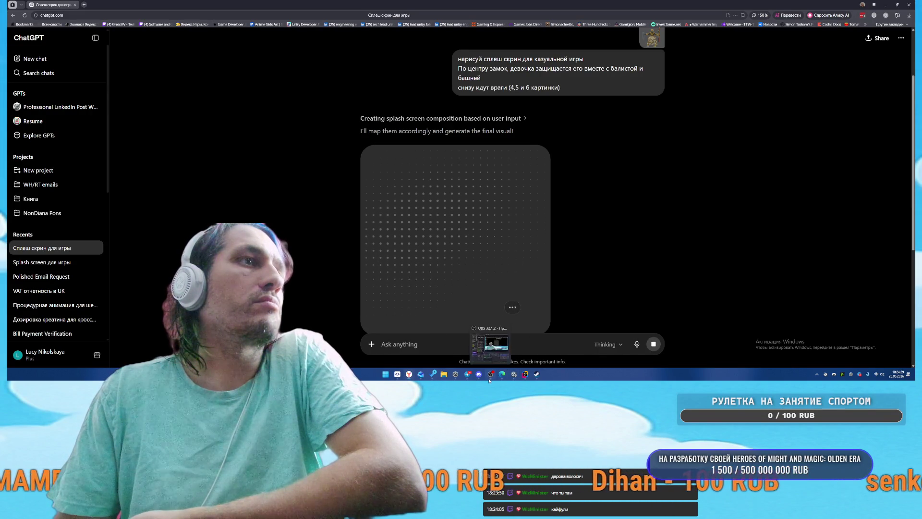
pyautogui.click(526, 375)
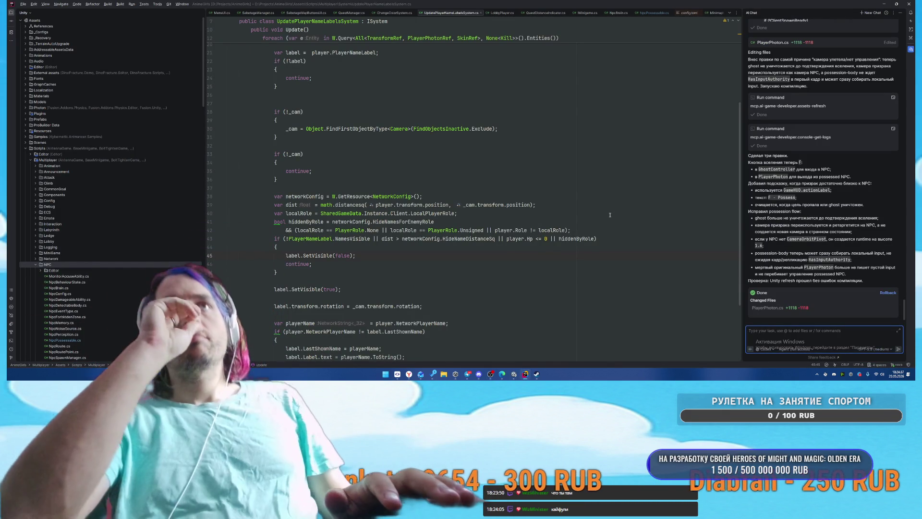
pyautogui.hotkey('alt', 'Tab')
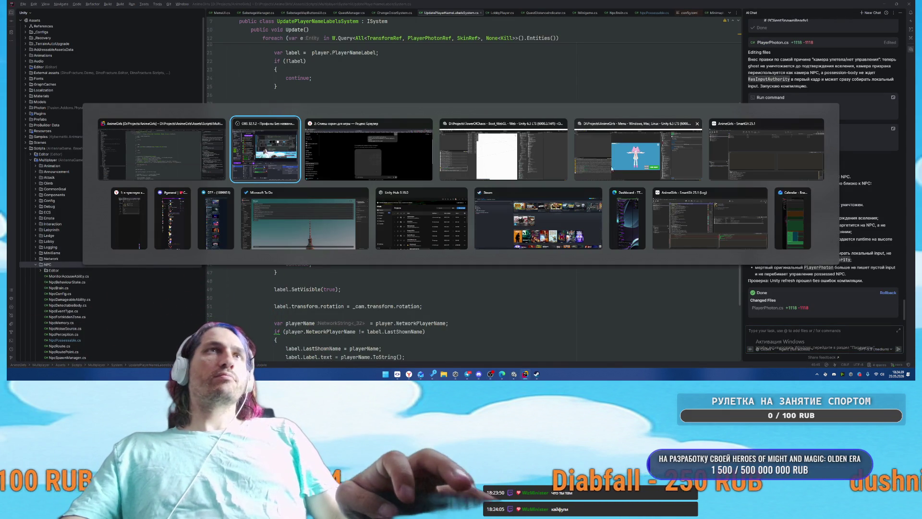
# Step: Start a match with Find Game in the Unity Menu project and pause it
pyautogui.click(603, 175)
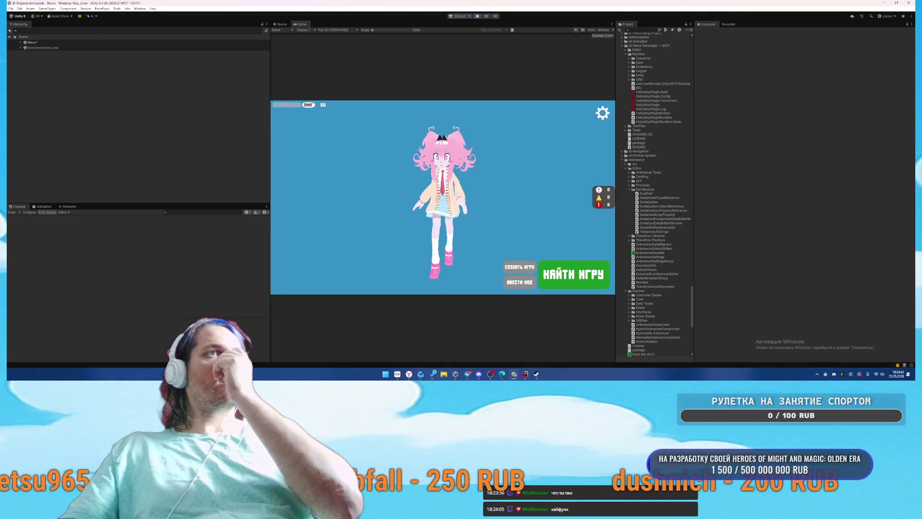
pyautogui.click(562, 277)
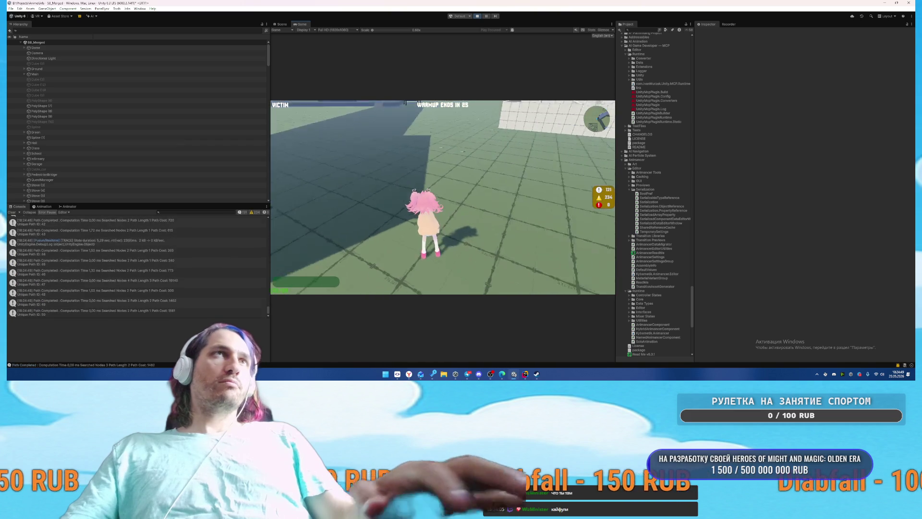
pyautogui.press('Escape')
# Step: Find PlayerPhoton(Clone) via a 'playerp' Hierarchy search and switch it to ghost mode
pyautogui.click(194, 30)
pyautogui.write('s')
pyautogui.press('BackSpace')
pyautogui.press('BackSpace')
pyautogui.write('playerp')
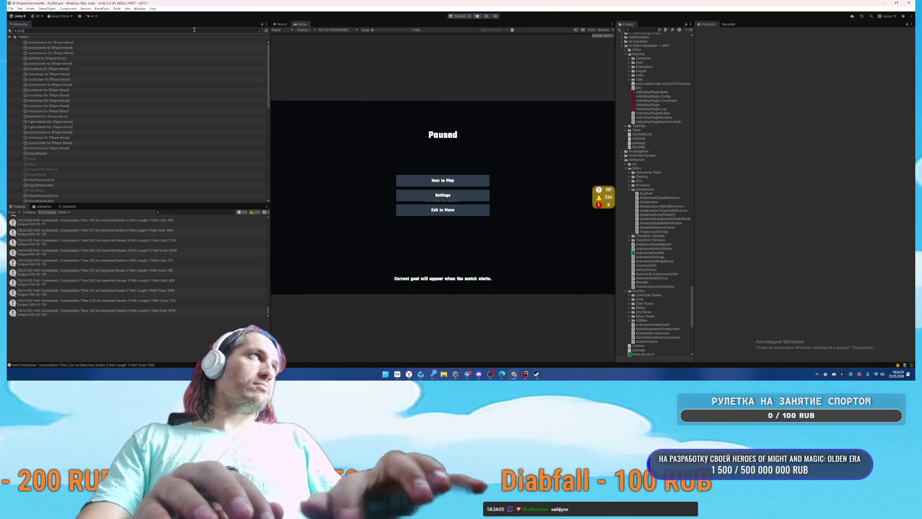
pyautogui.press('Down')
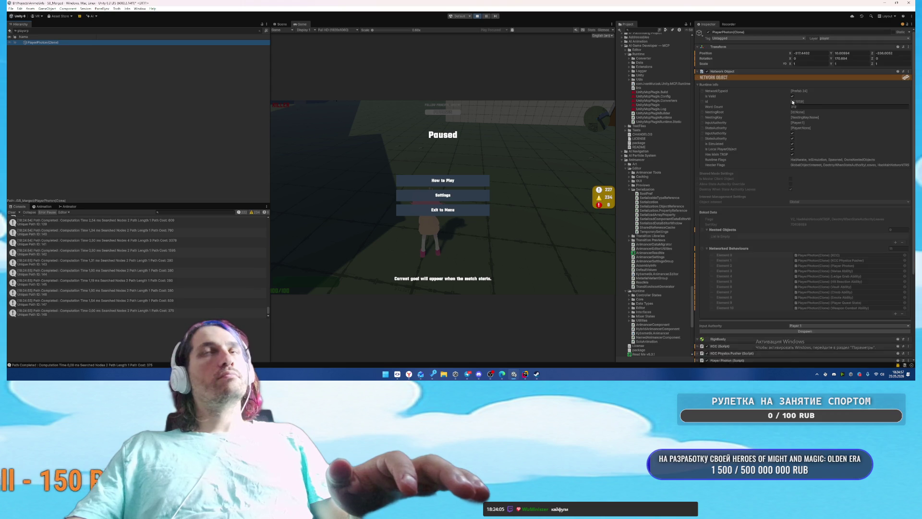
pyautogui.scroll(-15, 831, 186)
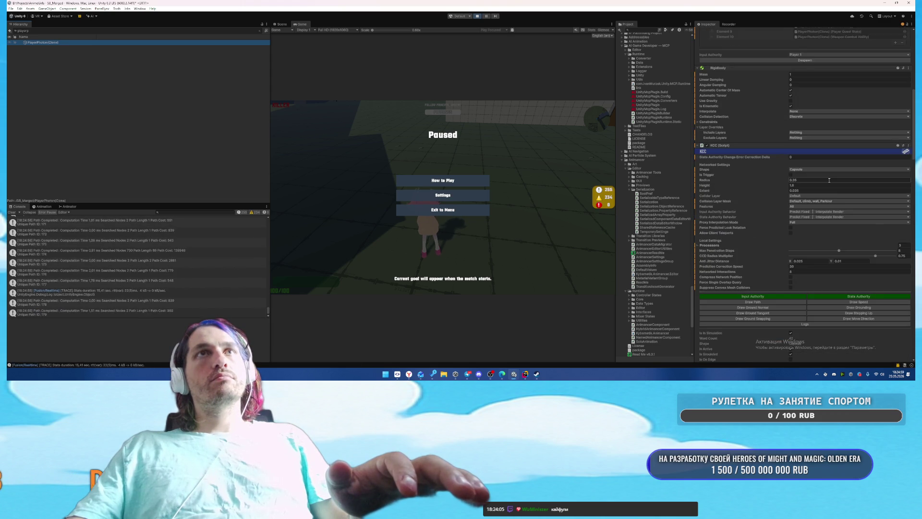
pyautogui.scroll(-4, 830, 182)
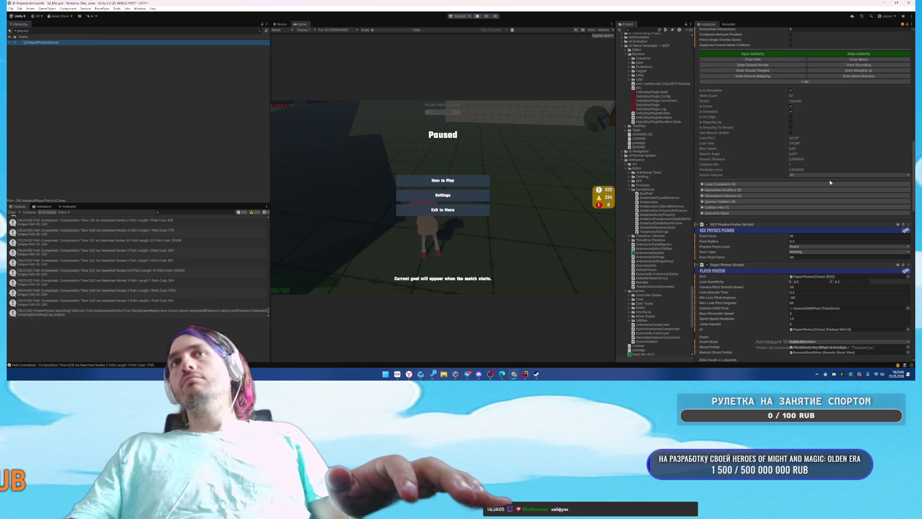
pyautogui.scroll(-4, 830, 182)
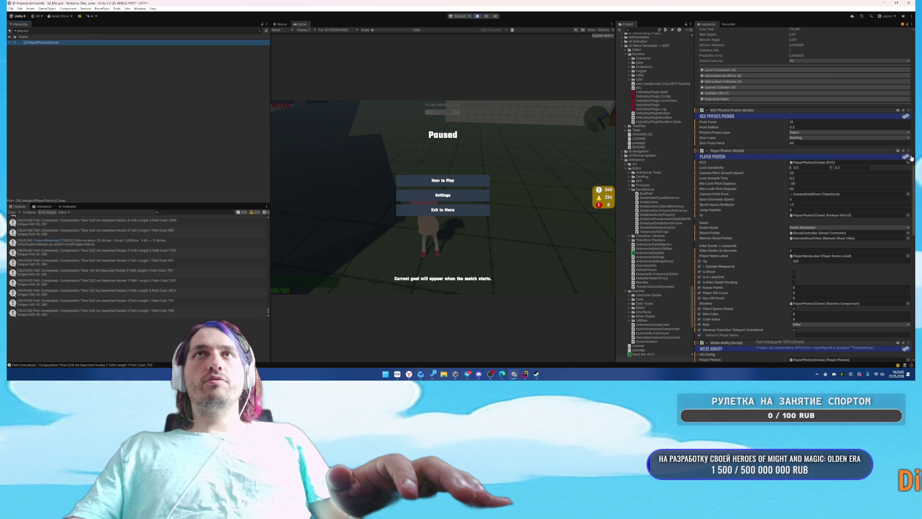
pyautogui.click(909, 152)
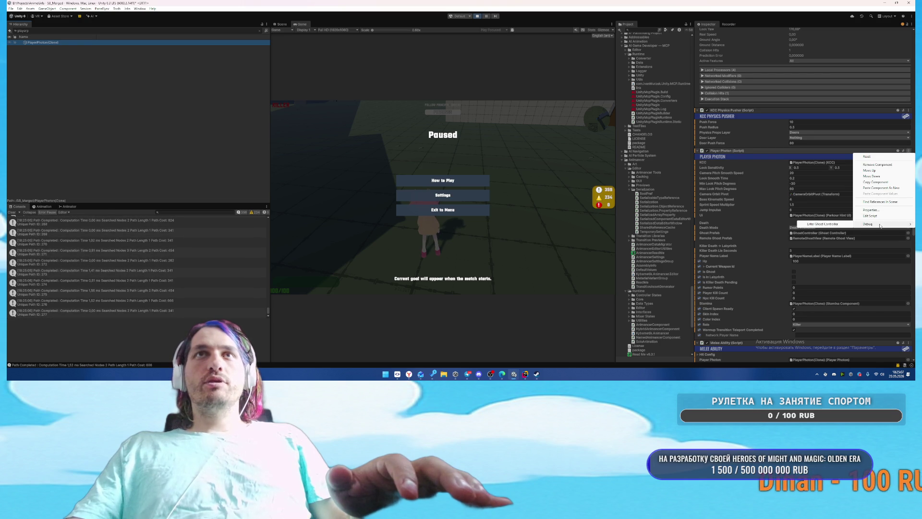
pyautogui.click(816, 225)
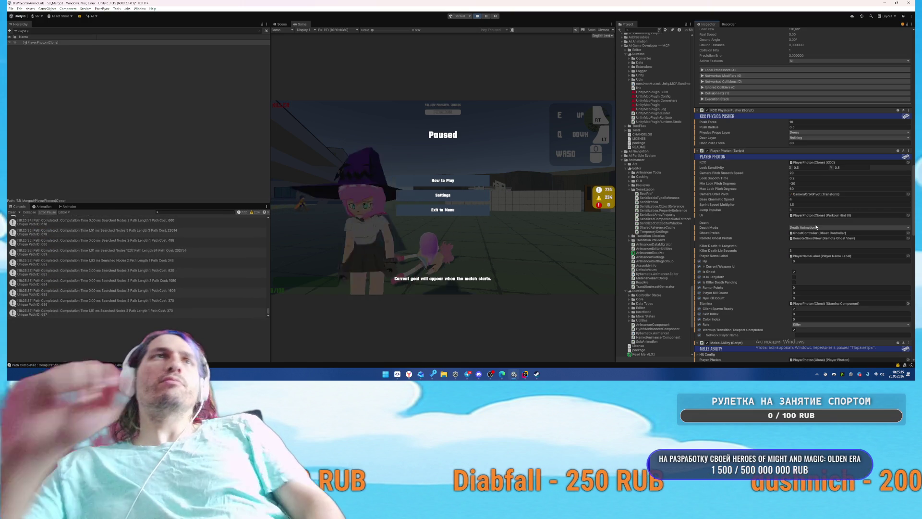
# Step: Unpause and play the match as the ghost, then switch to Rider
pyautogui.press('Escape')
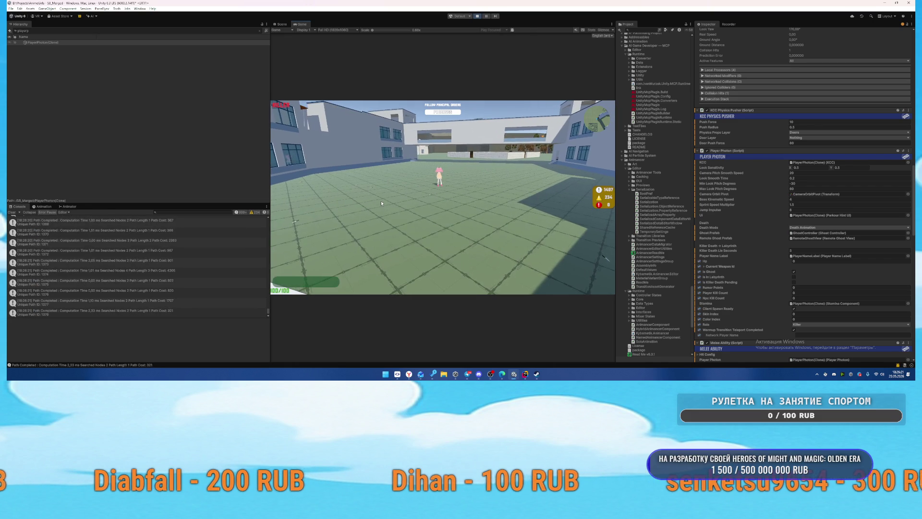
pyautogui.hotkey('alt', 'Tab')
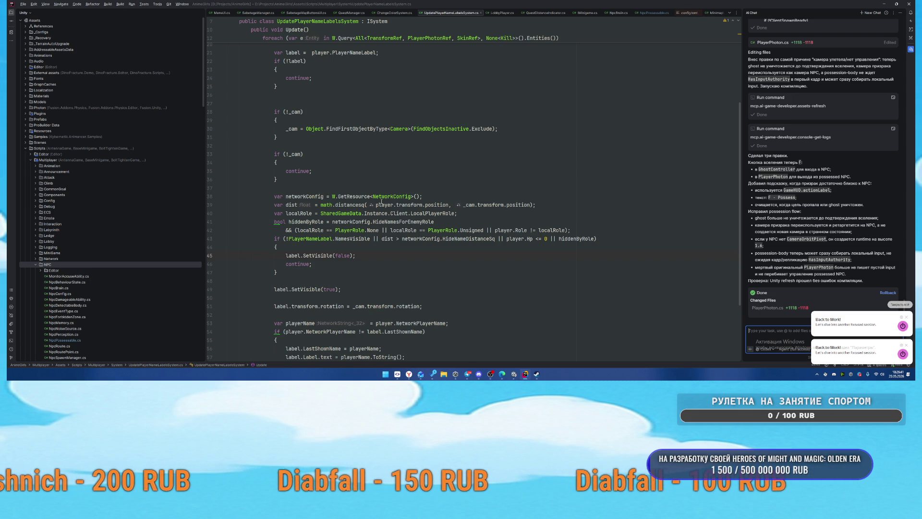
# Step: Pause and stop the Unity playtest, then switch to Rider
pyautogui.hotkey('alt', 'Tab')
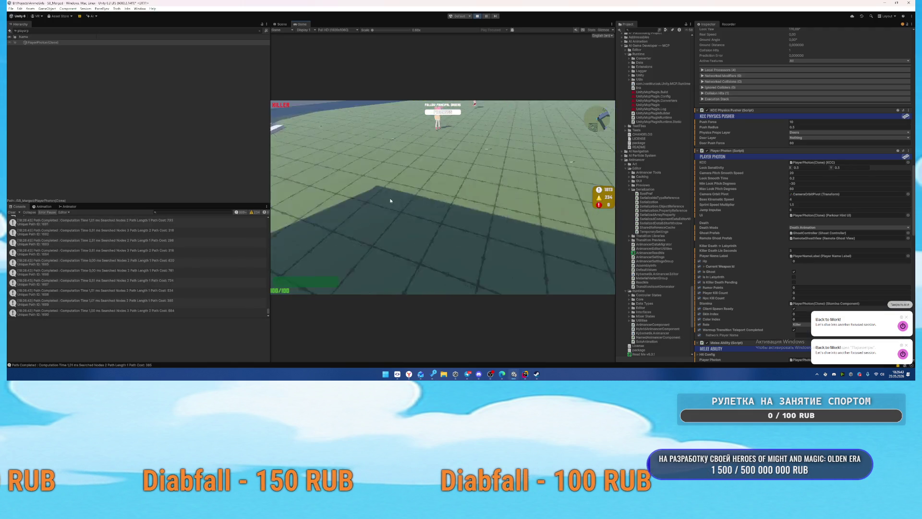
pyautogui.press('Escape')
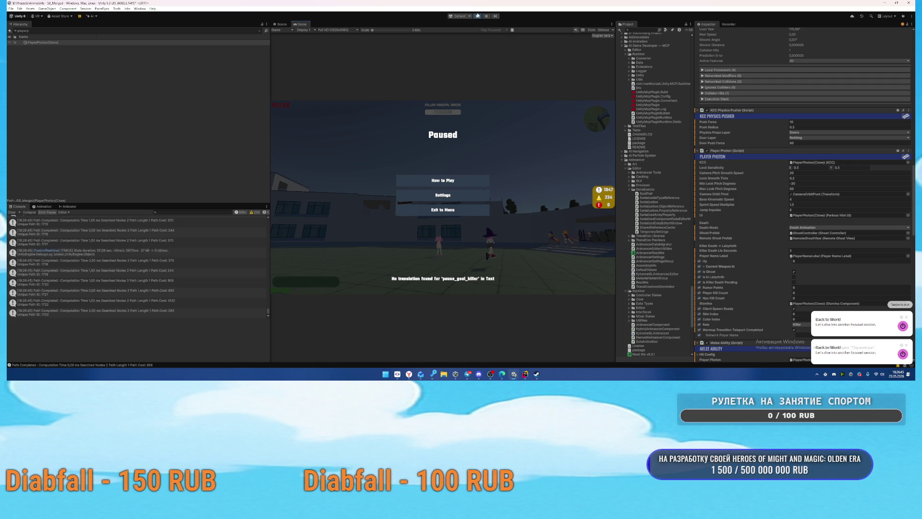
pyautogui.click(477, 17)
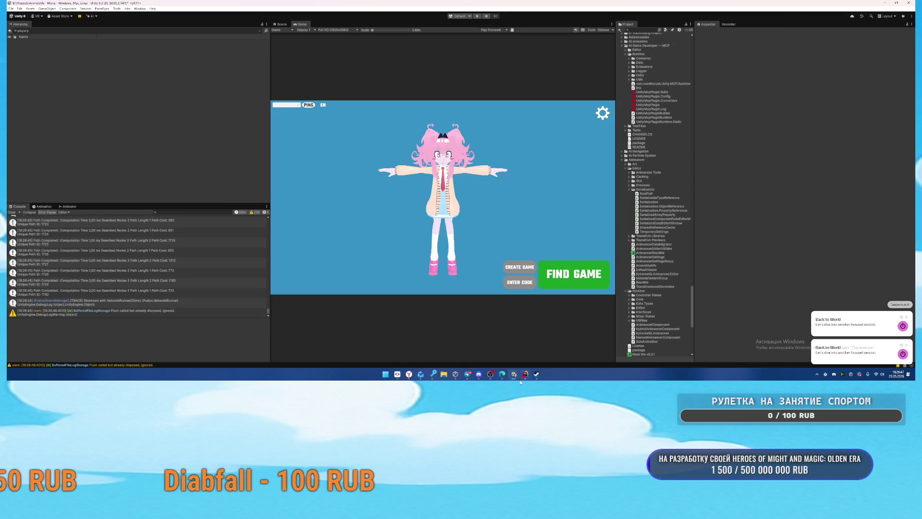
pyautogui.click(526, 374)
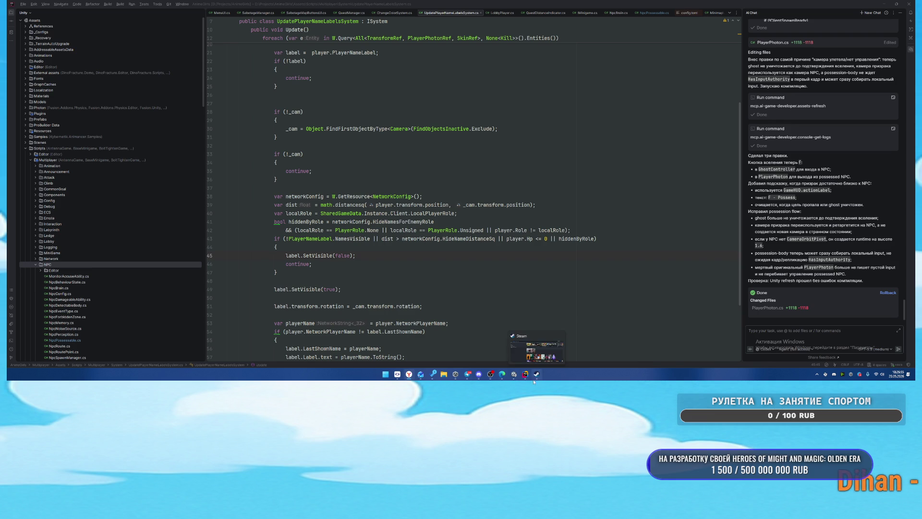
# Step: Send the AI chat a request to match the NPC camera parameters to PlayerPhoton's
pyautogui.click(790, 334)
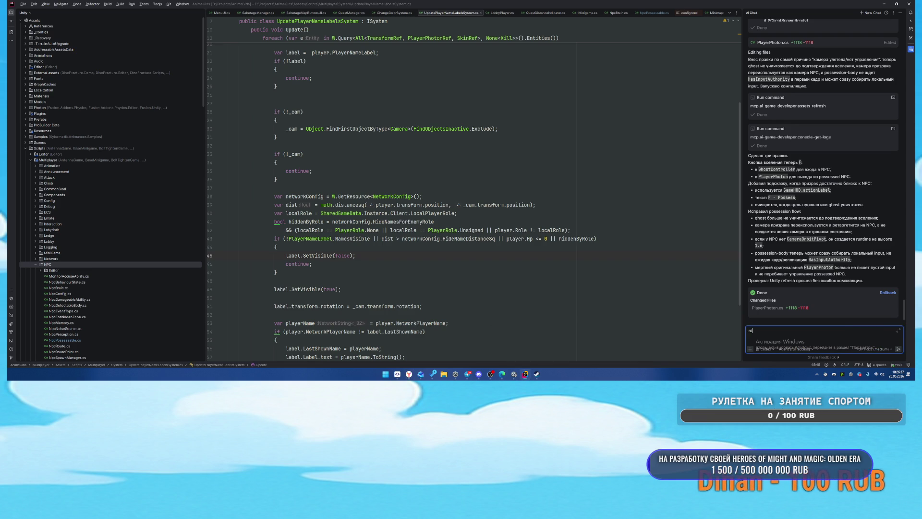
pyautogui.write('тепер')
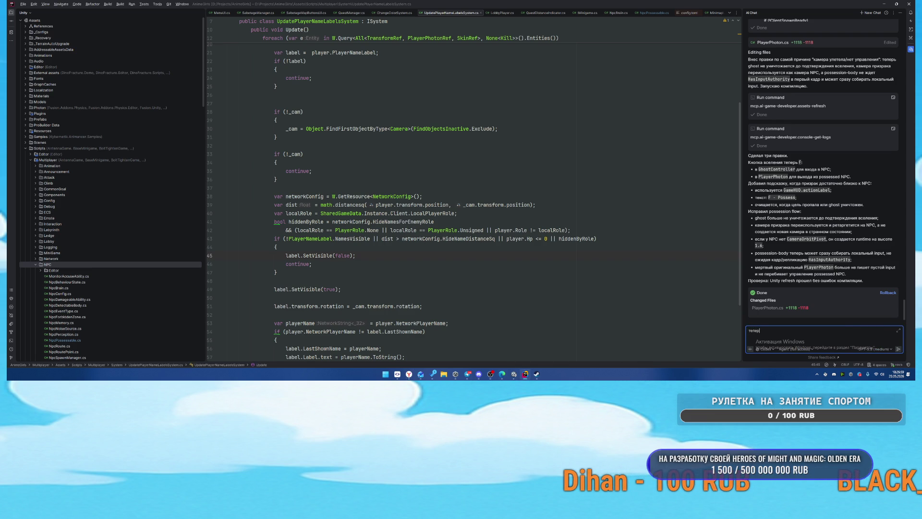
pyautogui.write('ь камера очень стра')
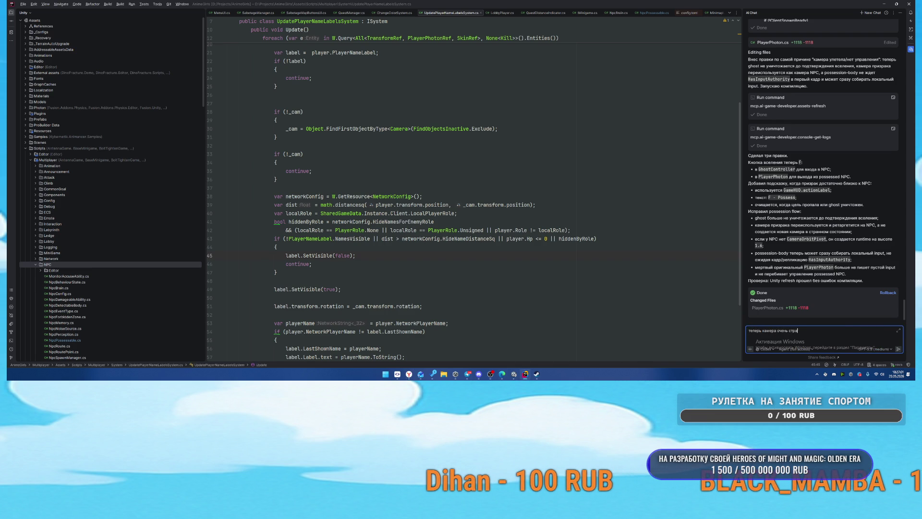
pyautogui.write('нная - убедись чт')
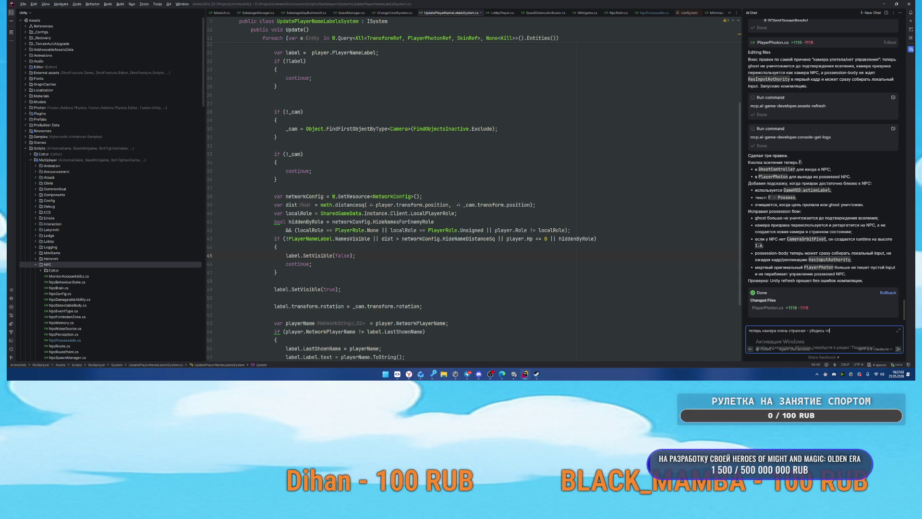
pyautogui.write('о параметры камеры соответствую')
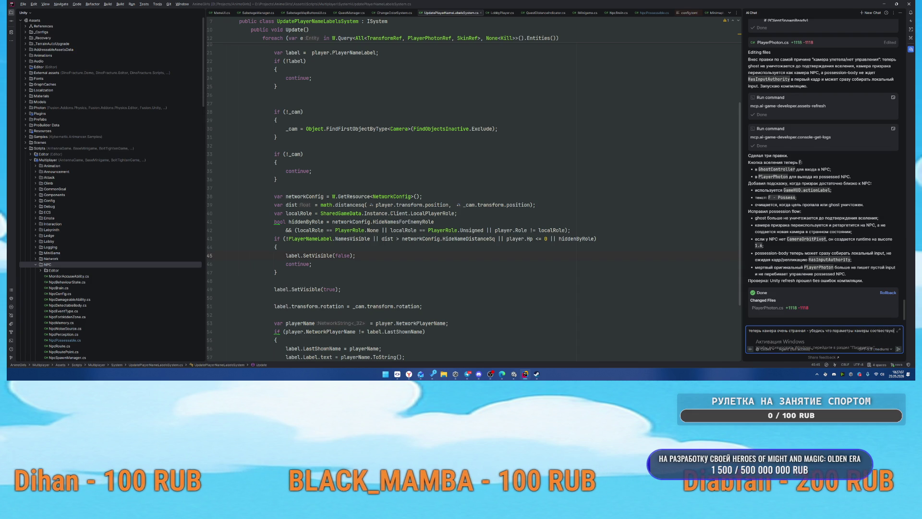
pyautogui.write(' у НПС')
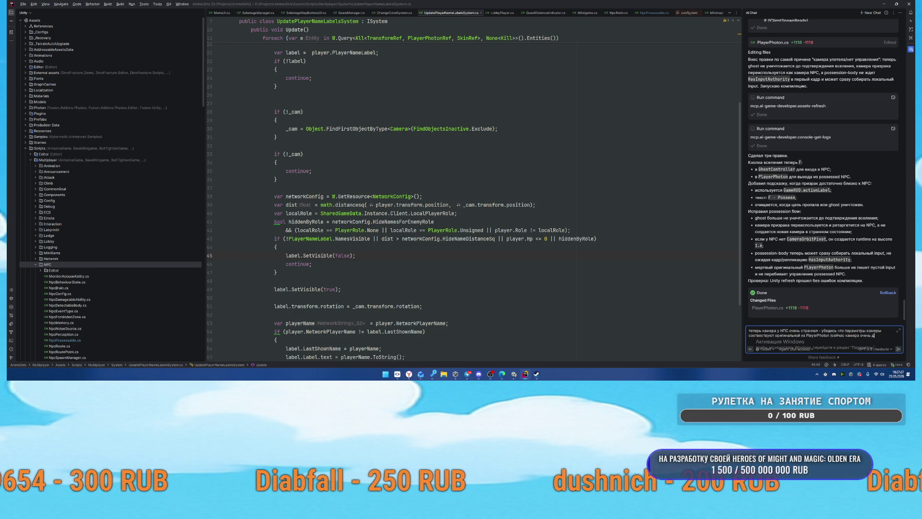
pyautogui.press('Return')
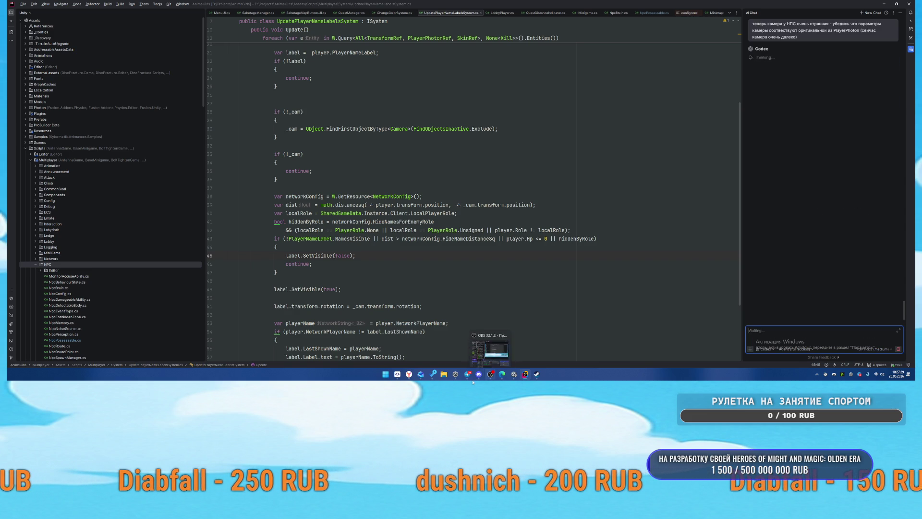
# Step: Review the generated castle splash image in the Сплеш скрин для игры chat
pyautogui.moveTo(409, 375)
pyautogui.click(425, 355)
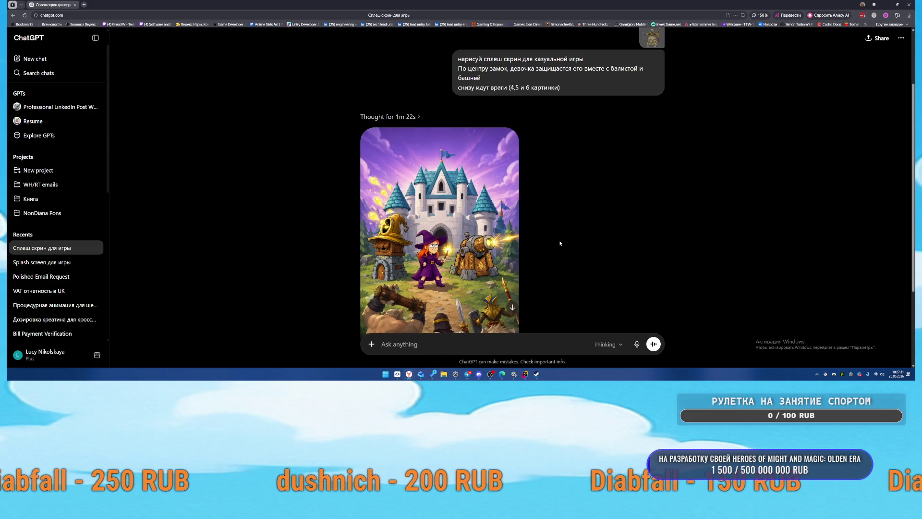
pyautogui.scroll(-2, 577, 236)
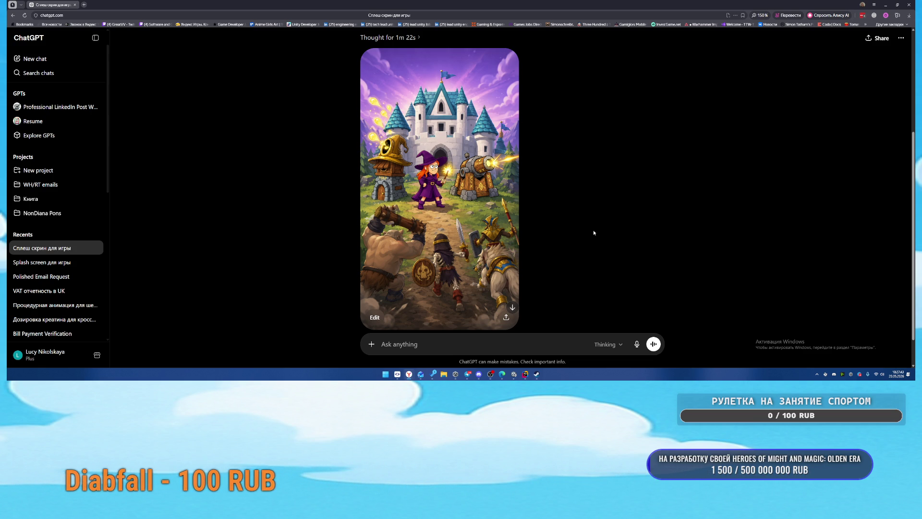
pyautogui.scroll(3, 594, 233)
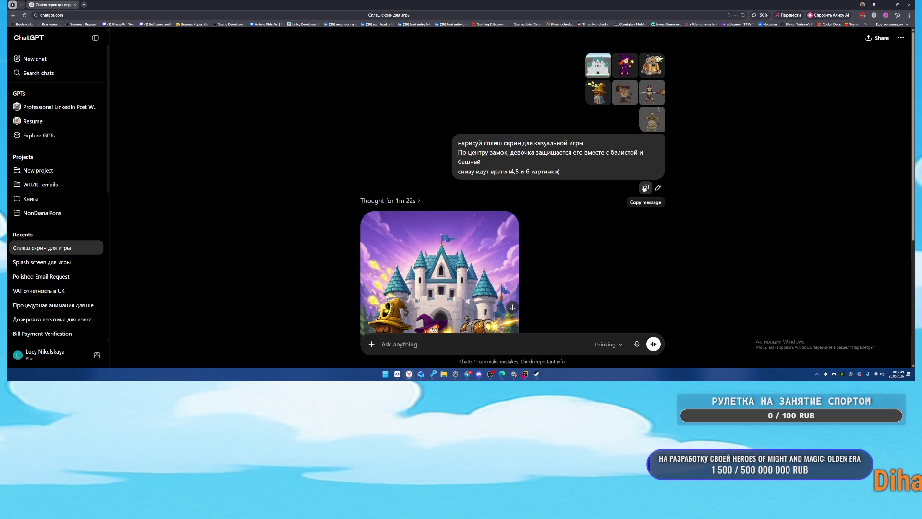
# Step: Clear a pasted prompt from the message box and reopen the earlier splash-screen prompt for editing
pyautogui.click(456, 340)
pyautogui.write('нарисуй сплеш скрин для казуальной игры По центру замок, девочка защищается его вместе с балистой и башней снизу идут враги (4,5 и 6 картинки)')
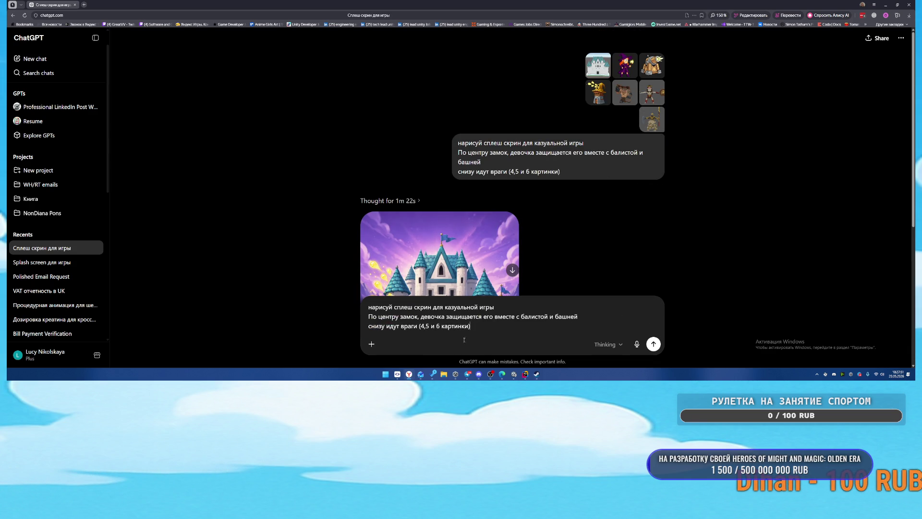
pyautogui.hotkey('ctrl', 'a')
pyautogui.press('BackSpace')
pyautogui.scroll(-3, 510, 285)
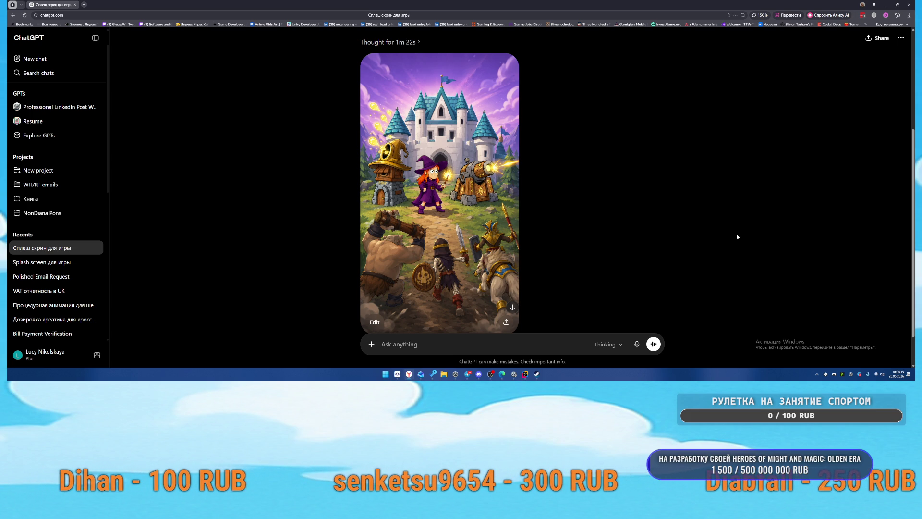
pyautogui.scroll(3, 599, 168)
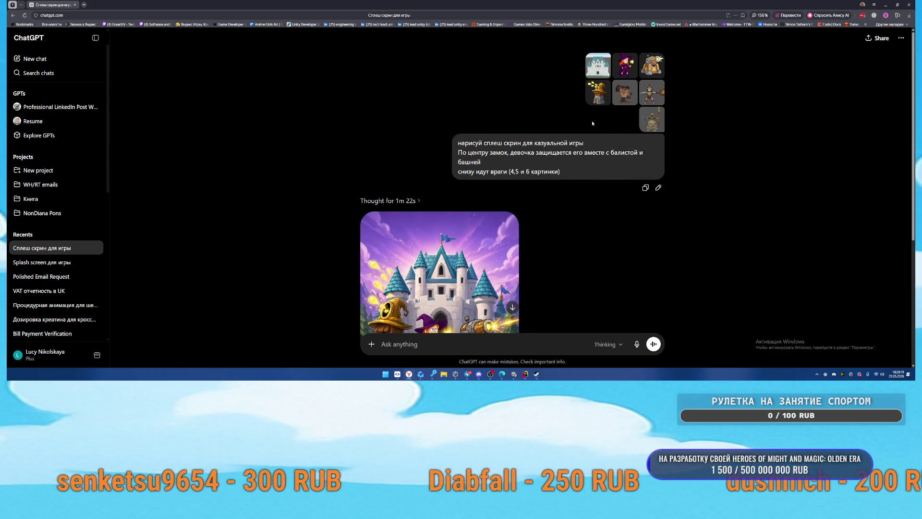
pyautogui.click(659, 188)
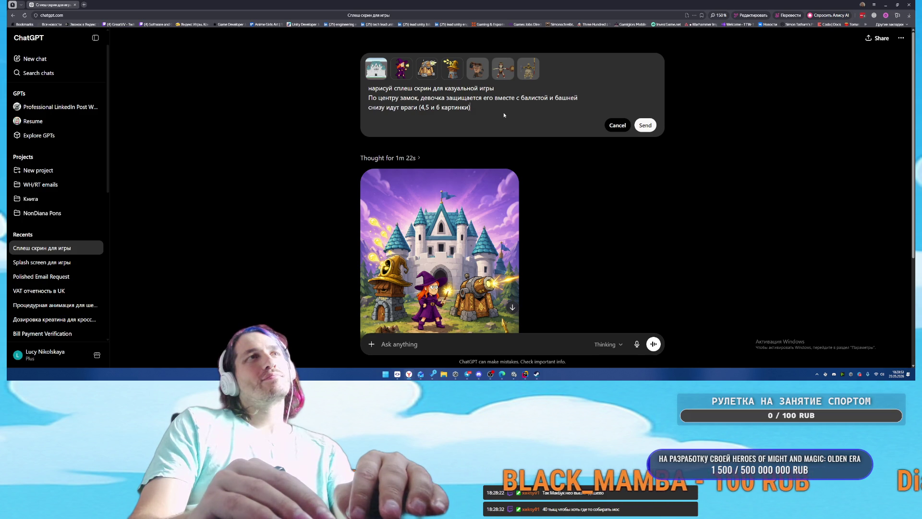
# Step: Extend the splash-screen prompt so the ballista and tower face the enemy and a yellow brick road leads to the castle, then resend it
pyautogui.hotkey('shift', 'Return')
pyautogui.write('(который смотря')
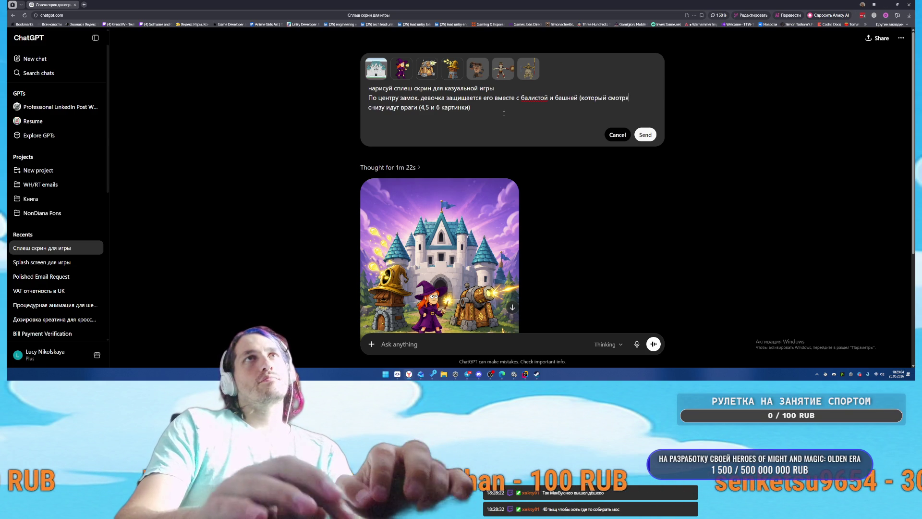
pyautogui.write('т в')
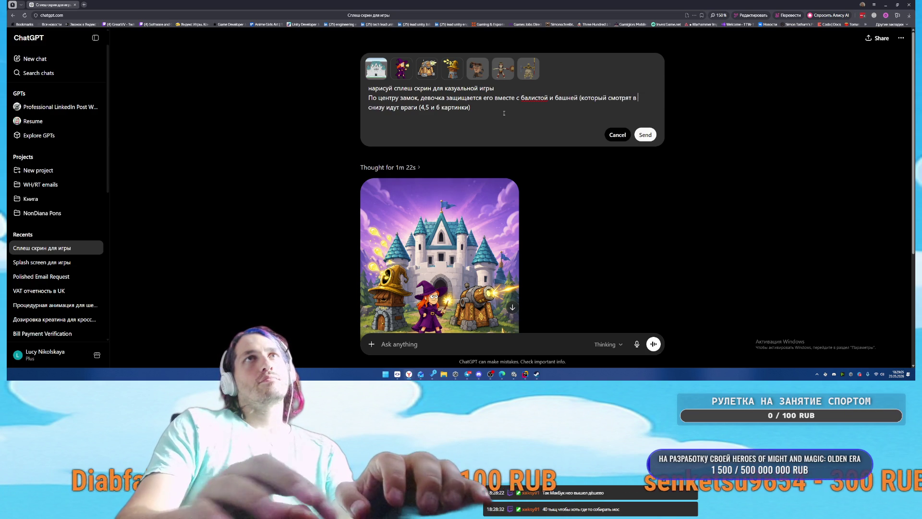
pyautogui.write('алн')
pyautogui.press('BackSpace')
pyautogui.press('BackSpace')
pyautogui.write('влении врага')
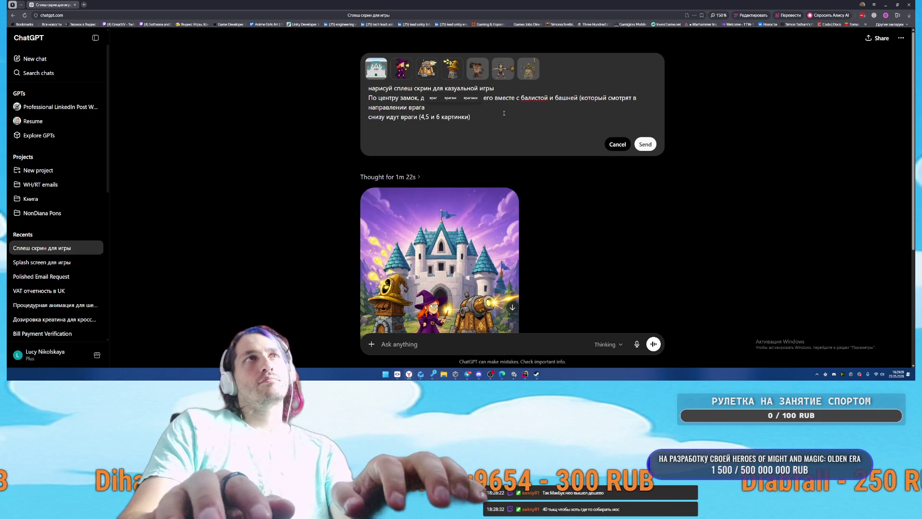
pyautogui.scroll(-3, 556, 243)
pyautogui.scroll(2, 556, 243)
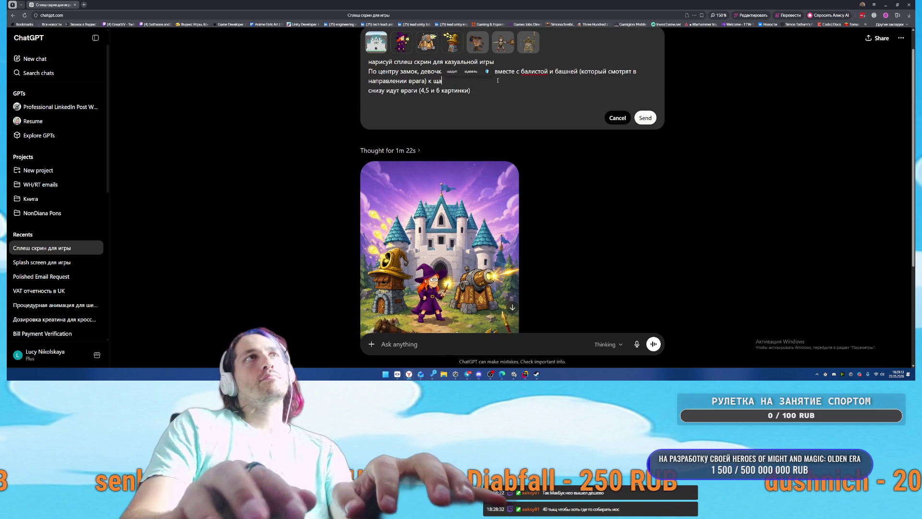
pyautogui.write('ку иде')
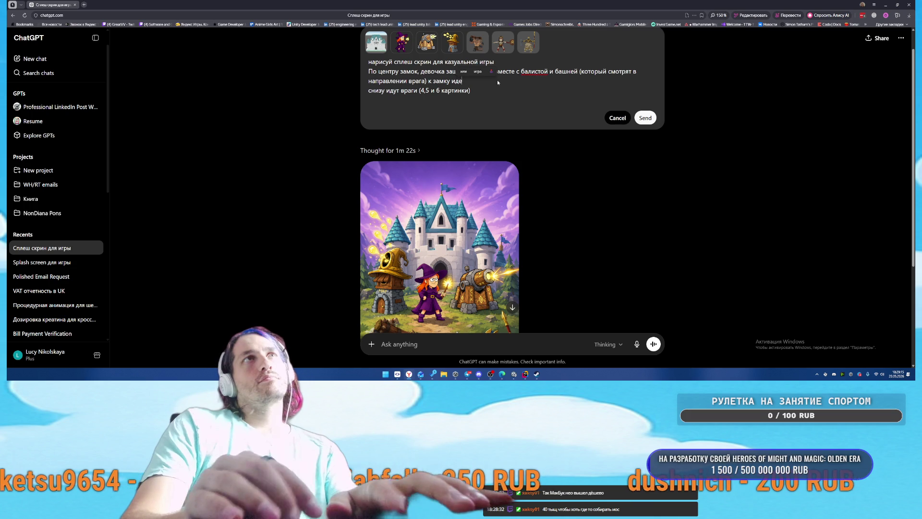
pyautogui.write('т дорог')
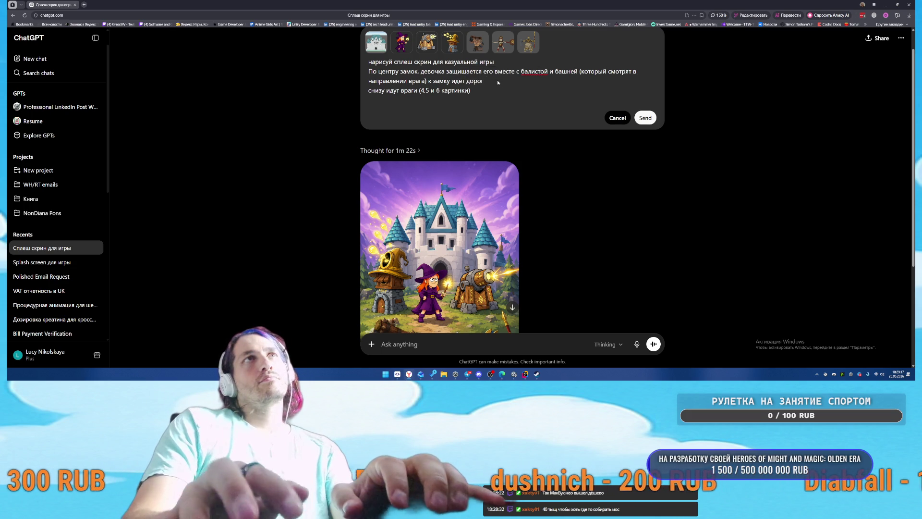
pyautogui.write('а из желтого кирпича')
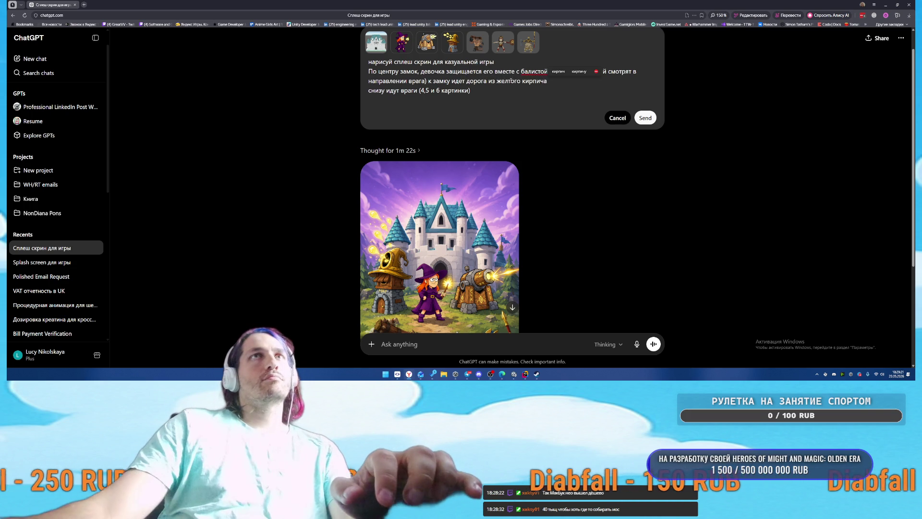
pyautogui.click(646, 117)
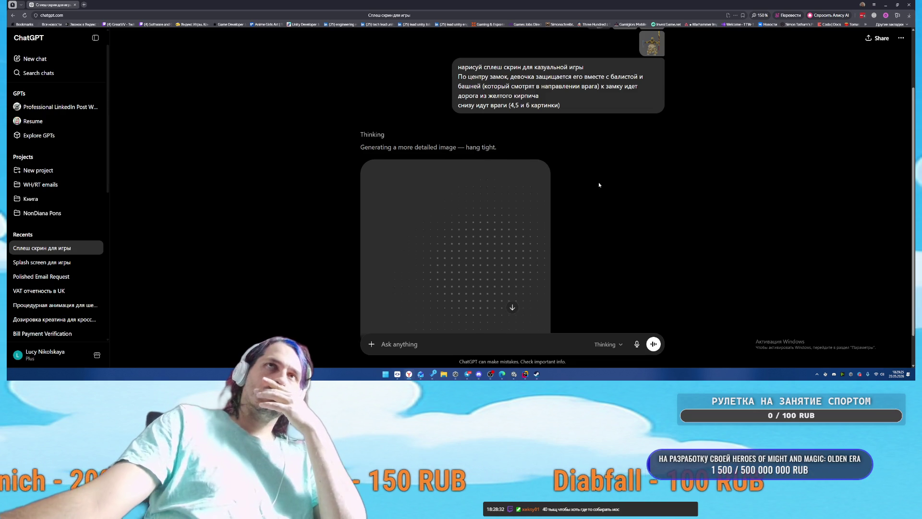
pyautogui.scroll(-2, 681, 201)
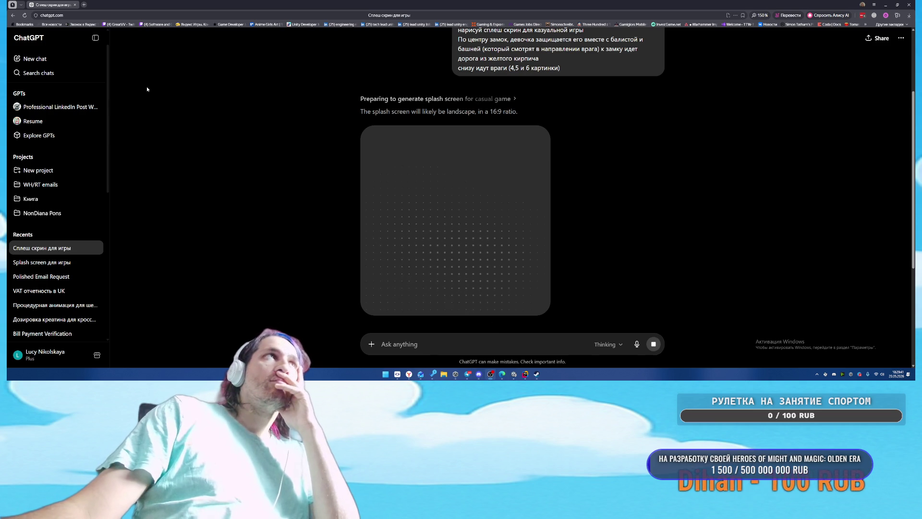
# Step: Return to Rider's UpdatePlayerNameLabelsSystem script while the revised splash image keeps generating
pyautogui.moveTo(514, 373)
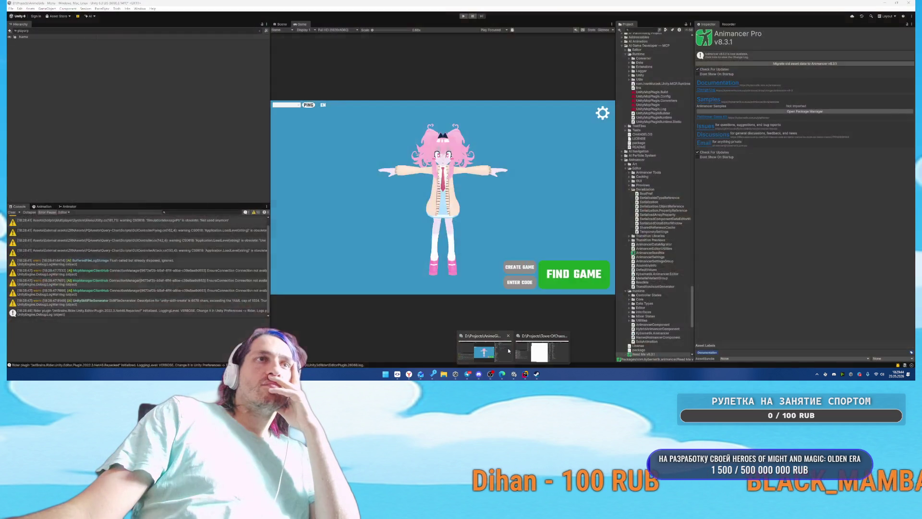
pyautogui.click(485, 350)
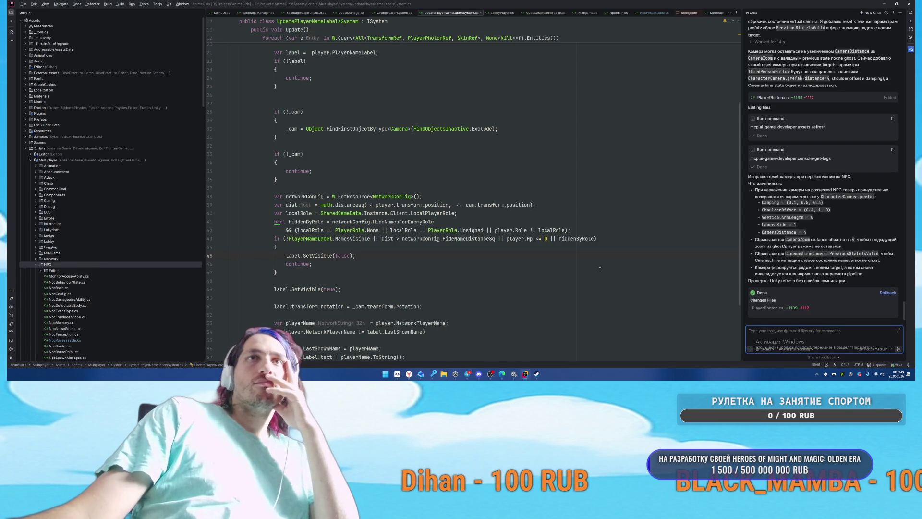
# Step: Start a match in Unity's Play mode, walk forward, and pause to free the cursor
pyautogui.moveTo(514, 373)
pyautogui.click(485, 351)
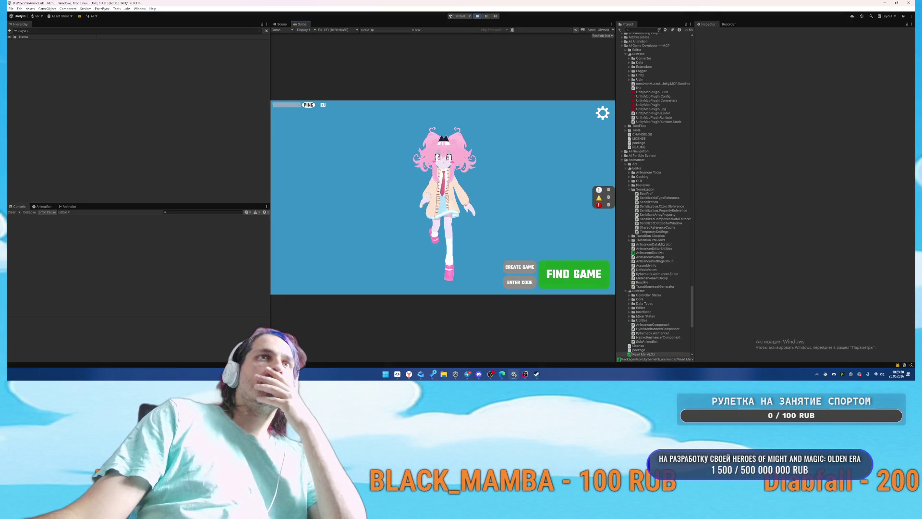
pyautogui.click(567, 278)
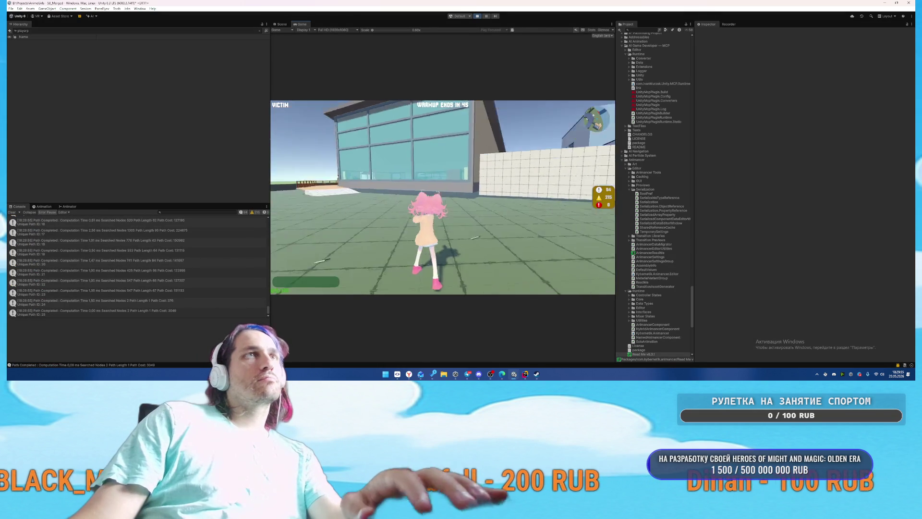
pyautogui.press('w')
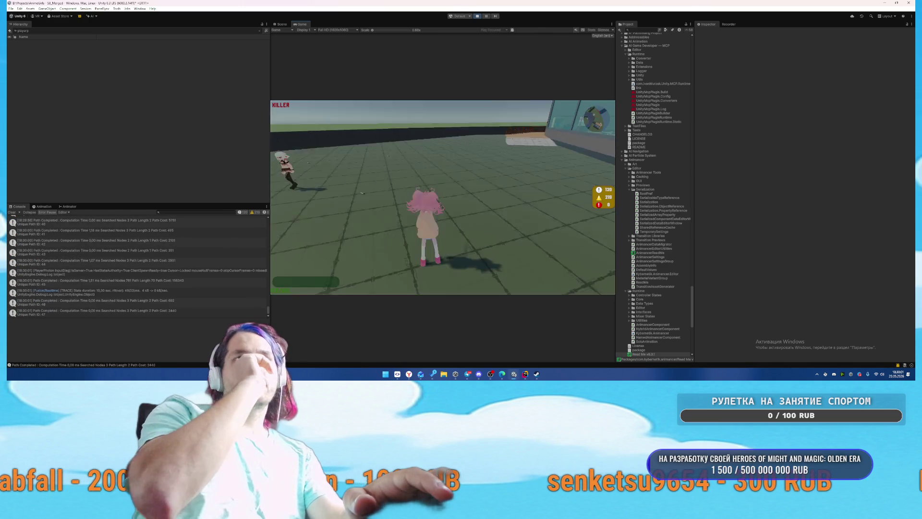
pyautogui.press('w')
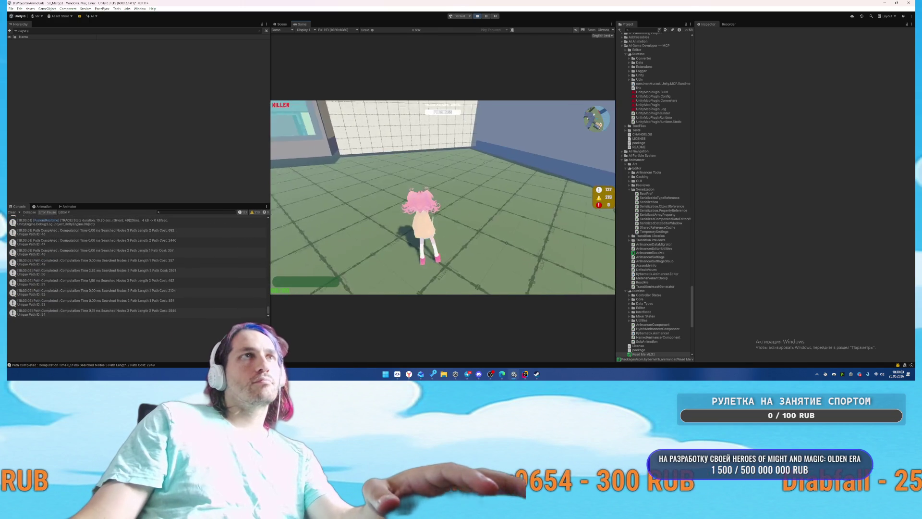
pyautogui.press('Escape')
# Step: Find PlayerPhoton(Clone) in the Hierarchy with 'ph' and inspect its Player Photon component
pyautogui.click(125, 31)
pyautogui.press('BackSpace')
pyautogui.write('ph')
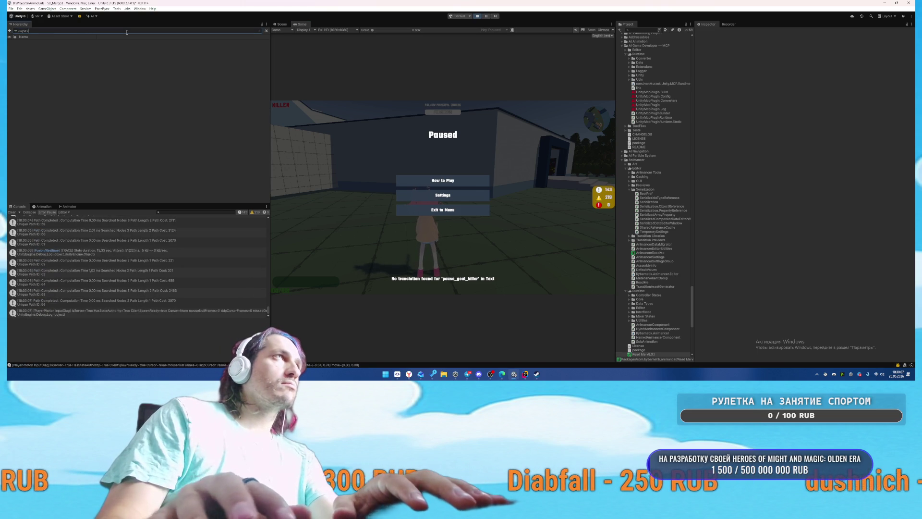
pyautogui.click(87, 43)
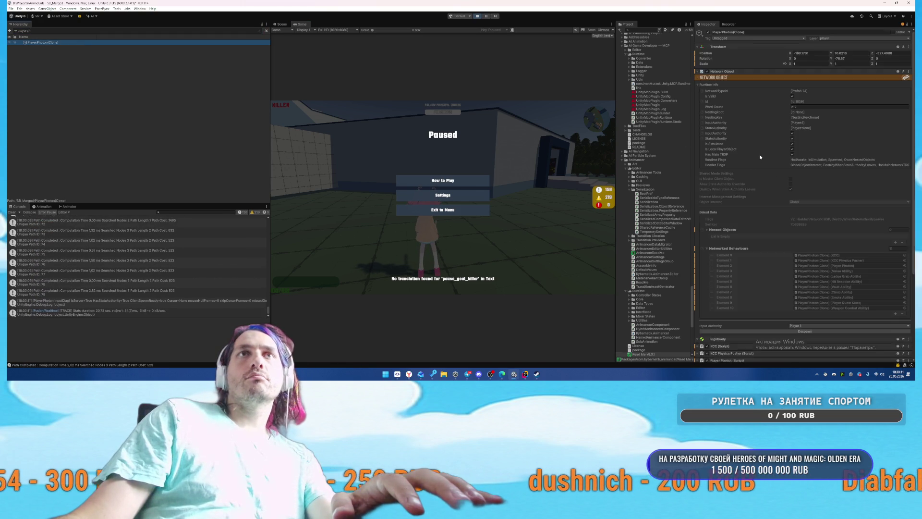
pyautogui.scroll(-10, 812, 240)
pyautogui.scroll(-12, 812, 240)
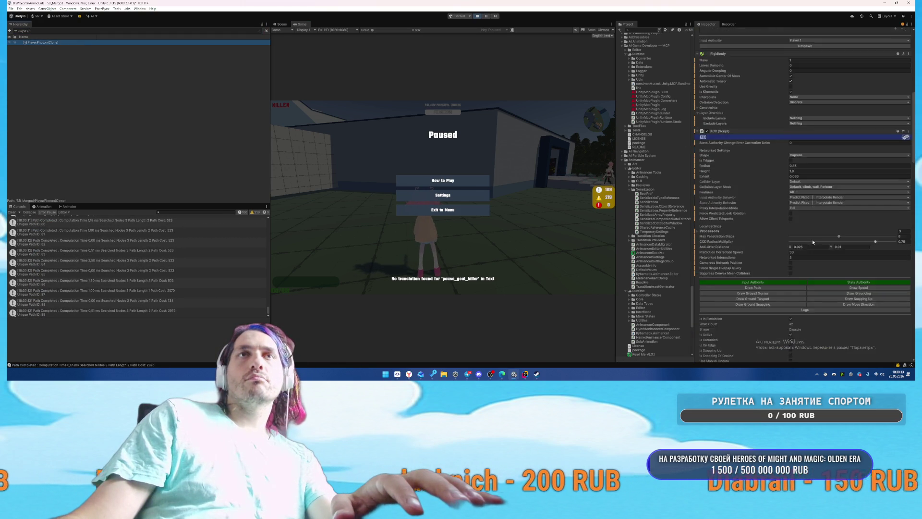
pyautogui.scroll(-4, 767, 217)
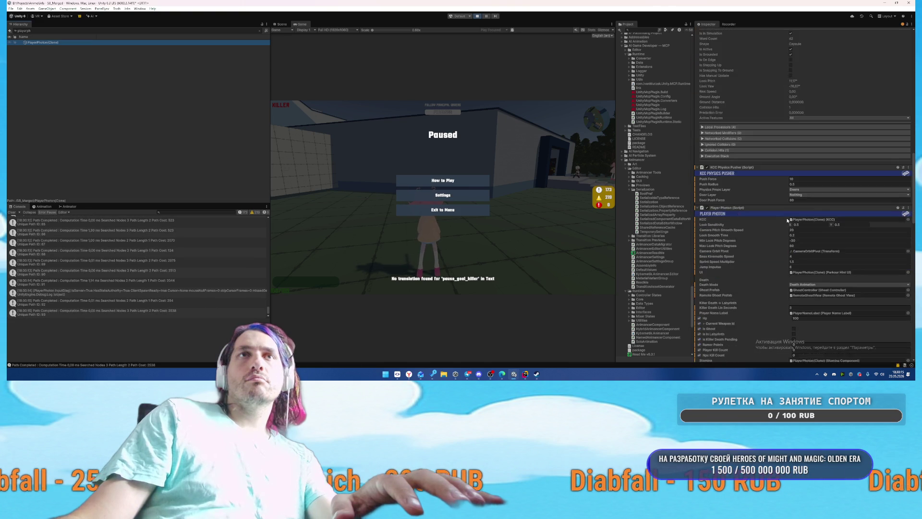
pyautogui.click(908, 151)
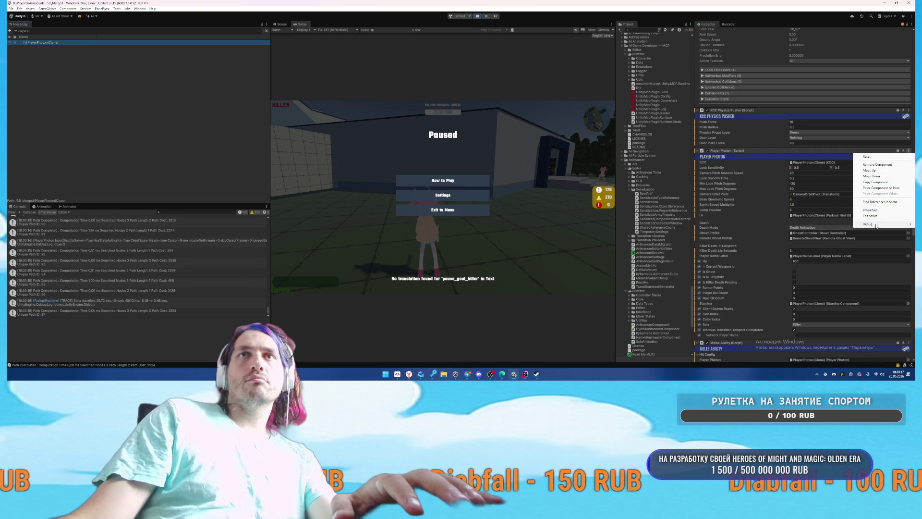
pyautogui.click(744, 223)
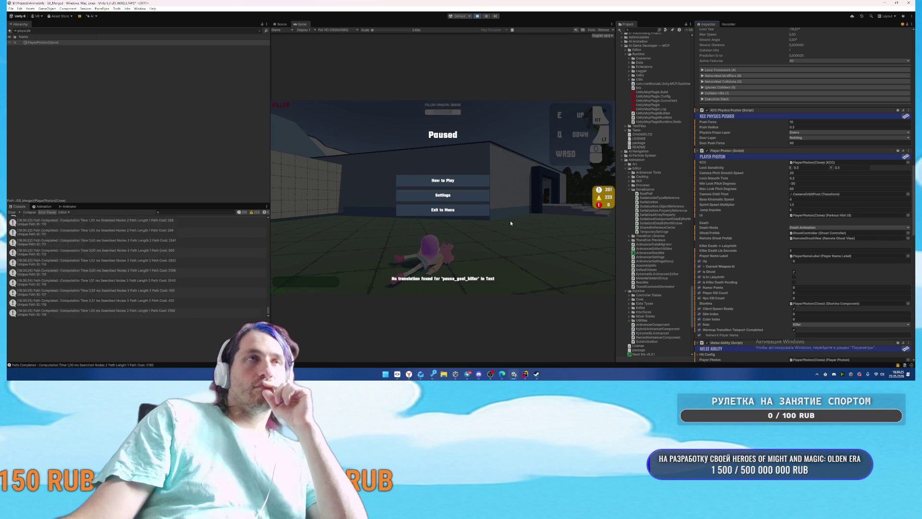
# Step: Resume and walk the character through the blue doorway into the building, then pause again
pyautogui.press('Escape')
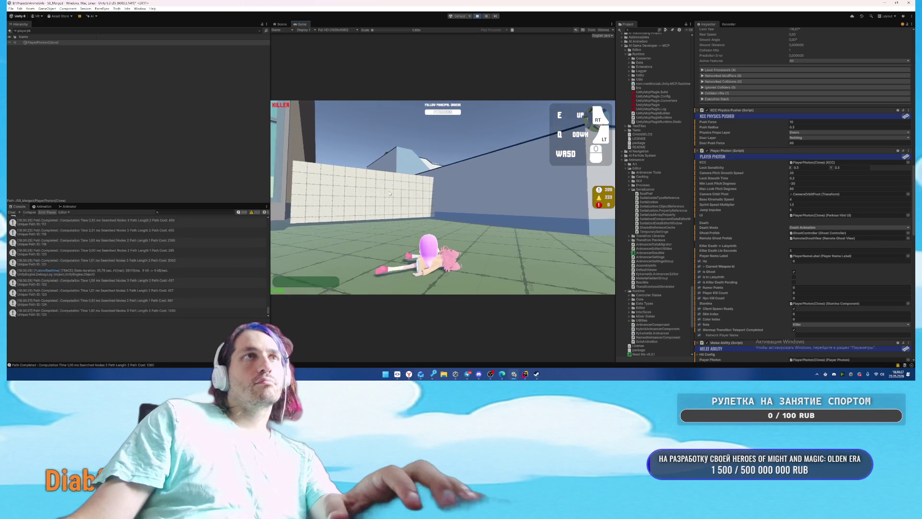
pyautogui.press('w')
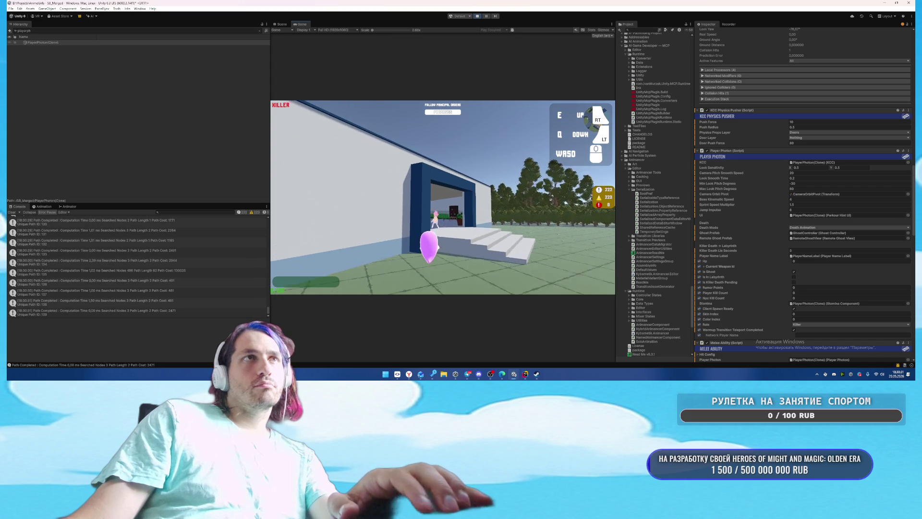
pyautogui.press('w')
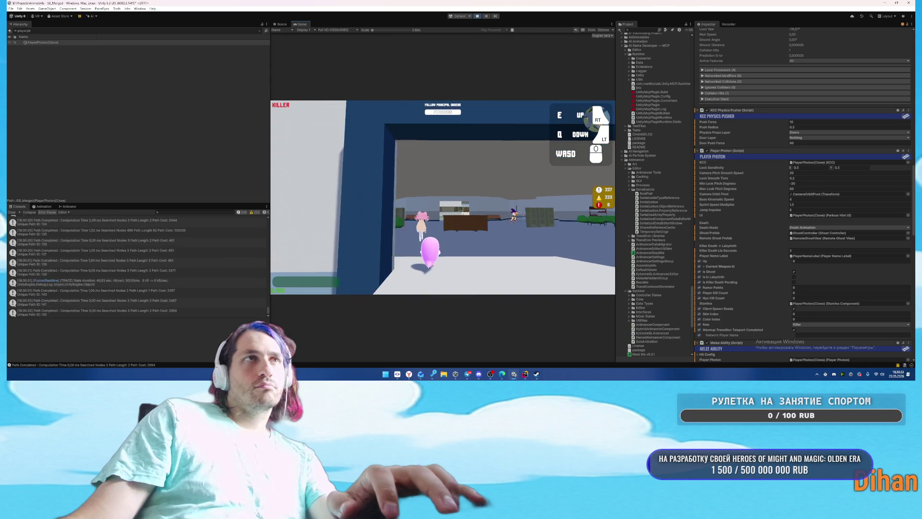
pyautogui.press('w')
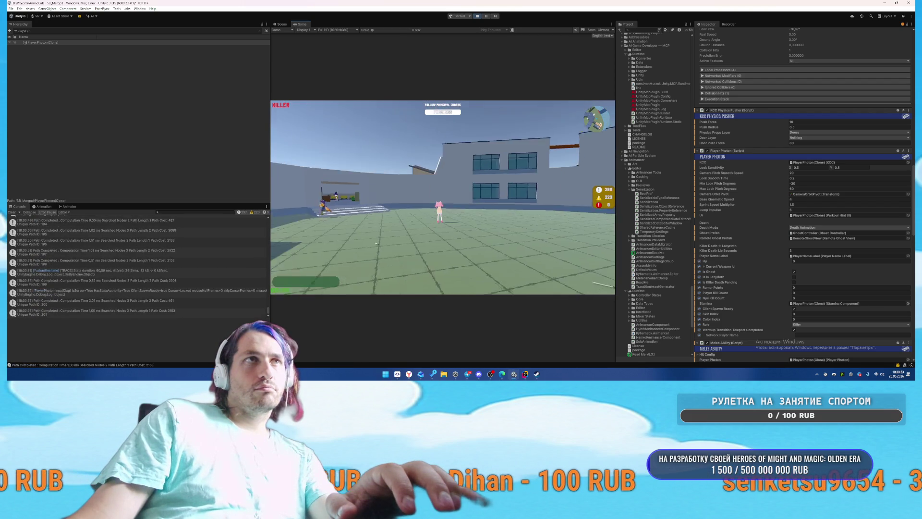
pyautogui.press('Escape')
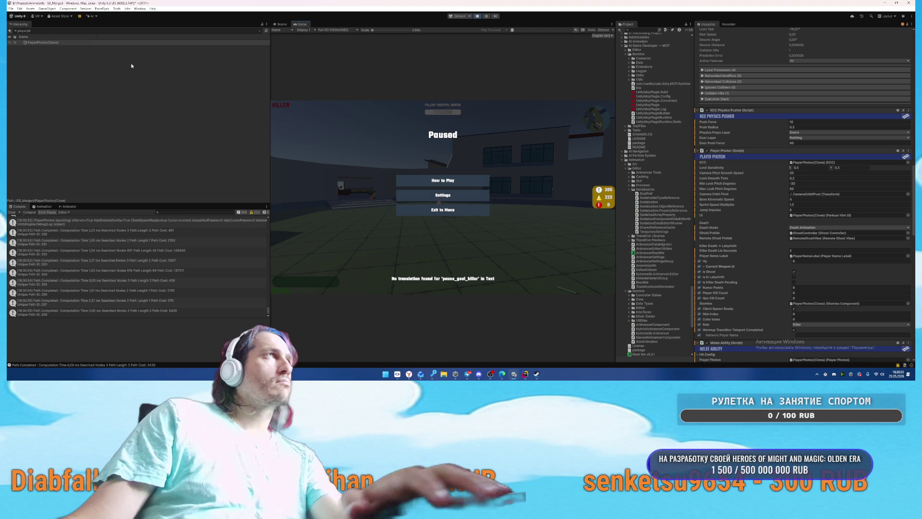
# Step: In the Scene view, frame the player character and select its LoveChanSkin(Clone) object
pyautogui.press('BackSpace')
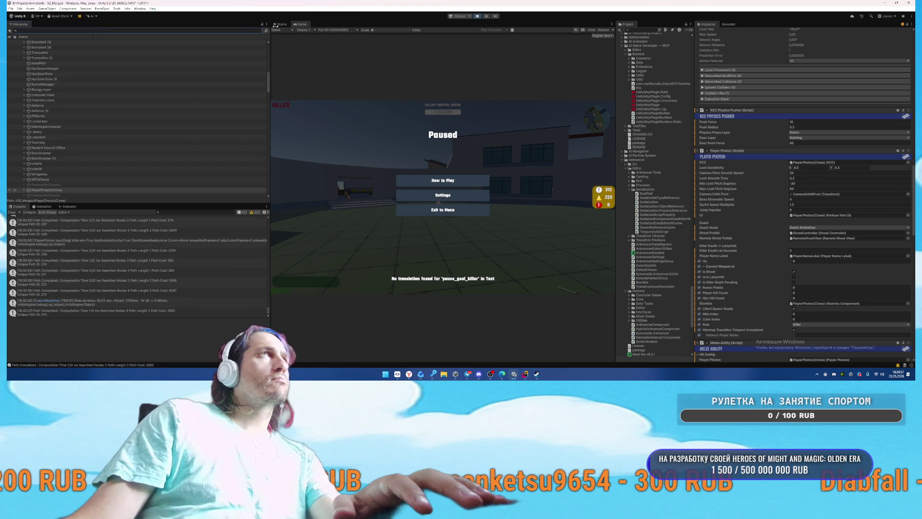
pyautogui.click(281, 24)
pyautogui.moveTo(391, 104); pyautogui.dragTo(518, 114)
pyautogui.press('f')
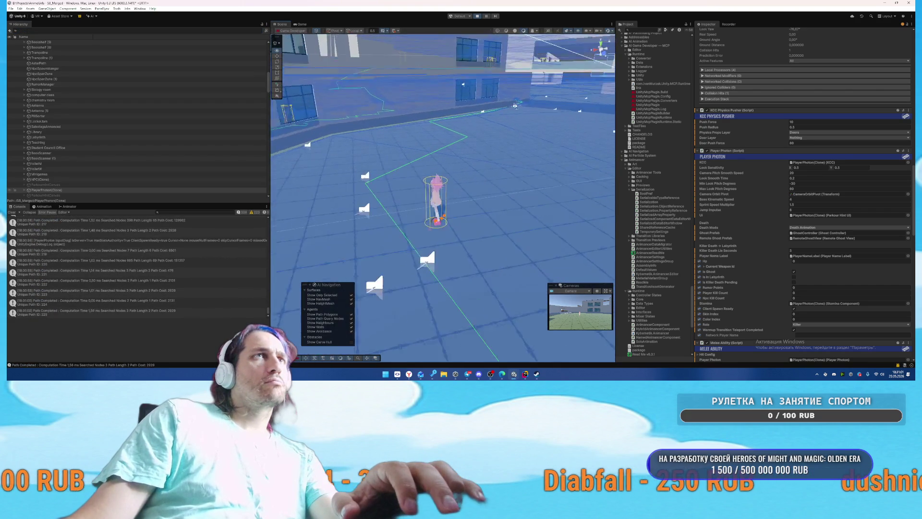
pyautogui.click(440, 194)
pyautogui.scroll(-3, 125, 137)
pyautogui.click(92, 118)
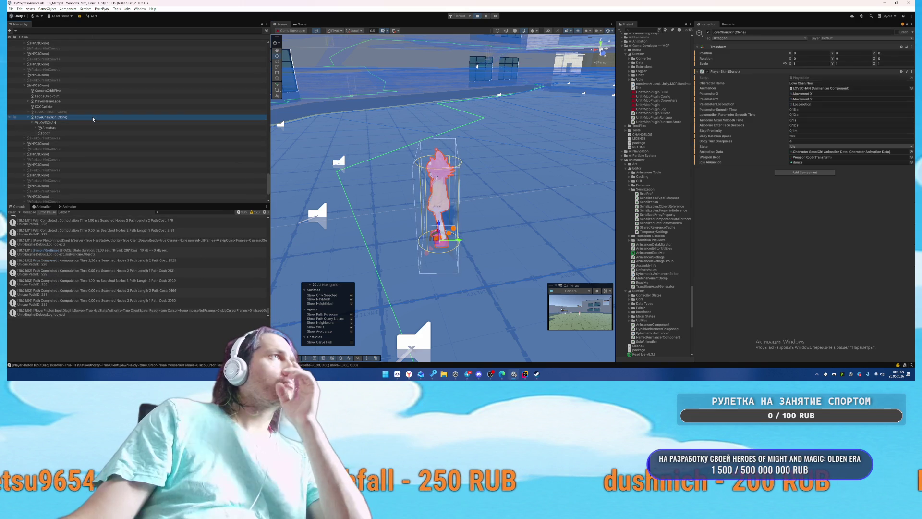
# Step: Browse the player's LOVECHAN hierarchy and frame the CameraOrbitPivot in the Scene view
pyautogui.click(88, 90)
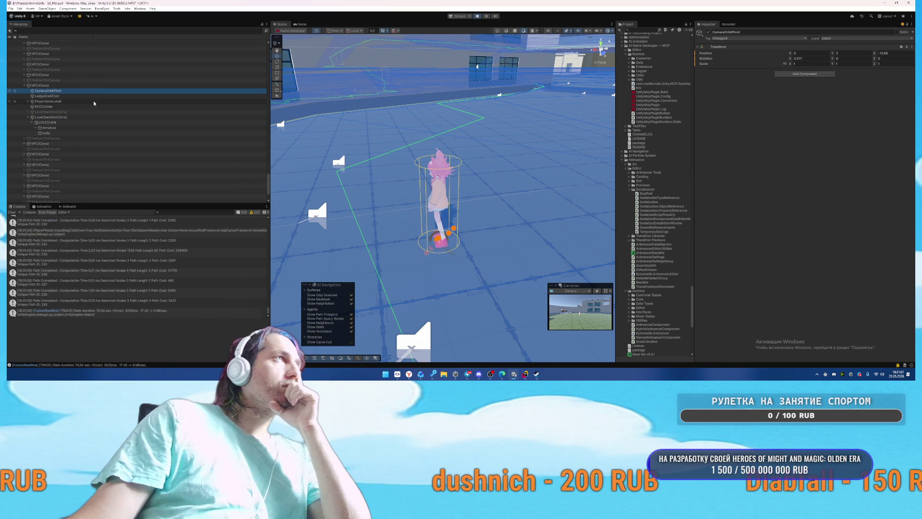
pyautogui.click(82, 118)
pyautogui.click(74, 85)
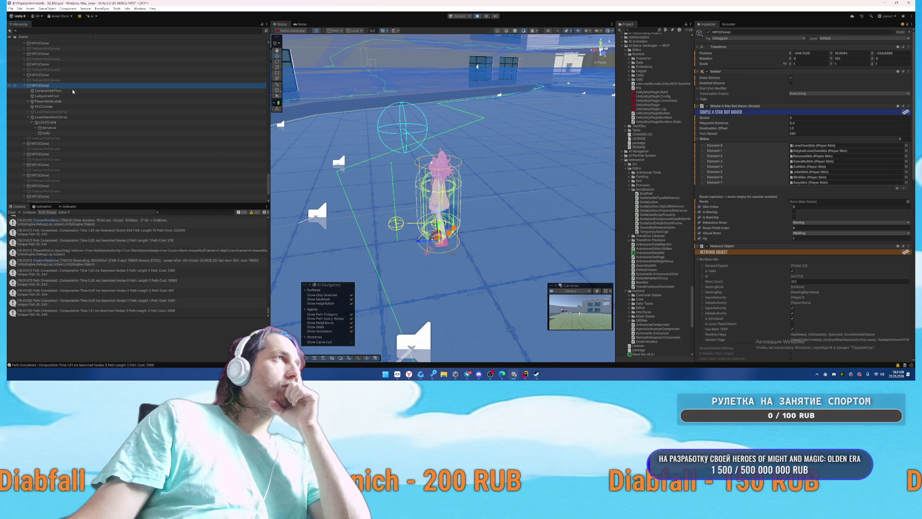
pyautogui.click(53, 122)
pyautogui.click(53, 128)
pyautogui.click(61, 122)
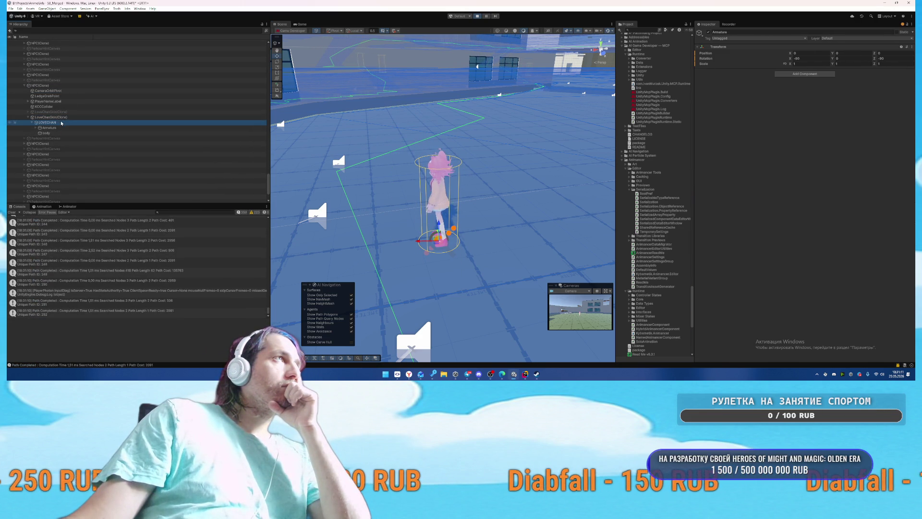
pyautogui.click(74, 91)
pyautogui.doubleClick(74, 91)
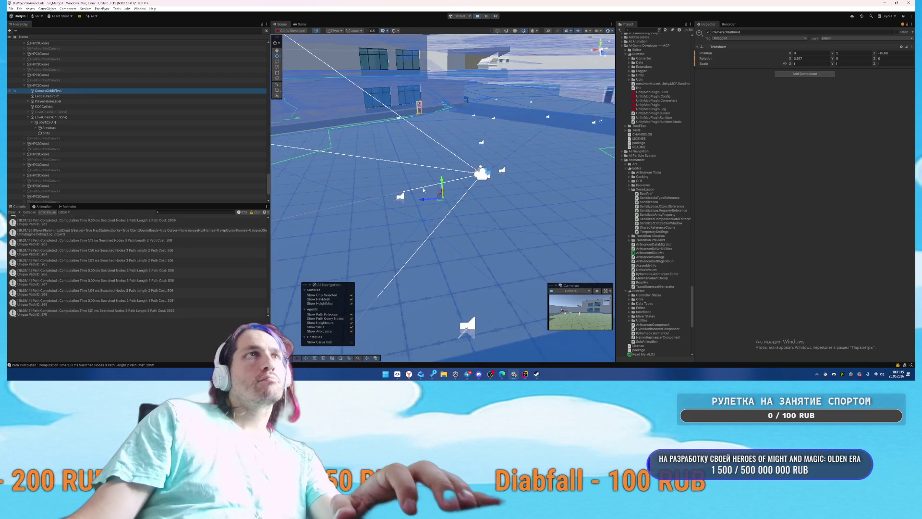
# Step: Set the CameraOrbitPivot's position to 0, resume briefly, then stop the playtest
pyautogui.click(893, 53)
pyautogui.write('0')
pyautogui.press('Tab')
pyautogui.write('0')
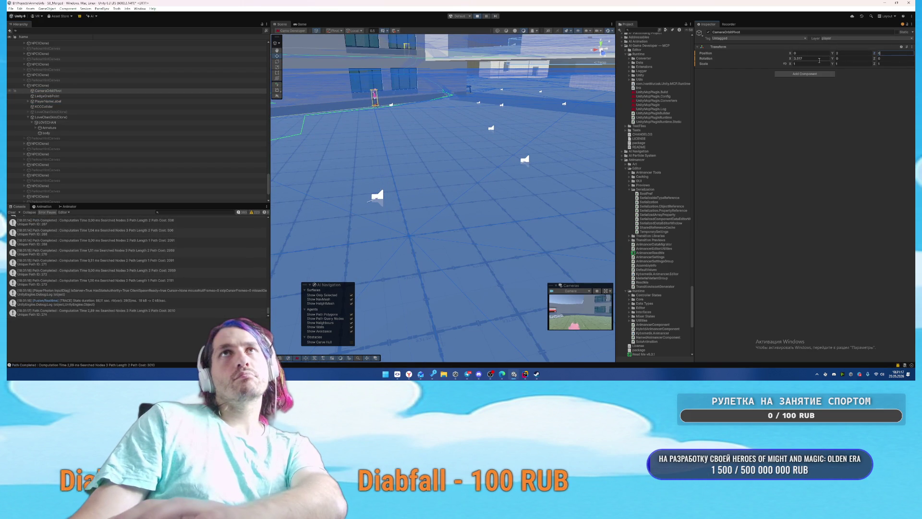
pyautogui.click(302, 24)
pyautogui.click(483, 264)
pyautogui.moveTo(451, 303)
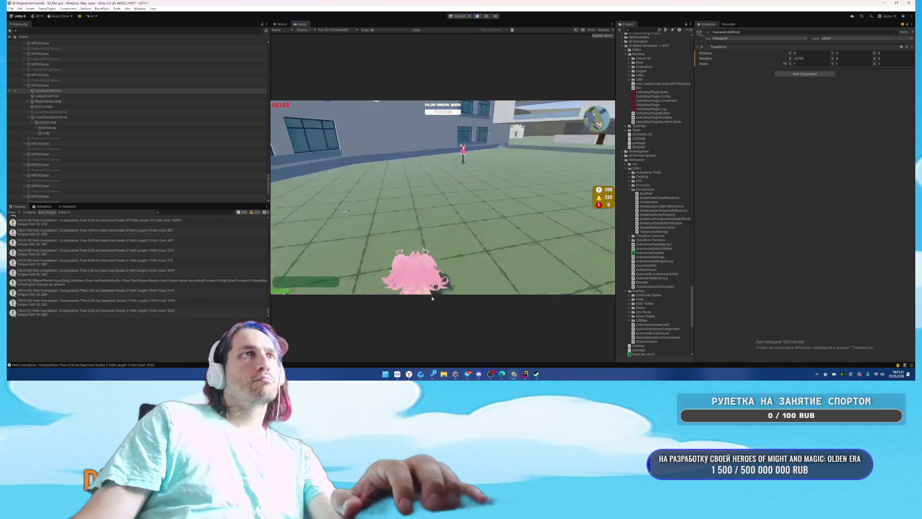
pyautogui.press('Escape')
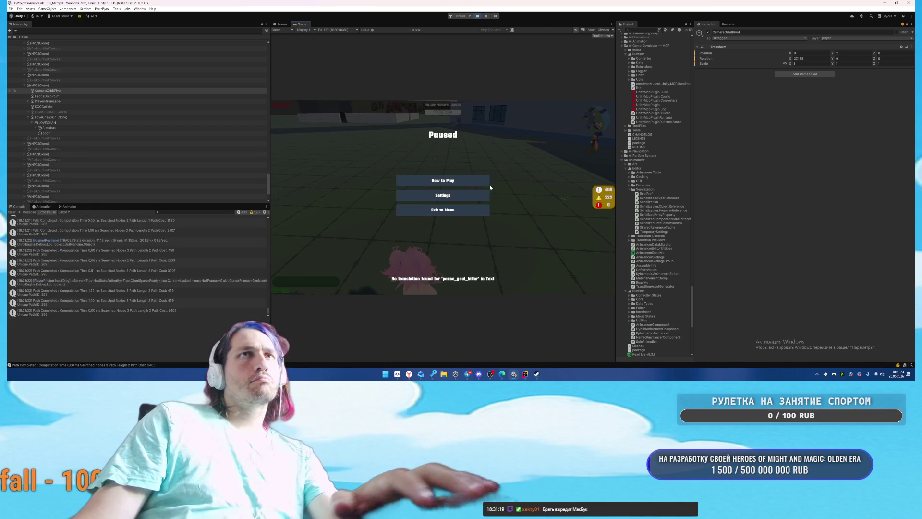
pyautogui.click(477, 17)
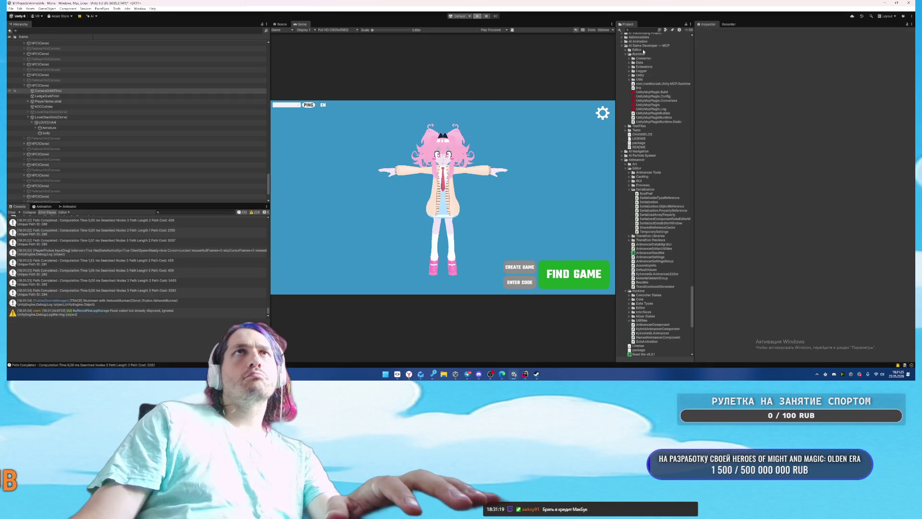
# Step: Compare the CameraOrbitPivot transforms of the NPC and PlayerPhoton prefabs
pyautogui.write('NPC')
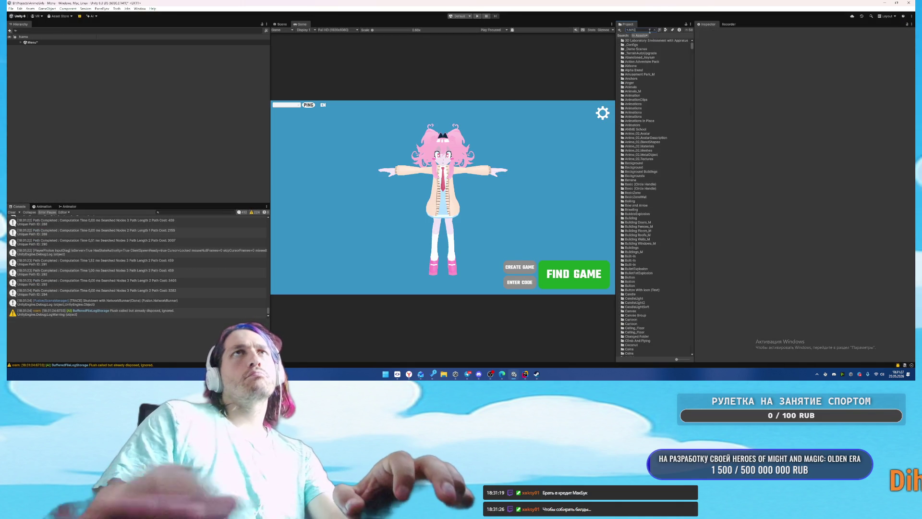
pyautogui.doubleClick(637, 49)
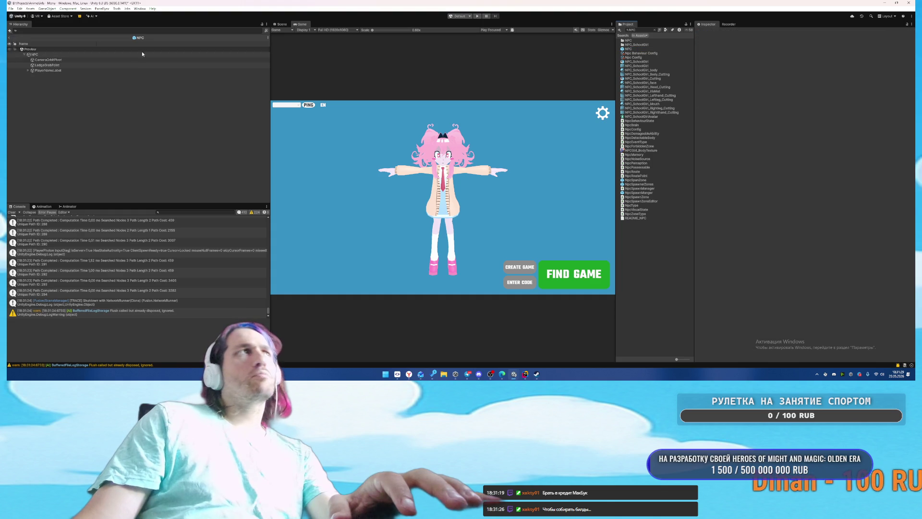
pyautogui.click(48, 60)
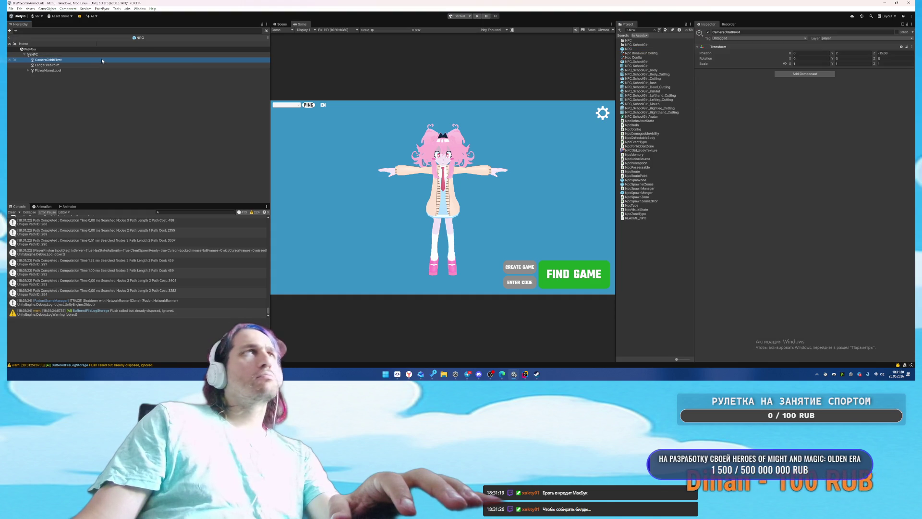
pyautogui.click(896, 53)
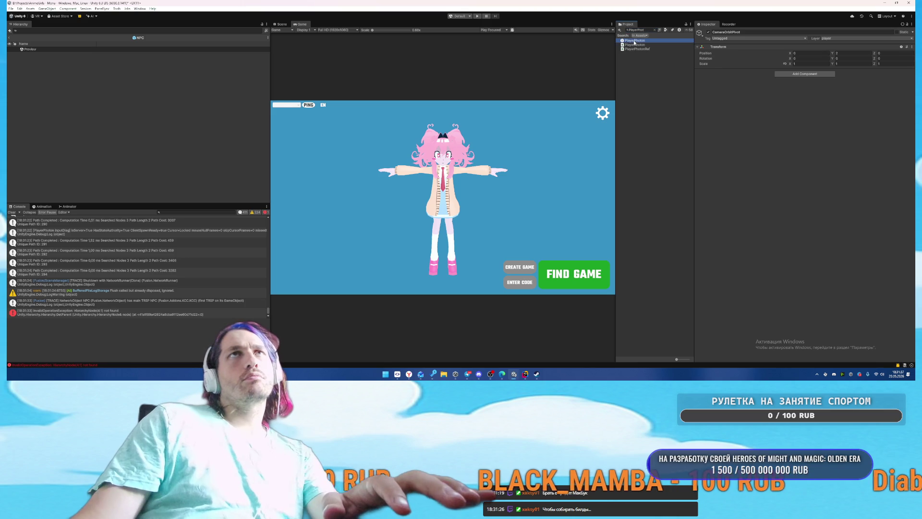
pyautogui.doubleClick(636, 41)
pyautogui.click(62, 55)
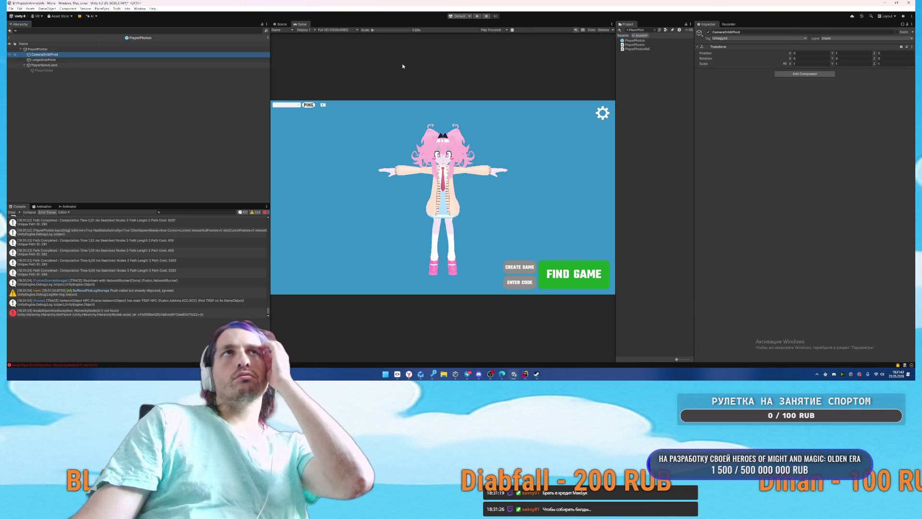
pyautogui.click(648, 31)
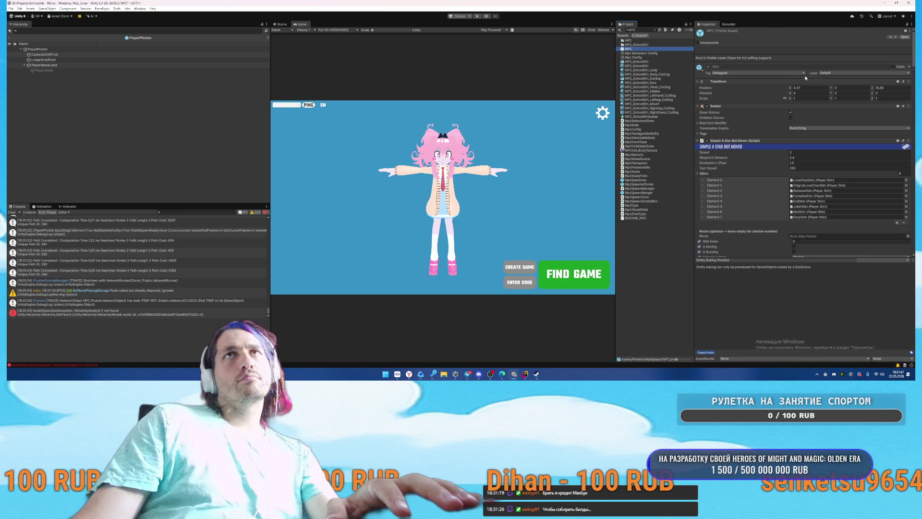
pyautogui.click(66, 55)
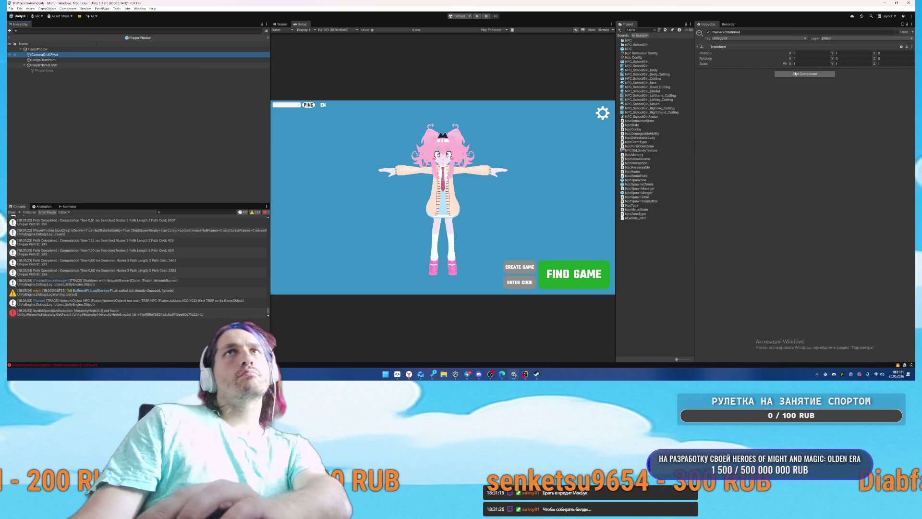
# Step: Reopen the NPC prefab and set its root Position X and PlayerNameLabel Position Z to 0
pyautogui.doubleClick(630, 49)
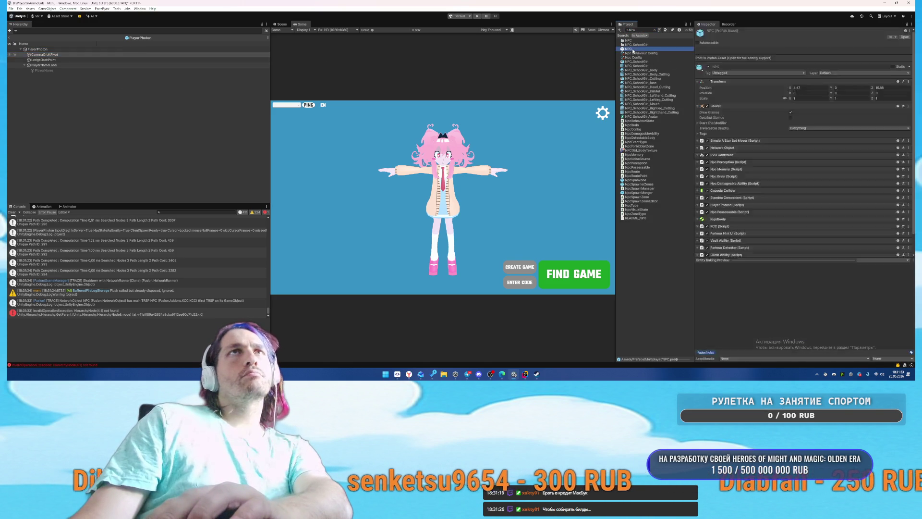
pyautogui.click(830, 53)
pyautogui.write('0')
pyautogui.click(57, 60)
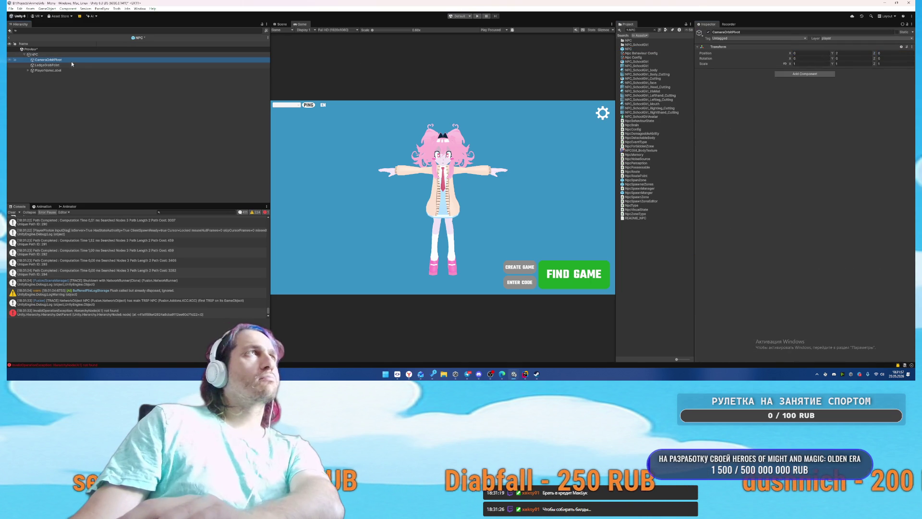
pyautogui.click(847, 54)
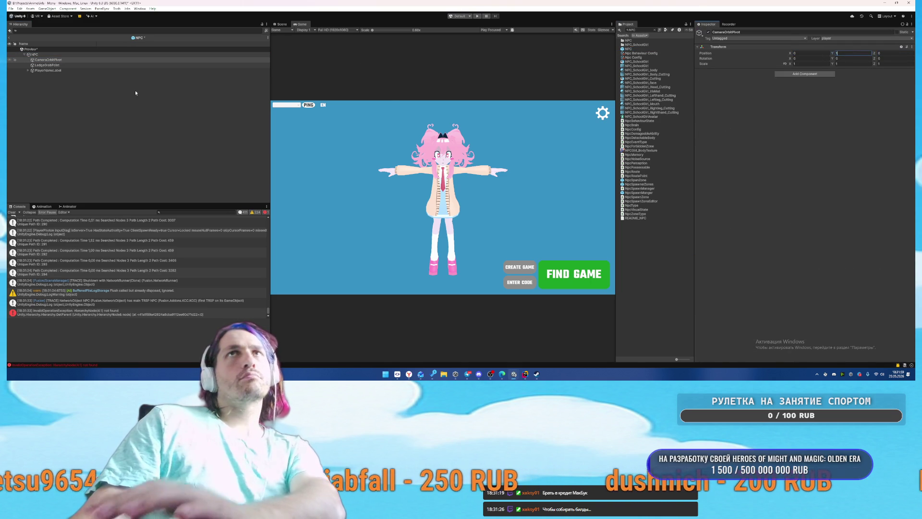
pyautogui.click(48, 71)
pyautogui.click(895, 53)
pyautogui.write('0')
pyautogui.click(282, 24)
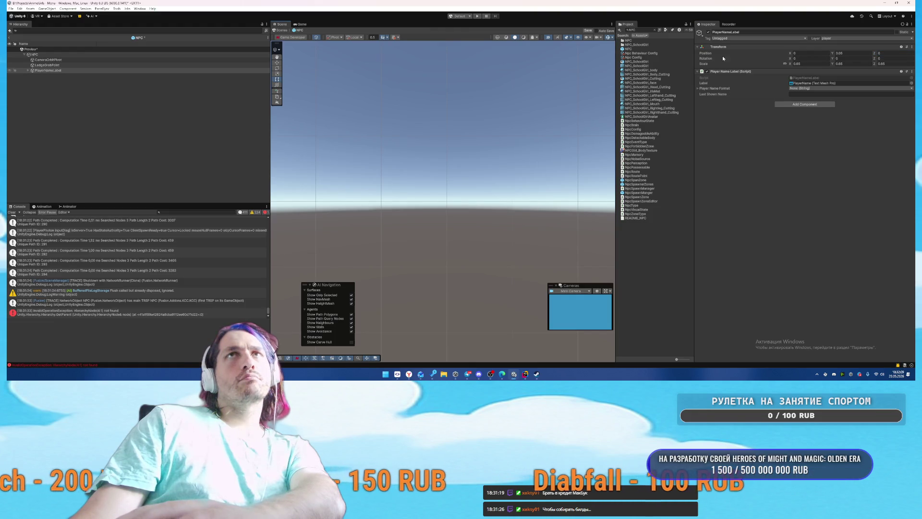
# Step: Enter a value of 2, adjust the NPC's components in the Inspector, and save the NPC prefab
pyautogui.write('2')
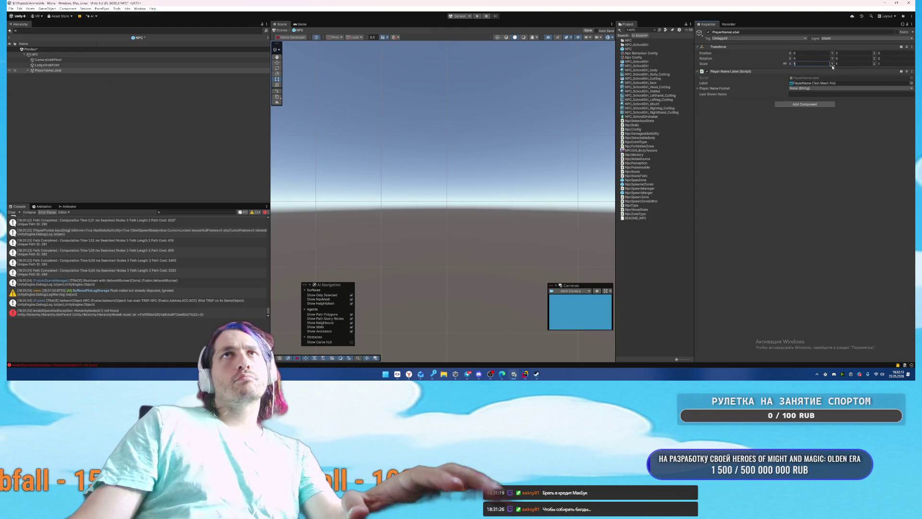
pyautogui.click(48, 70)
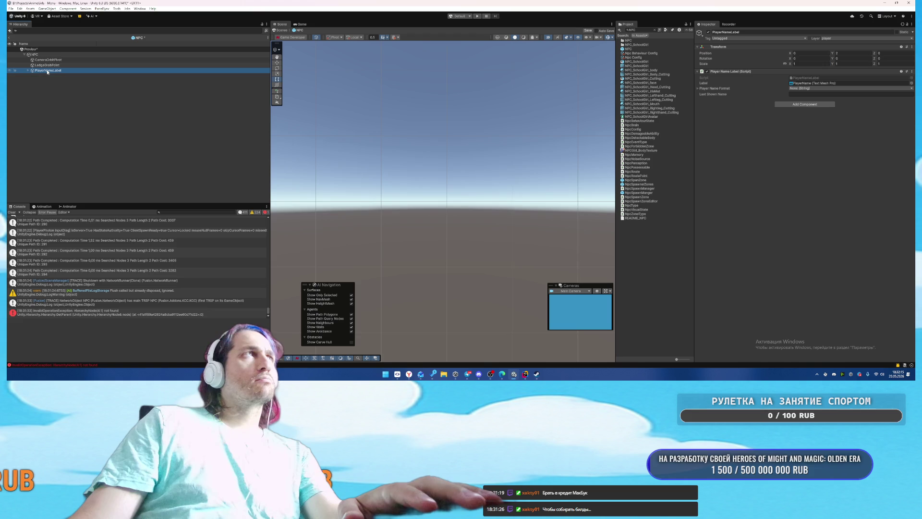
pyautogui.hotkey('ctrl', 's')
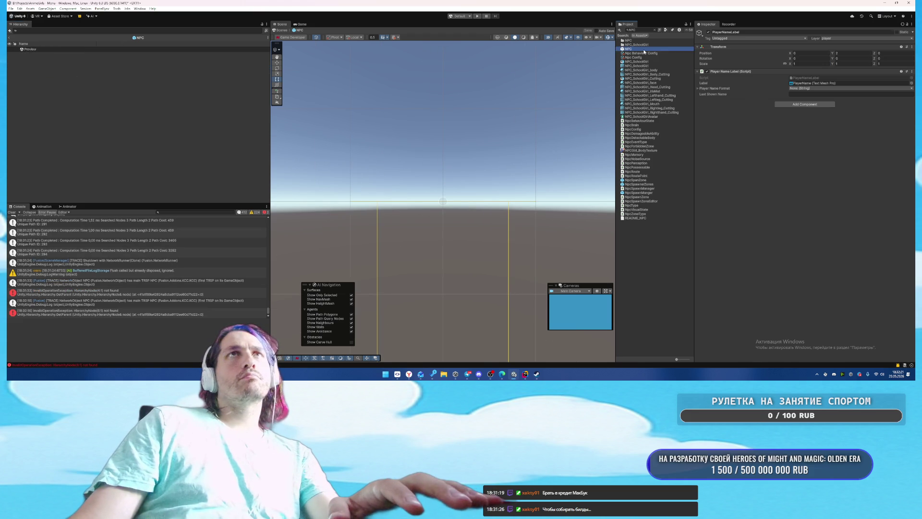
pyautogui.click(72, 55)
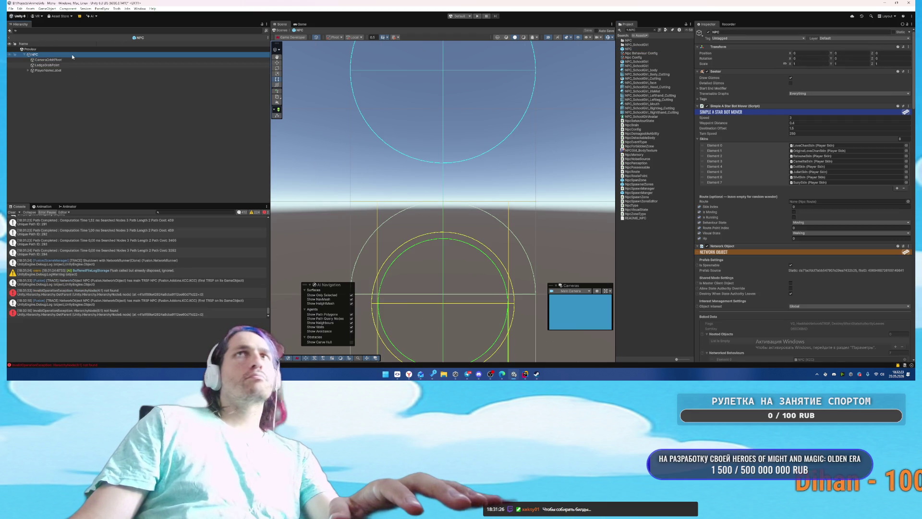
pyautogui.scroll(-5, 767, 204)
pyautogui.scroll(-15, 768, 204)
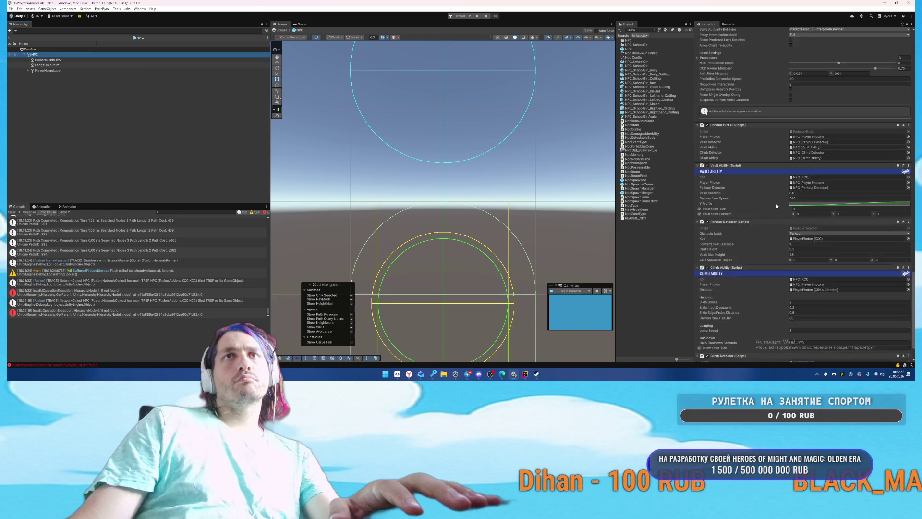
pyautogui.scroll(-2, 778, 207)
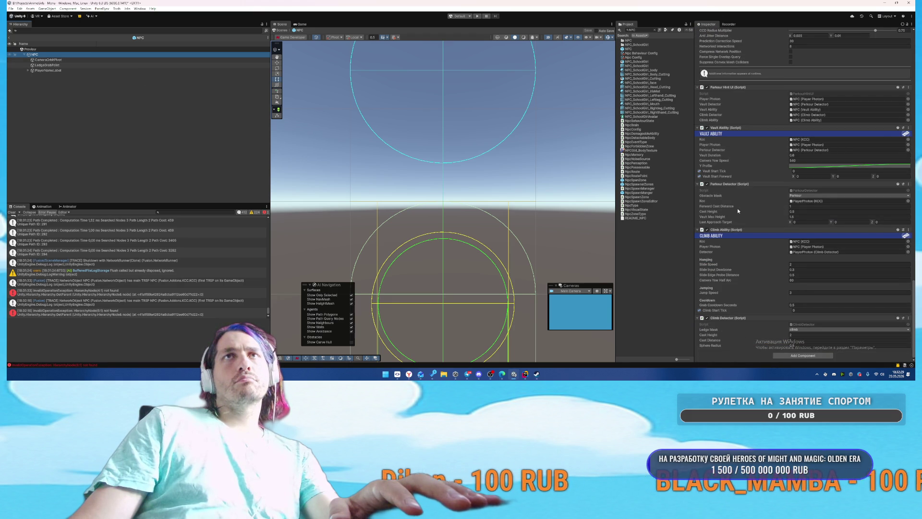
pyautogui.moveTo(743, 211)
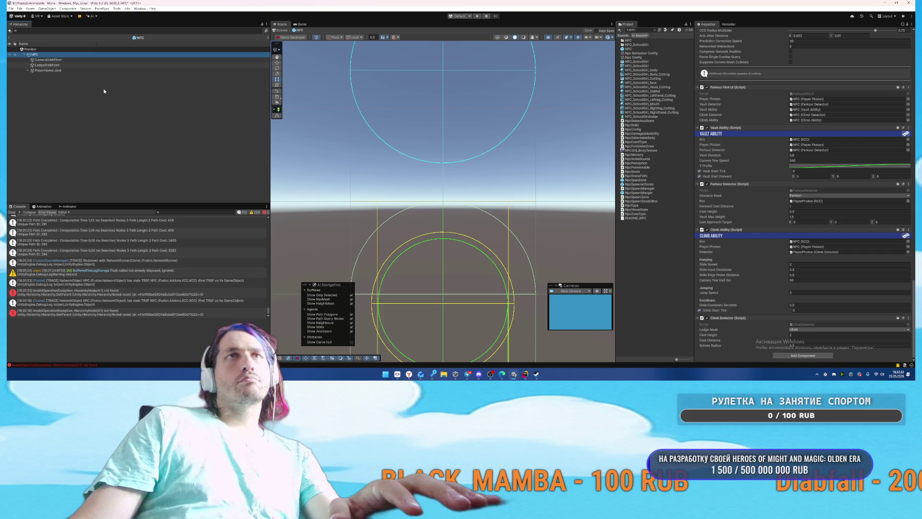
pyautogui.moveTo(755, 250); pyautogui.dragTo(815, 254)
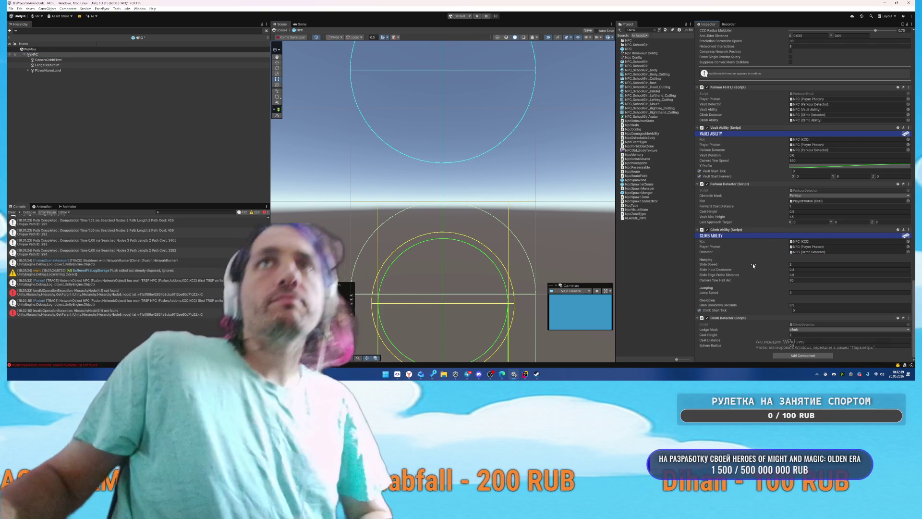
pyautogui.scroll(1, 754, 265)
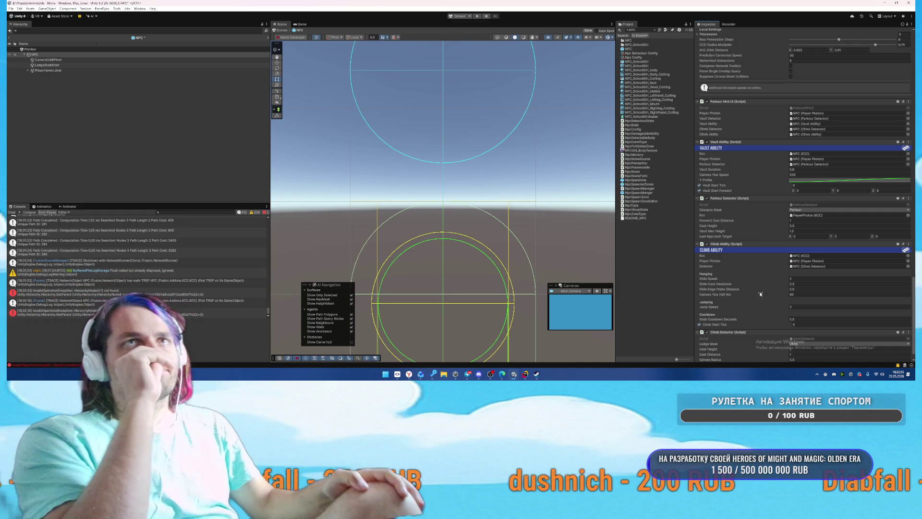
pyautogui.hotkey('ctrl', 's')
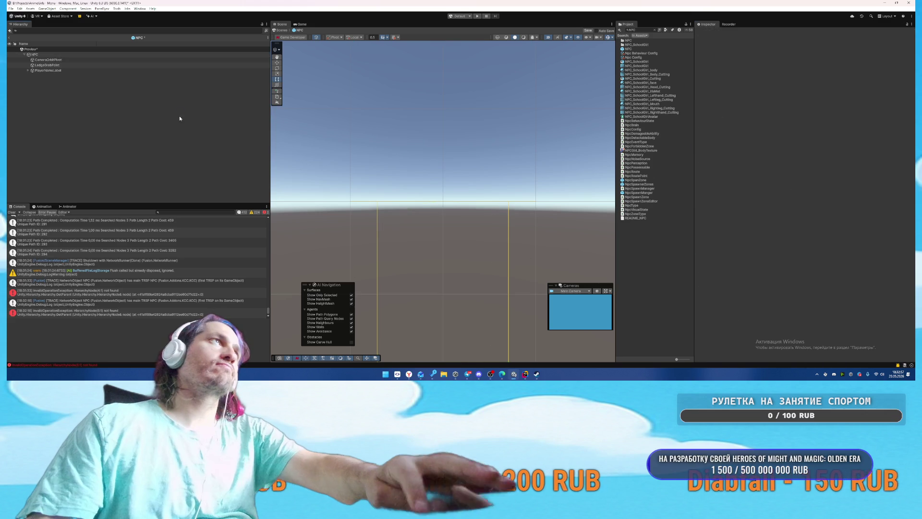
# Step: Exit Prefab mode to the Menu scene, start Play mode, and switch to Rider's file search
pyautogui.click(8, 38)
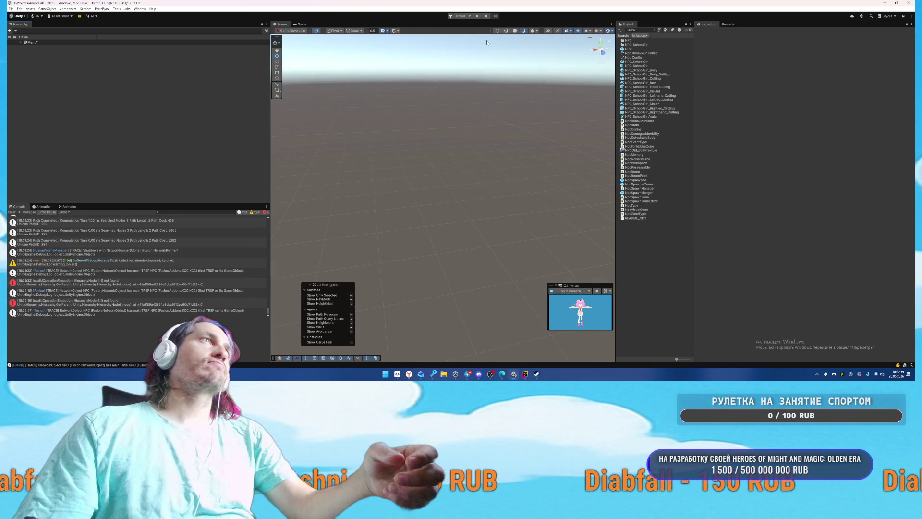
pyautogui.click(476, 16)
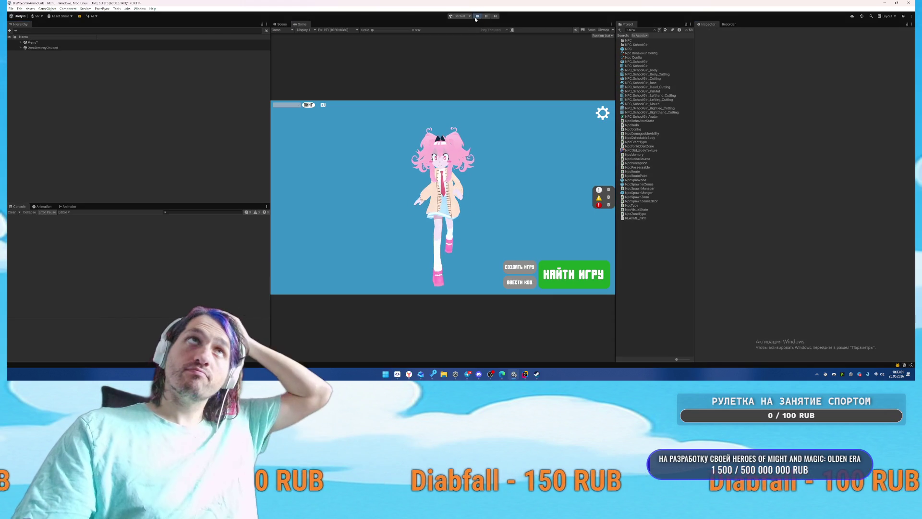
pyautogui.hotkey('alt', 'Tab')
pyautogui.press('shift')
pyautogui.press('shift')
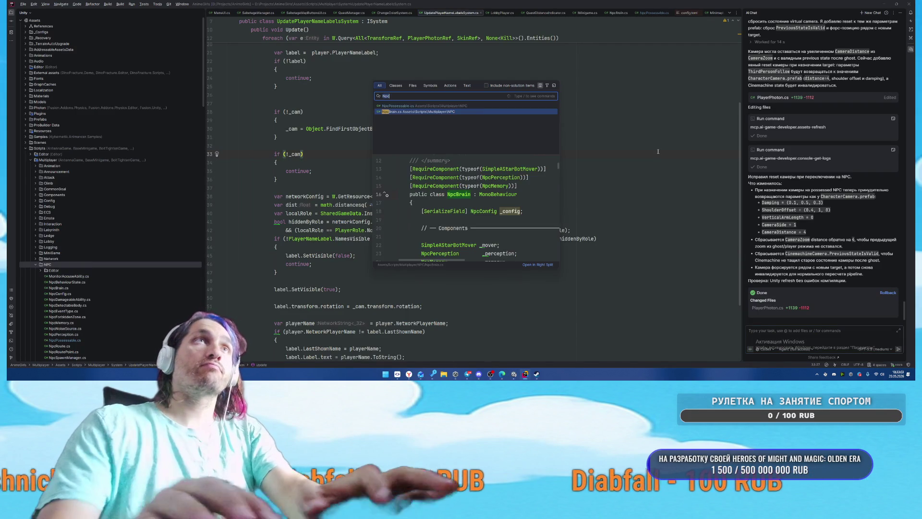
# Step: Open PlayerPhoton.cs via Search Everywhere
pyautogui.write('player')
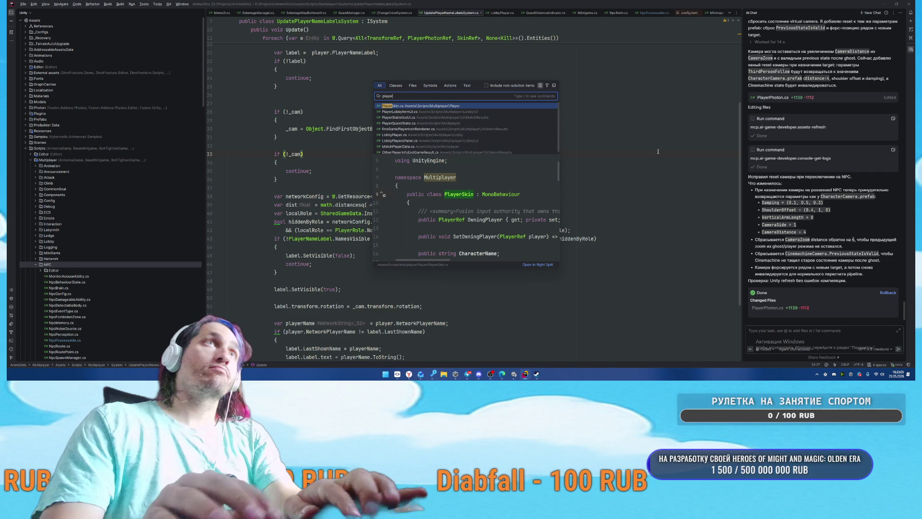
pyautogui.write('Phot')
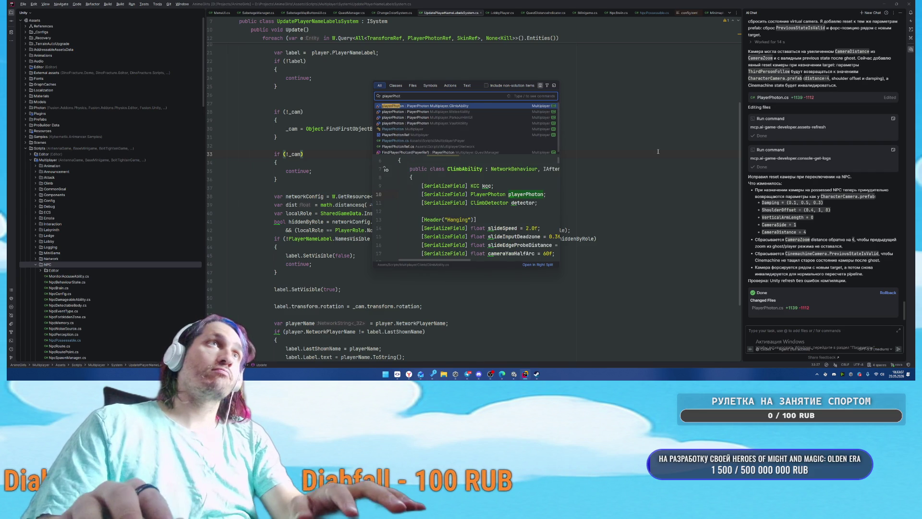
pyautogui.press('Return')
pyautogui.scroll(-5, 591, 219)
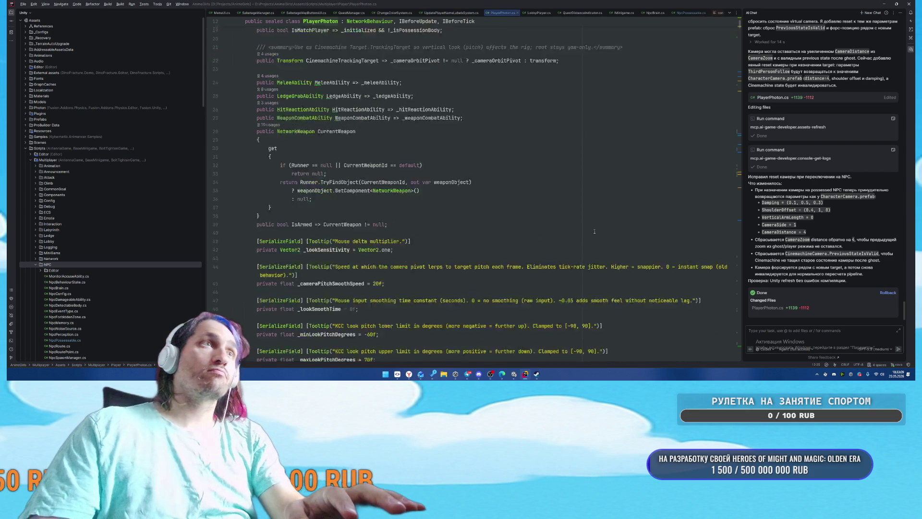
pyautogui.scroll(-20, 591, 219)
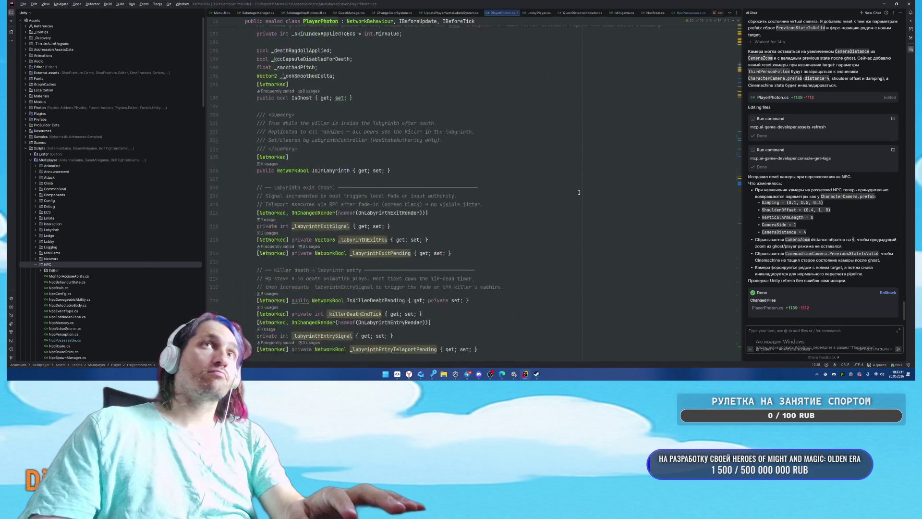
# Step: Find 'render' in the file and go to the Render() method at line 939
pyautogui.hotkey('ctrl', 'f')
pyautogui.write('render(')
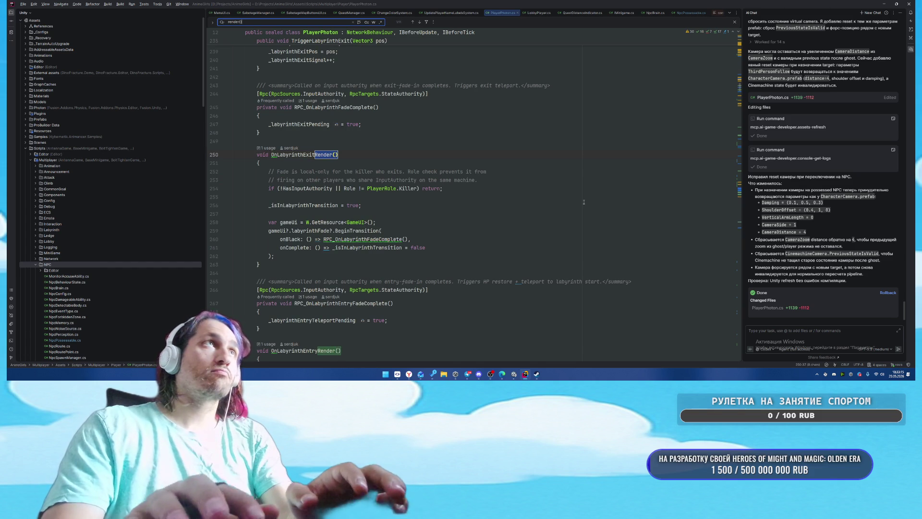
pyautogui.press('Return')
pyautogui.press('Return')
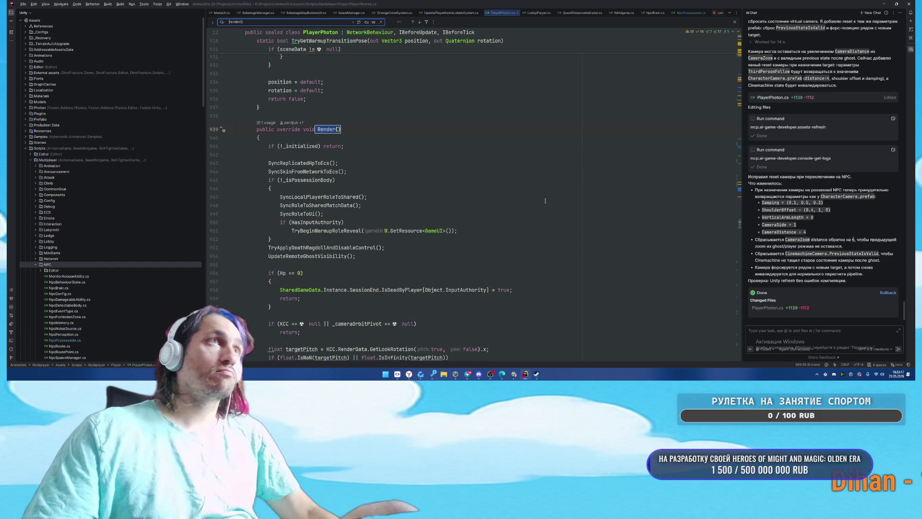
pyautogui.scroll(-3, 519, 206)
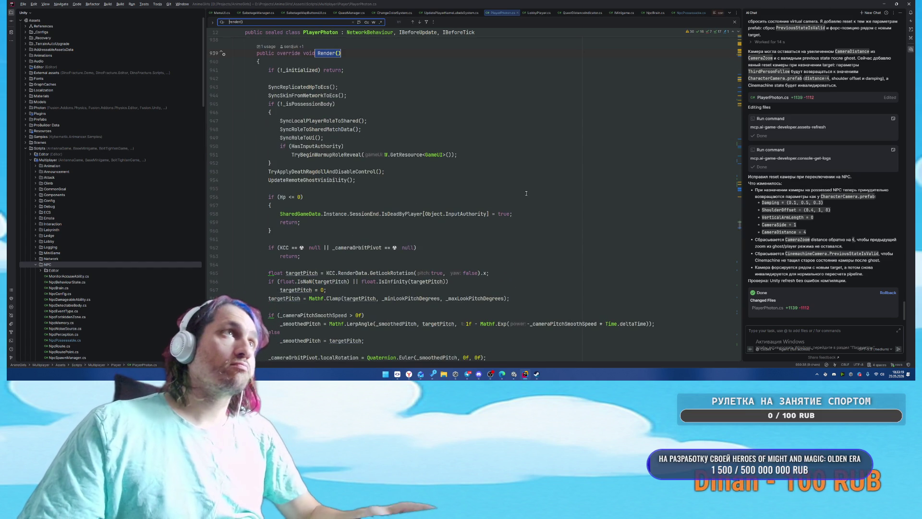
pyautogui.scroll(-2, 526, 193)
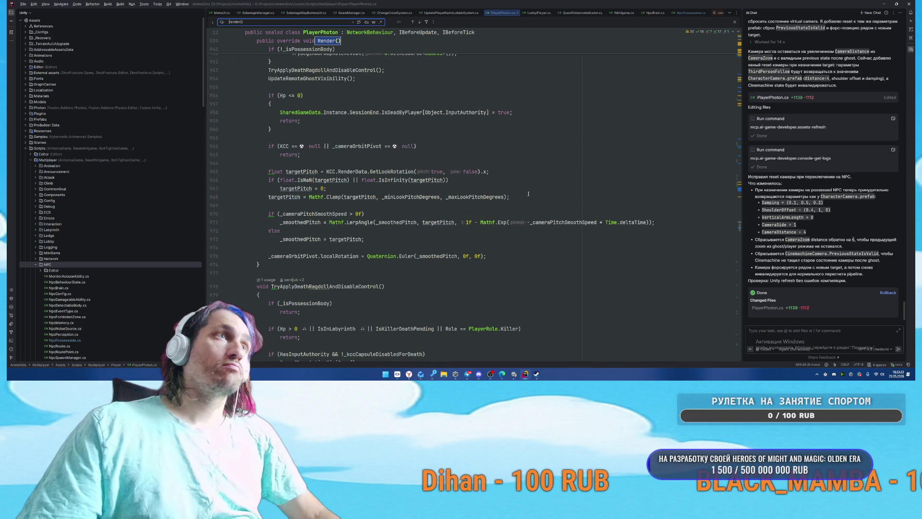
pyautogui.scroll(2, 528, 193)
pyautogui.scroll(3, 531, 191)
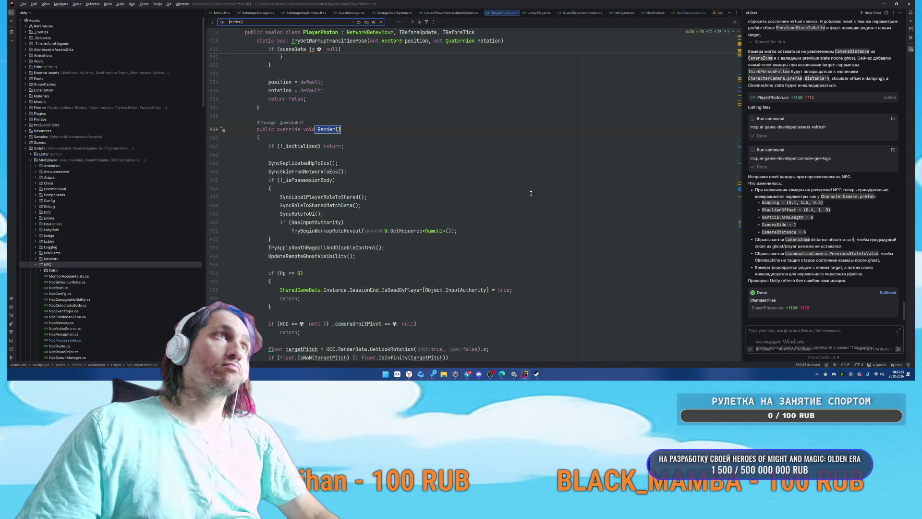
pyautogui.click(435, 250)
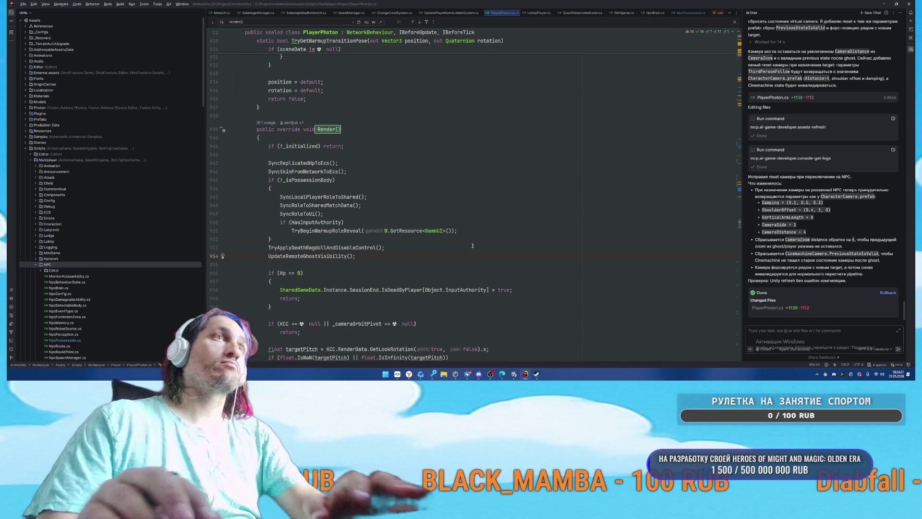
# Step: Add an #if DEBUG … #endif block containing an if (HasInputAuthority) check in Render()
pyautogui.press('Return')
pyautogui.press('Return')
pyautogui.write('if (HasInputAuthority')
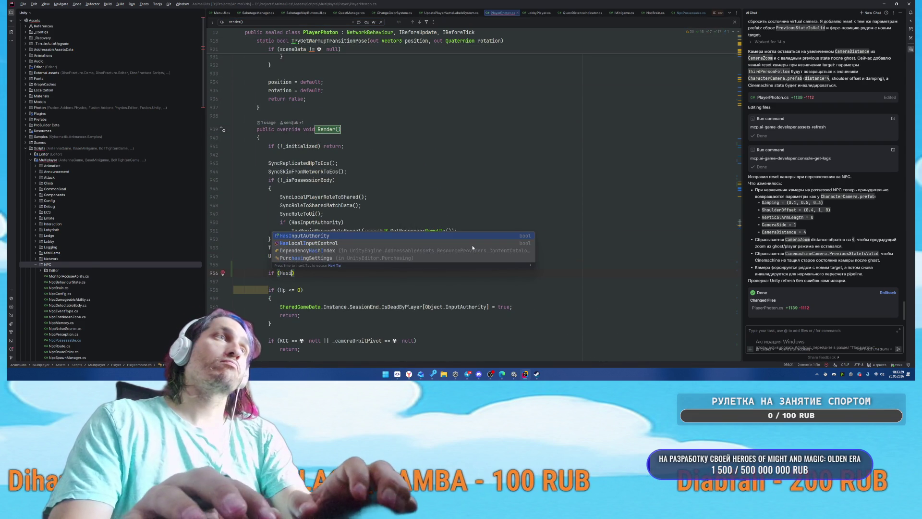
pyautogui.press('Return')
pyautogui.press('Return')
pyautogui.write('{')
pyautogui.press('Return')
pyautogui.write('if')
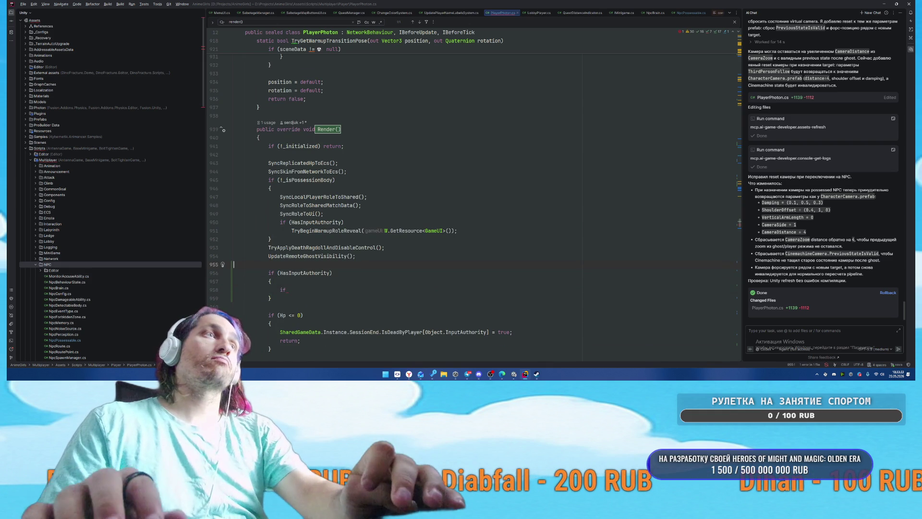
pyautogui.press('Return')
pyautogui.write('#')
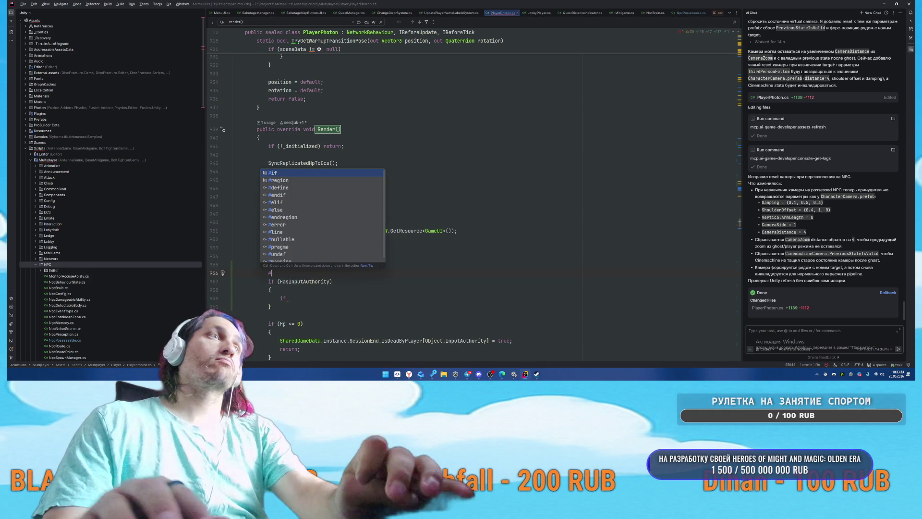
pyautogui.press('Return')
pyautogui.write('DEBUG')
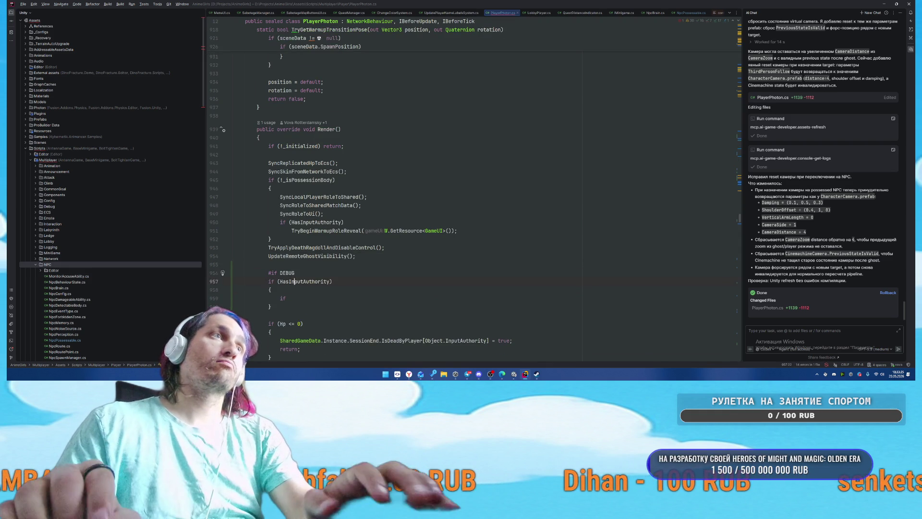
pyautogui.press('Return')
pyautogui.write('#e')
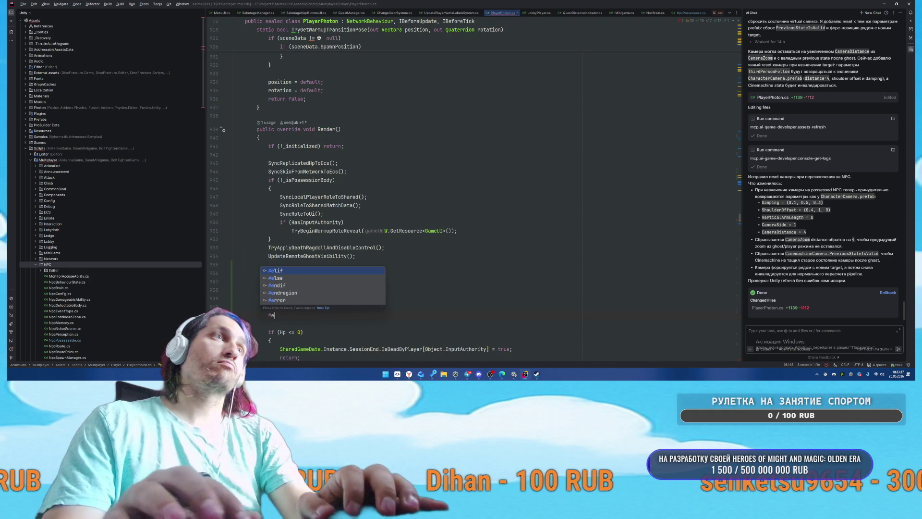
pyautogui.write('ndif')
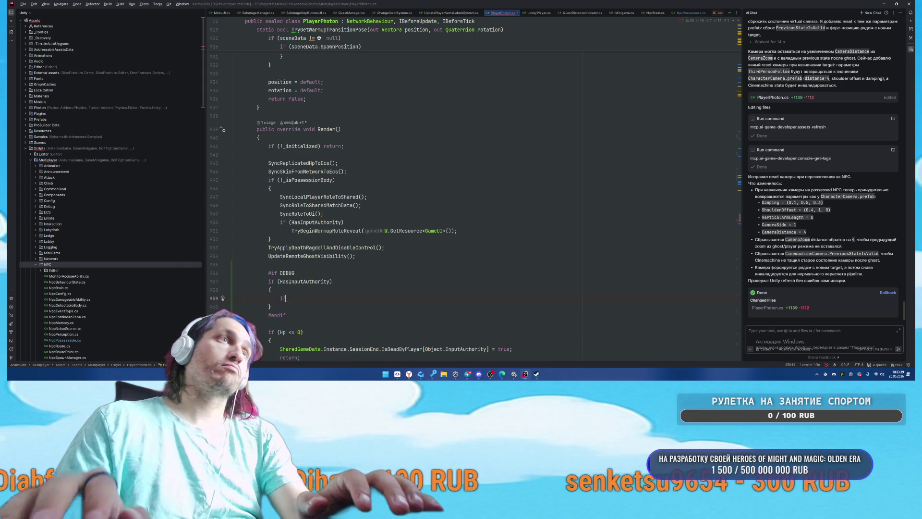
pyautogui.write('Keyboard.')
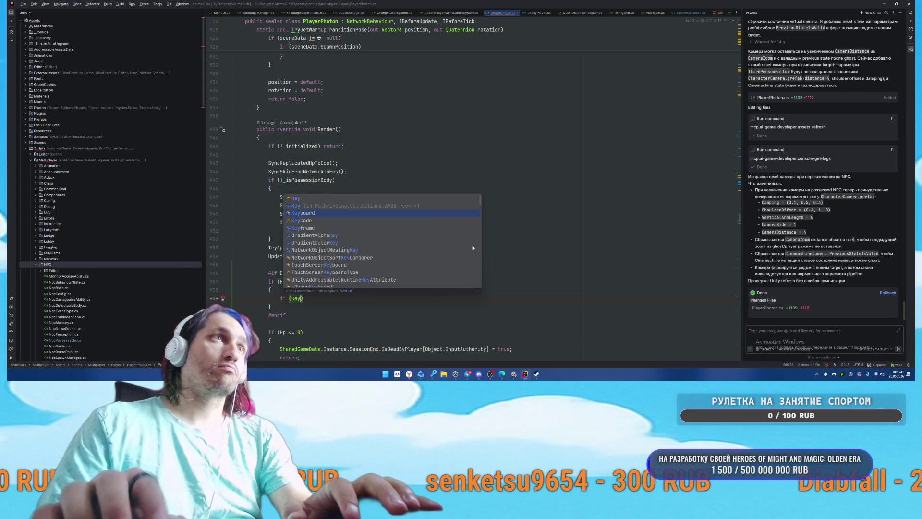
# Step: Inside it, call EnterGhostControllerForTest() when Keyboard.current.rightBracketKey.wasPressedThisFrame
pyautogui.press('Return')
pyautogui.write('.current.')
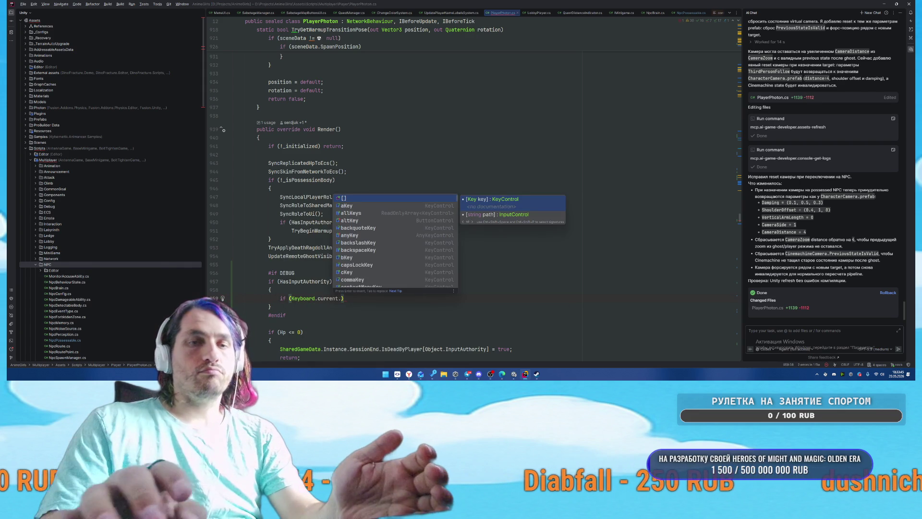
pyautogui.write('[')
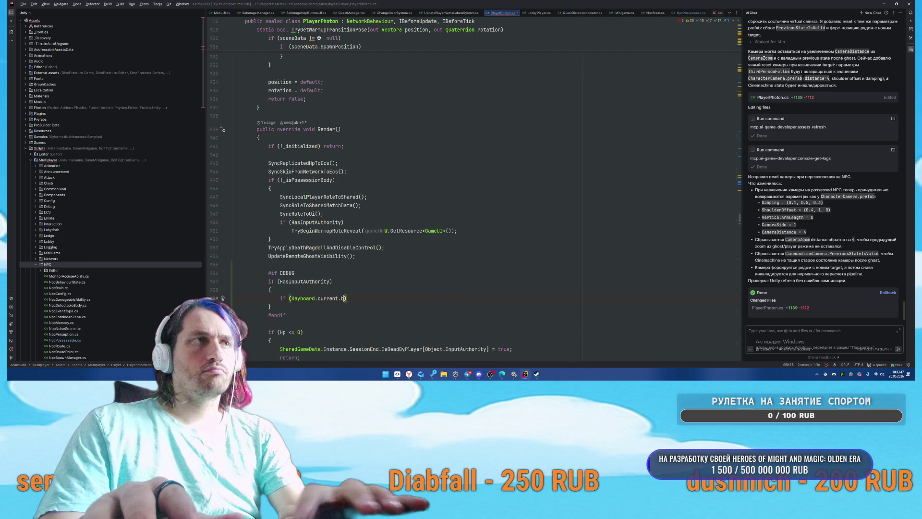
pyautogui.write('br')
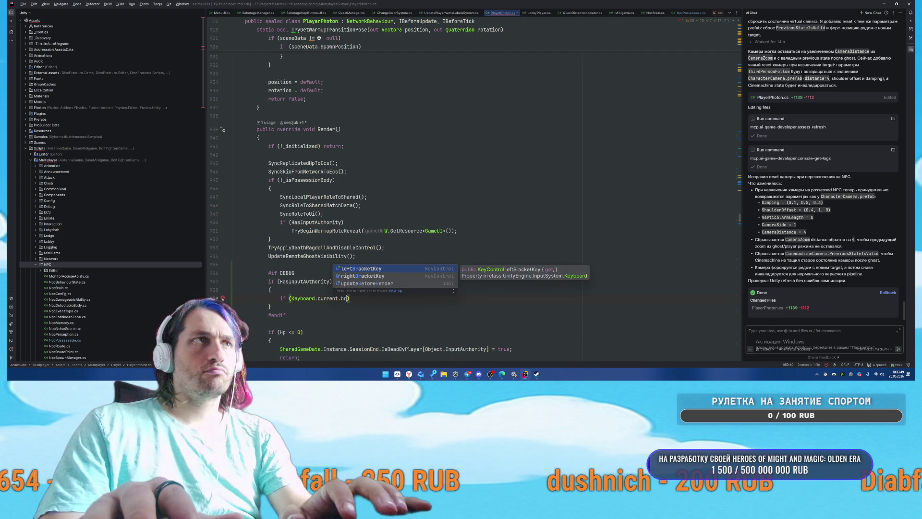
pyautogui.press('Down')
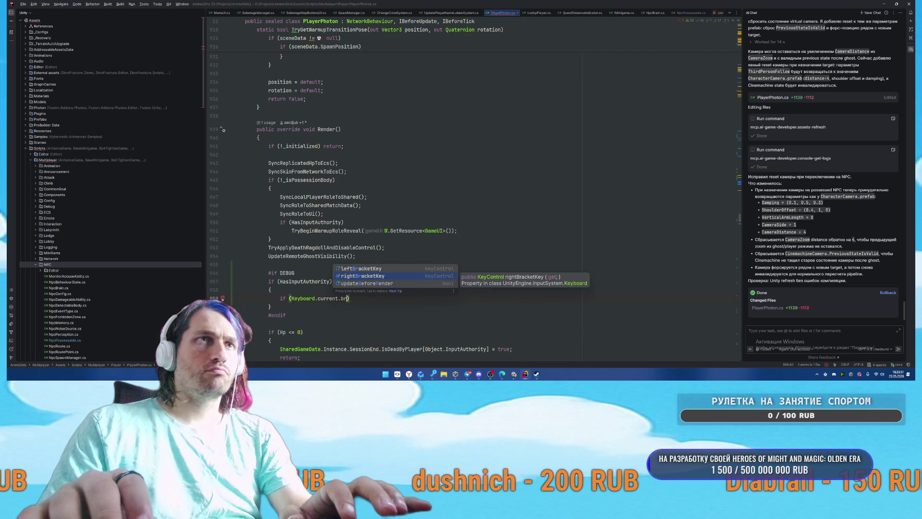
pyautogui.press('Return')
pyautogui.write('.was')
pyautogui.press('Return')
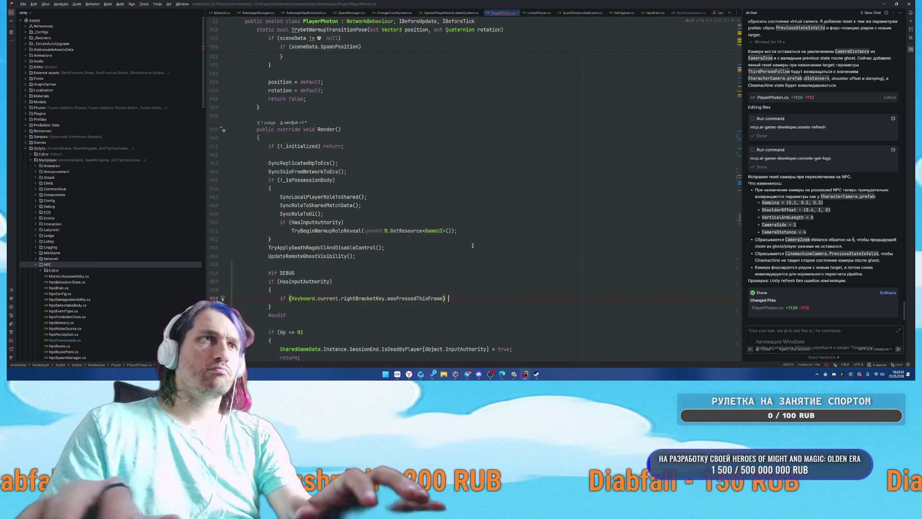
pyautogui.press('Return')
pyautogui.write('Enter')
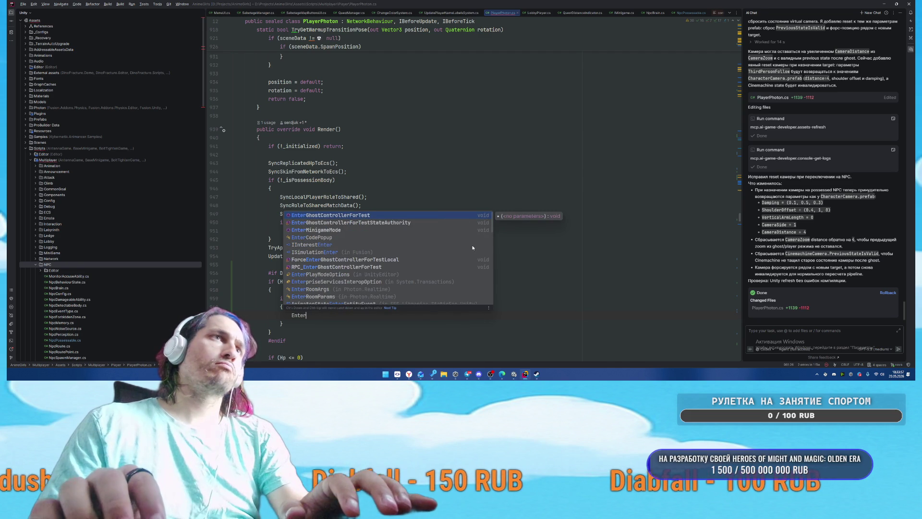
pyautogui.press('Return')
pyautogui.write(';')
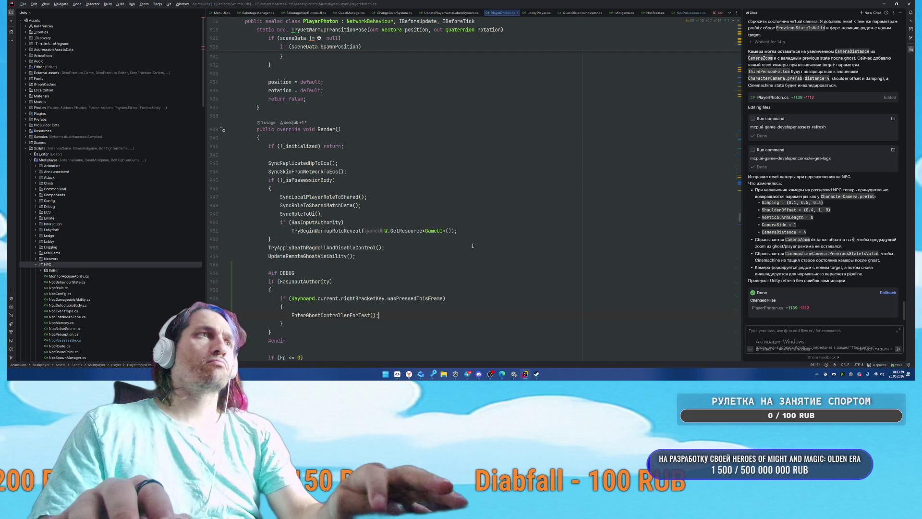
pyautogui.click(270, 239)
pyautogui.moveTo(514, 374)
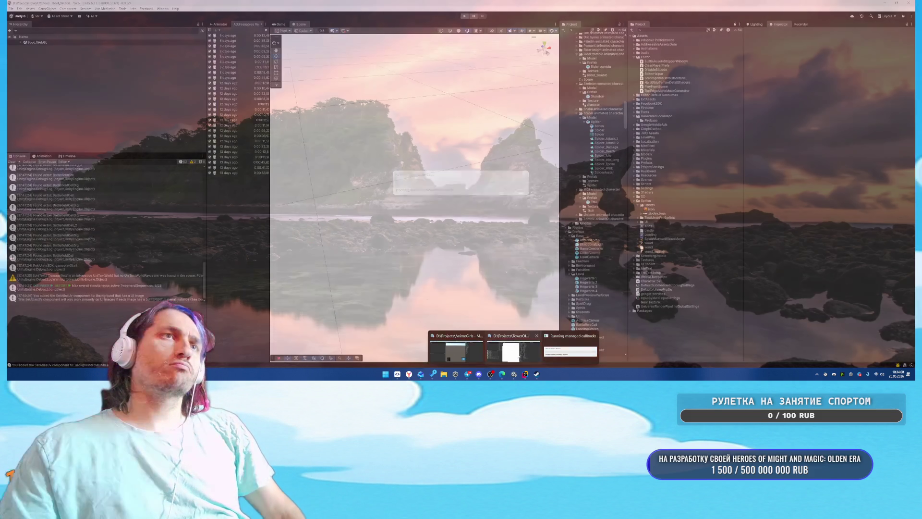
pyautogui.click(523, 353)
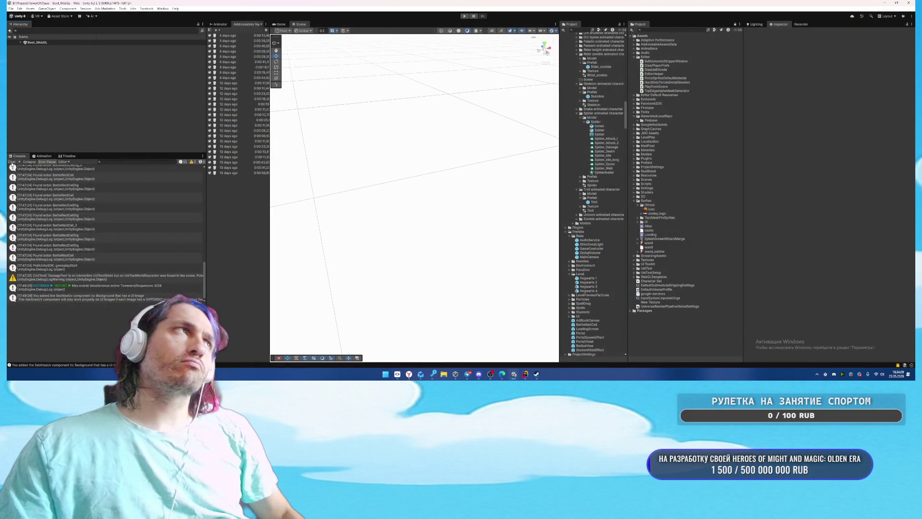
# Step: Run the game to its Level 1-1 forest menu with Ctrl+P, stop it, and return to ChatGPT
pyautogui.hotkey('ctrl', 'p')
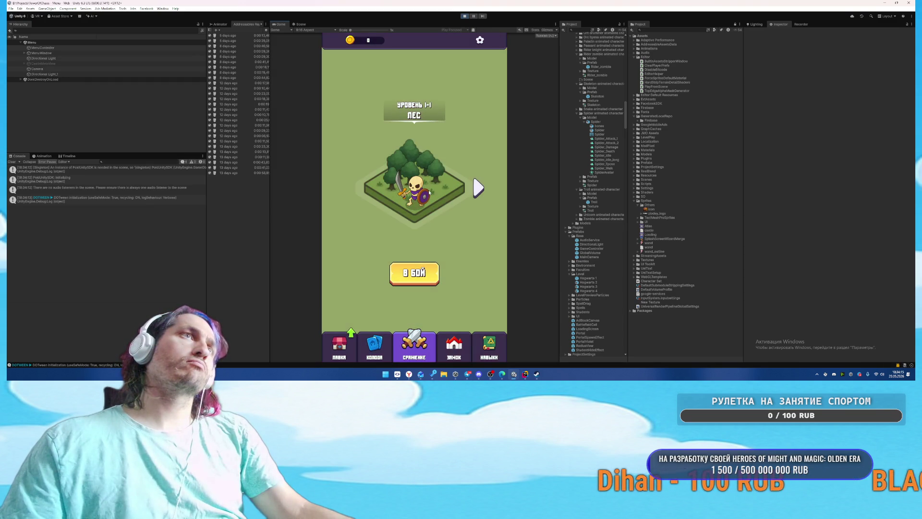
pyautogui.hotkey('ctrl', 'p')
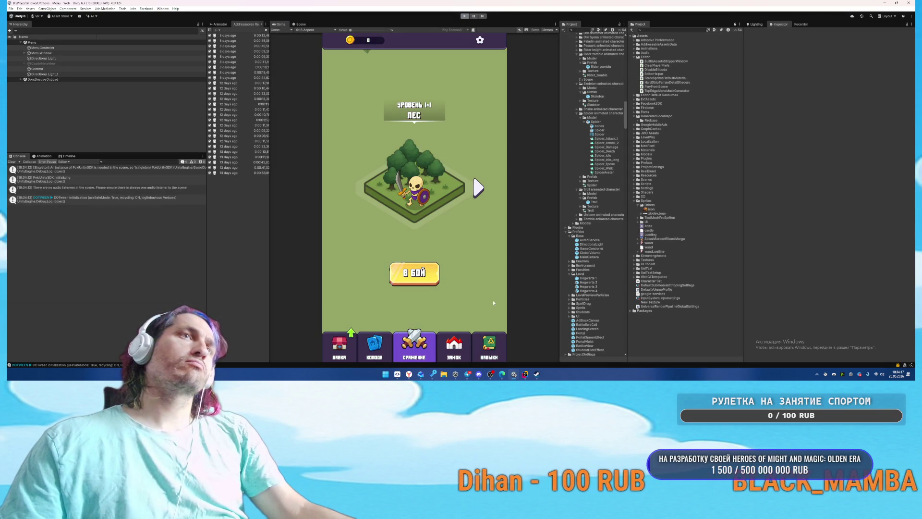
pyautogui.moveTo(412, 375)
pyautogui.click(422, 344)
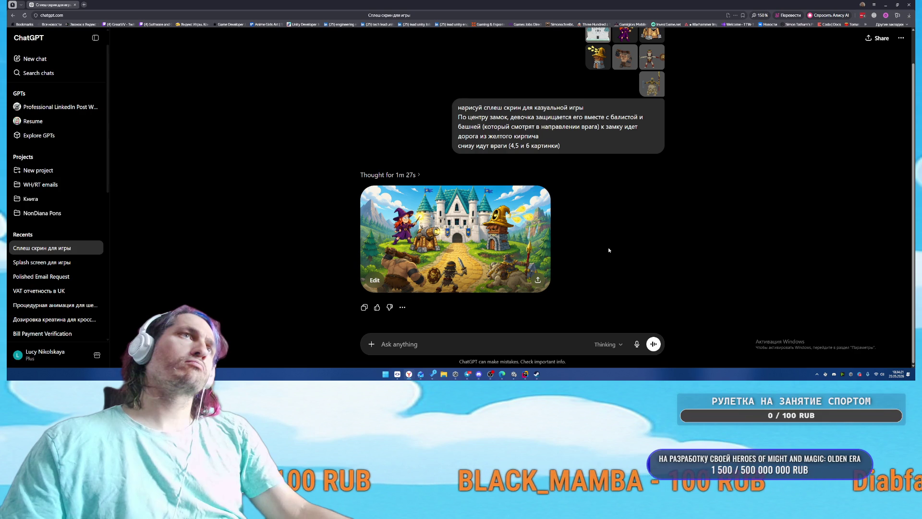
# Step: View the castle-defense splash image, start editing the prompt, and save the image to disk
pyautogui.click(492, 248)
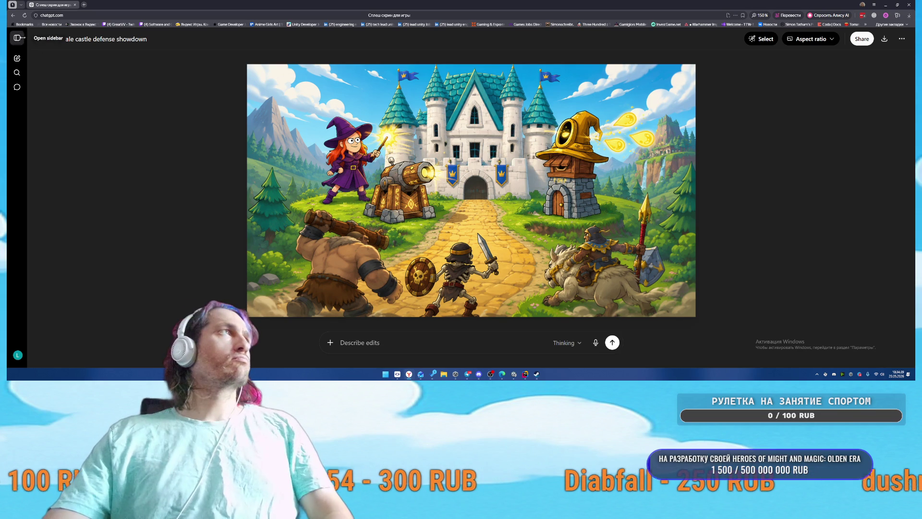
pyautogui.click(17, 37)
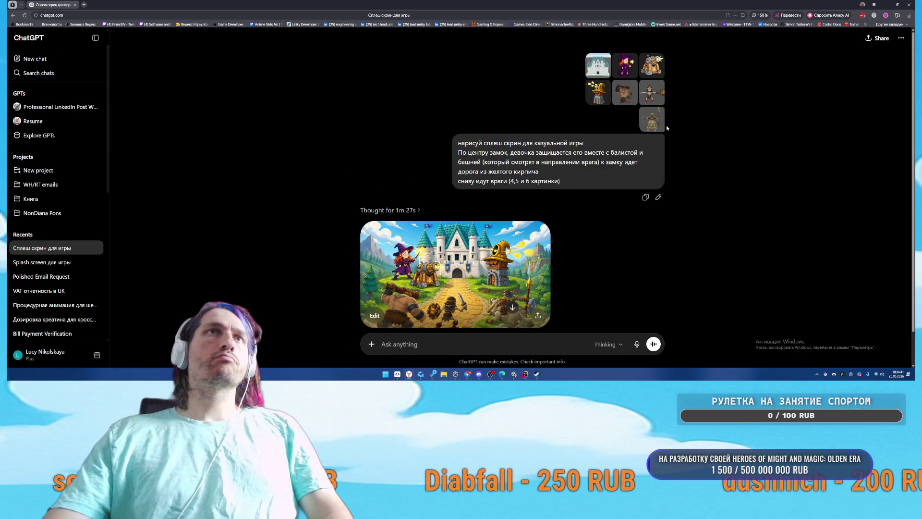
pyautogui.click(659, 198)
pyautogui.click(449, 284)
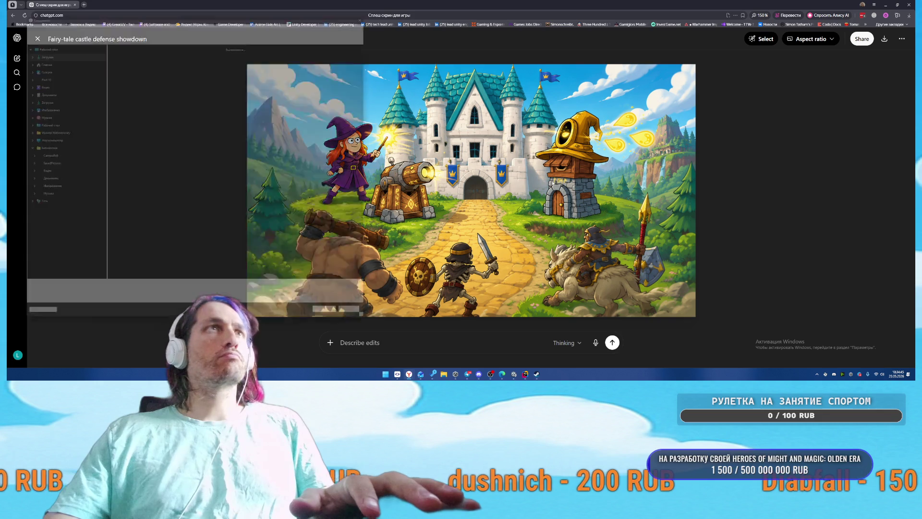
pyautogui.click(341, 327)
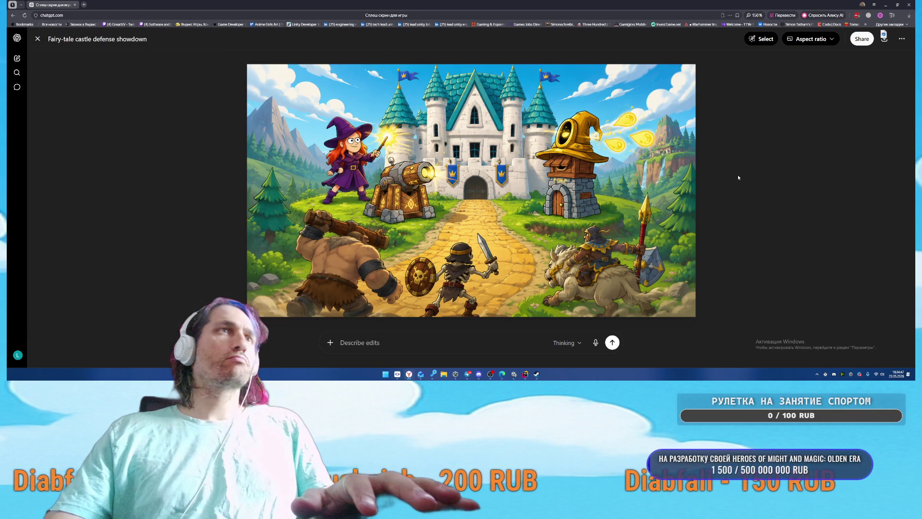
pyautogui.click(38, 40)
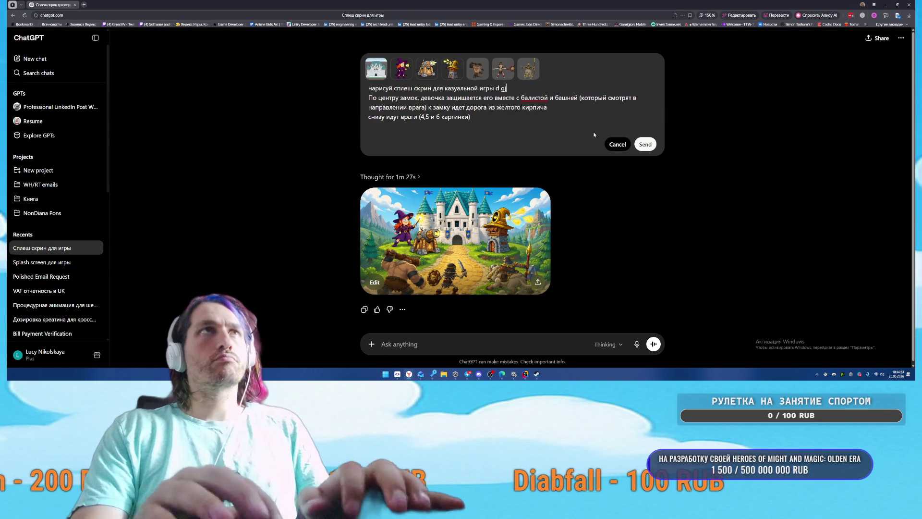
# Step: Revise the splash prompt for portrait mode, with the girl at the gates and weapons ready, and send it asking for clarifying questions
pyautogui.write('в порт')
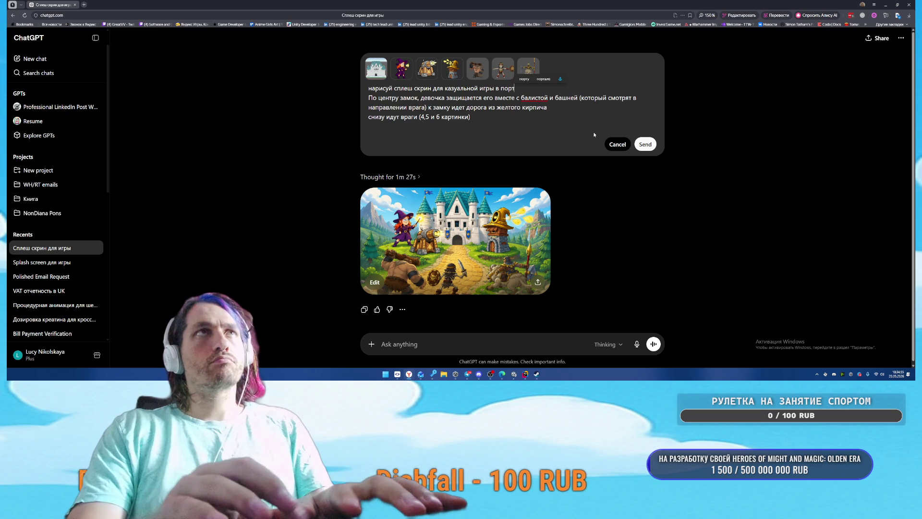
pyautogui.write('рен')
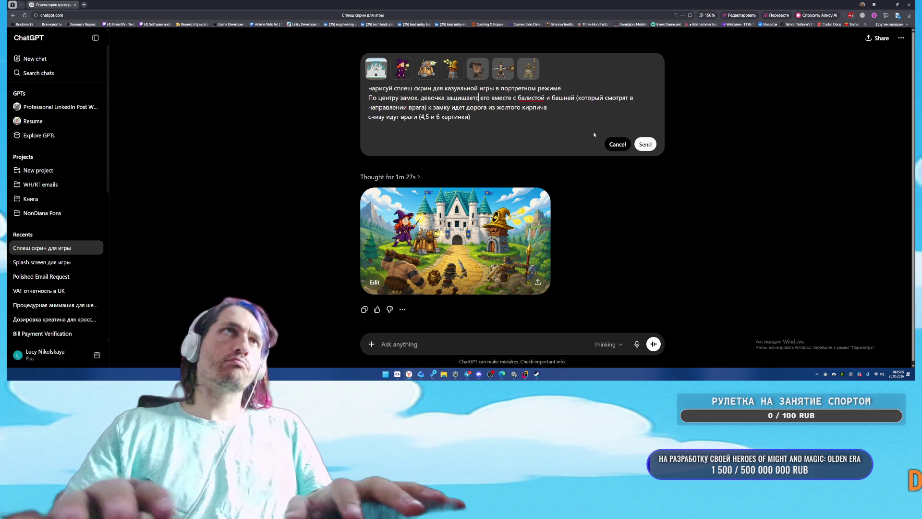
pyautogui.press('BackSpace')
pyautogui.press('BackSpace')
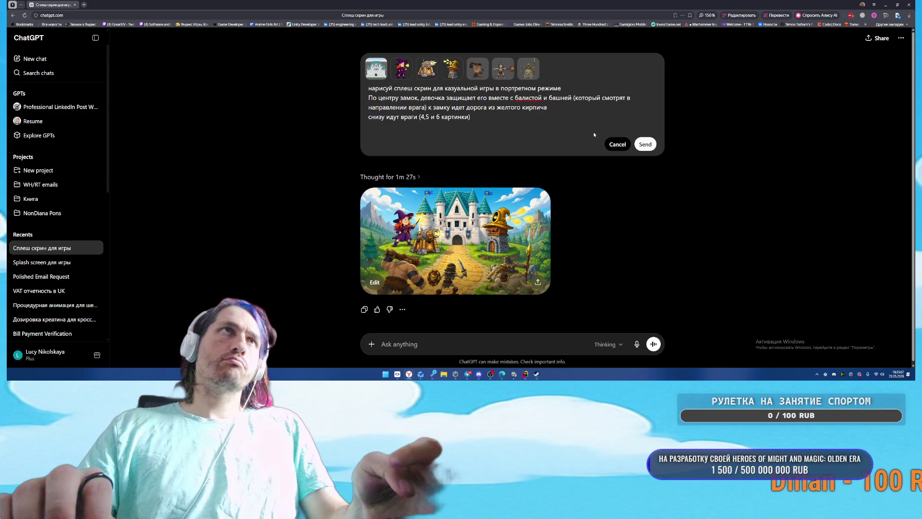
pyautogui.write('стоя перед ')
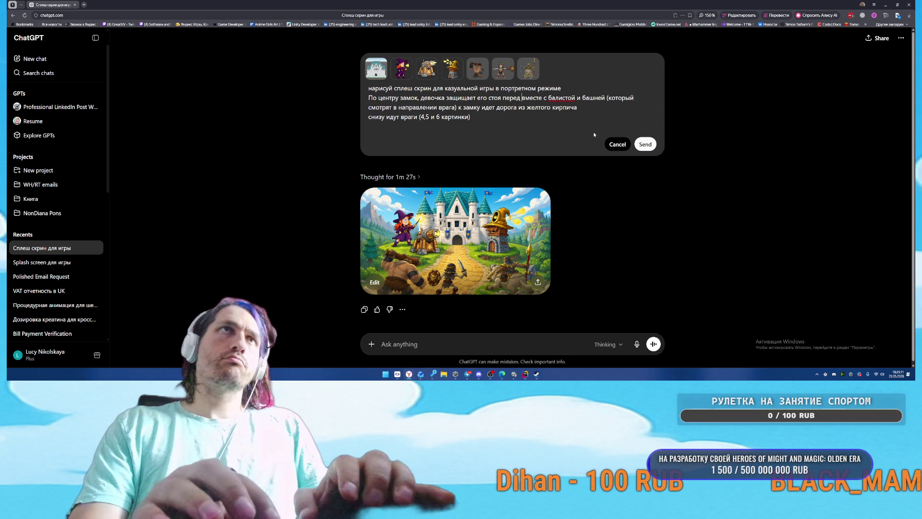
pyautogui.write('воротами')
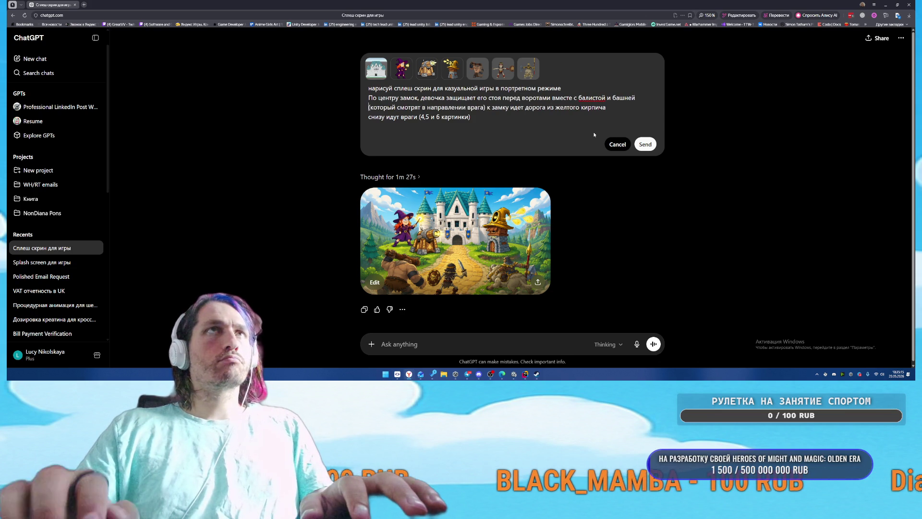
pyautogui.press('BackSpace')
pyautogui.write('ении')
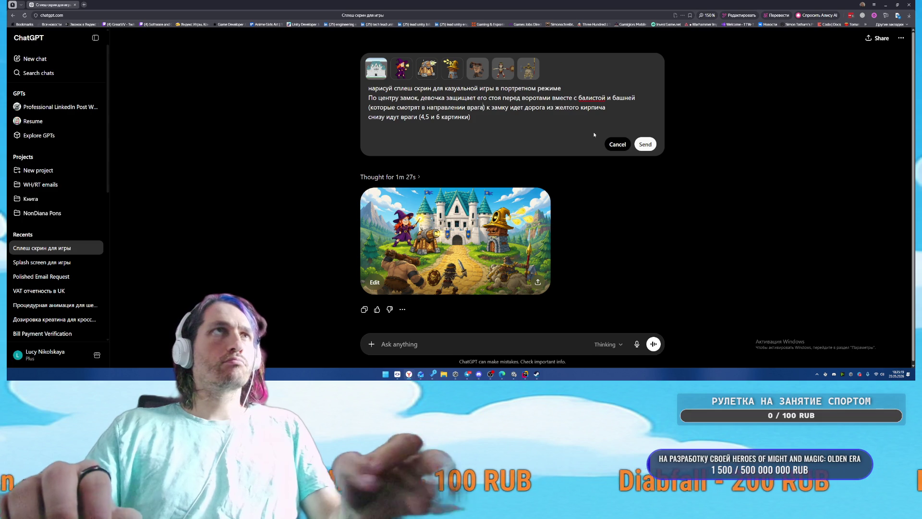
pyautogui.write(' врага и готовятся п')
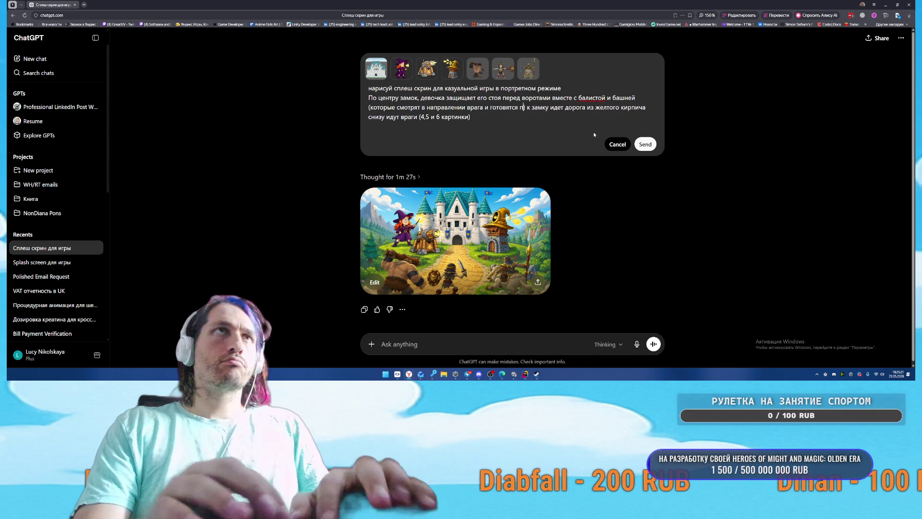
pyautogui.write('роизвести б')
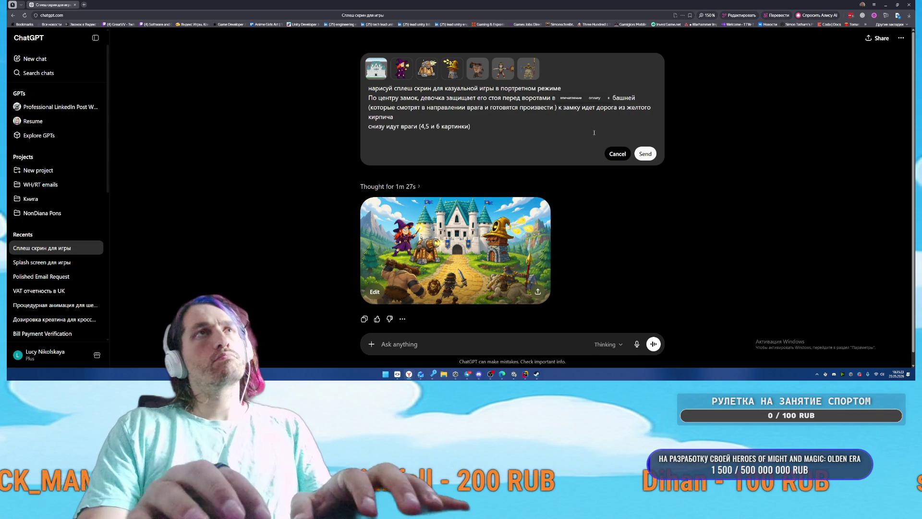
pyautogui.write('ыстрел')
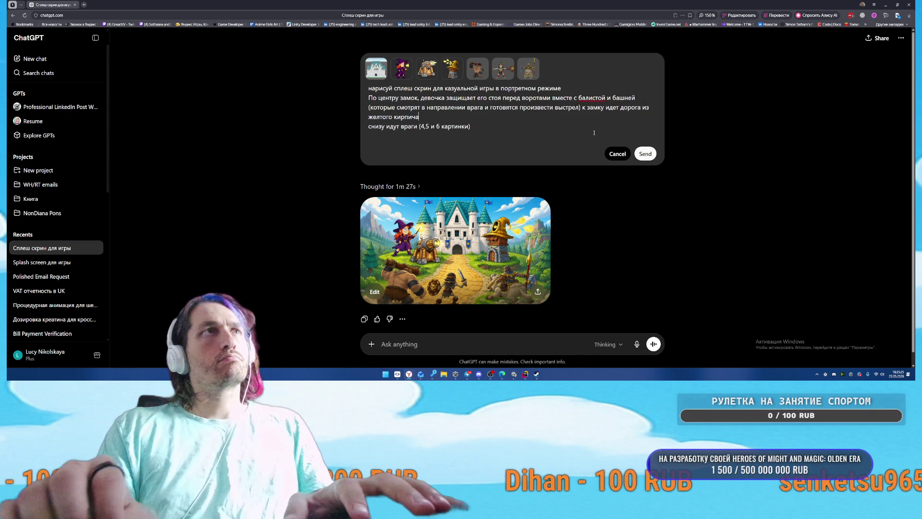
pyautogui.hotkey('shift', 'Return')
pyautogui.write('задай уточняющие вопр')
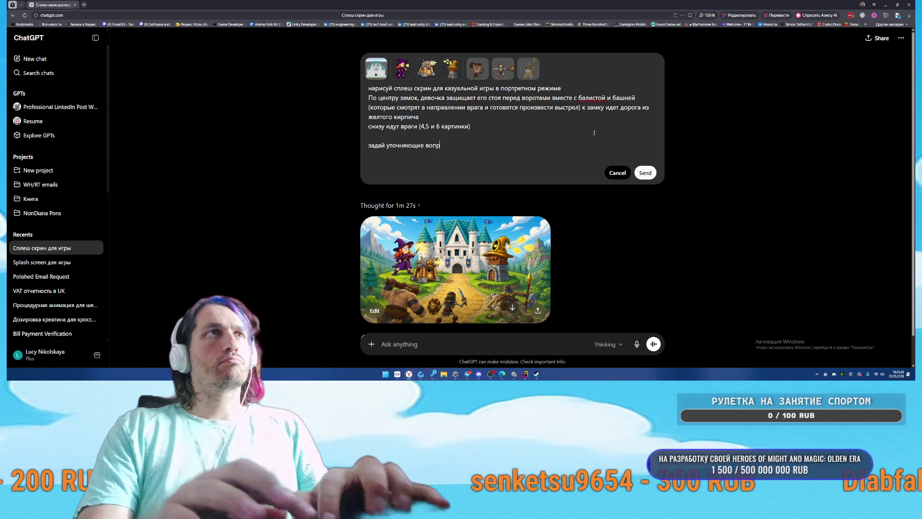
pyautogui.write('осы')
pyautogui.hotkey('shift', 'Return')
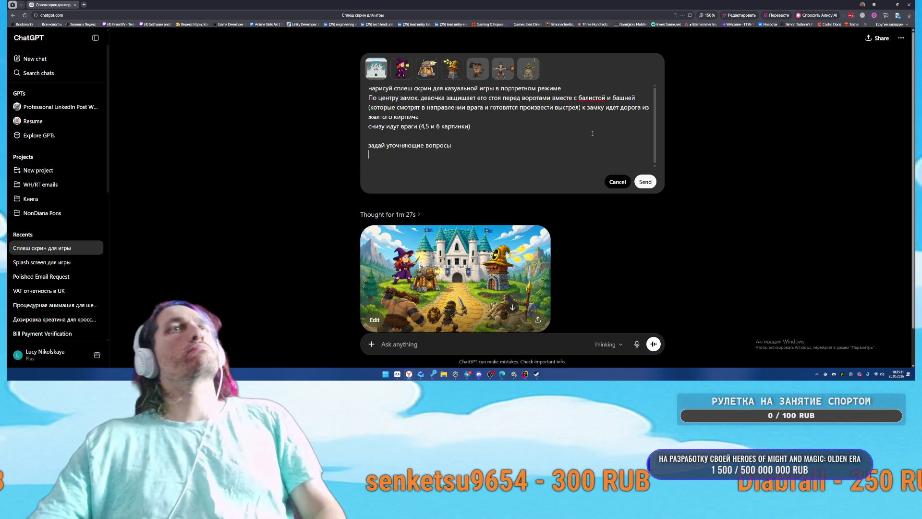
pyautogui.click(644, 182)
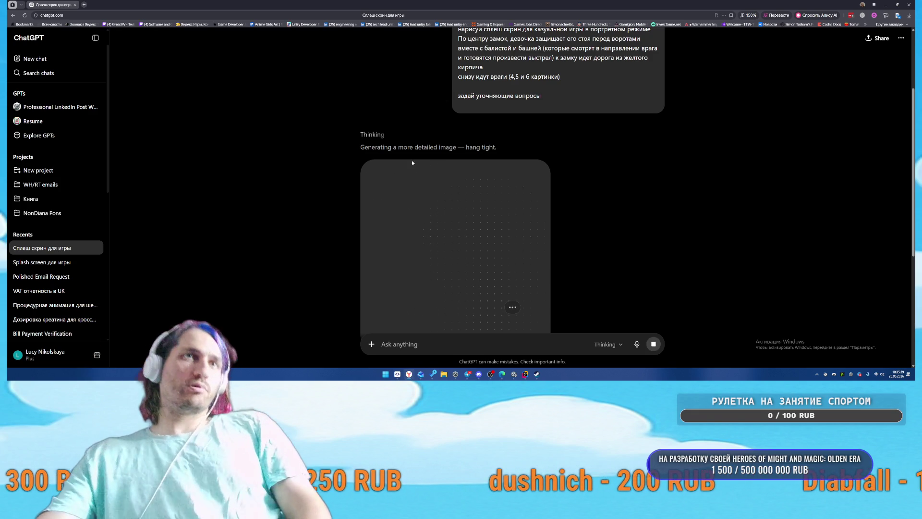
pyautogui.moveTo(513, 376)
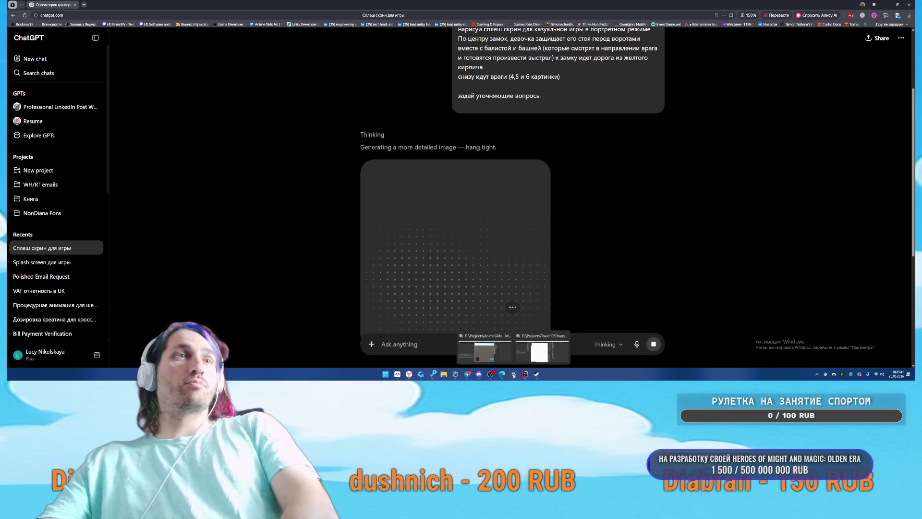
pyautogui.click(512, 349)
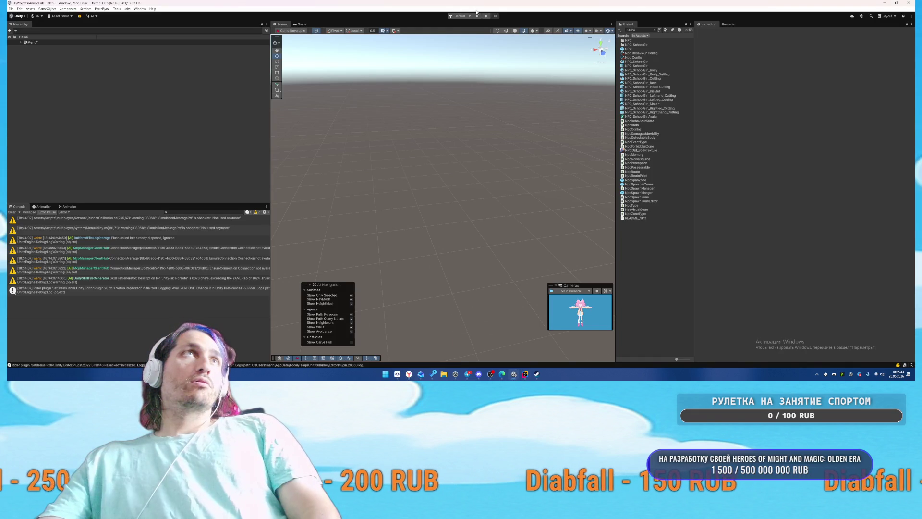
# Step: Run the AnimeGirls game, search for a match and swing an attack, then pause and exit Play mode
pyautogui.click(478, 16)
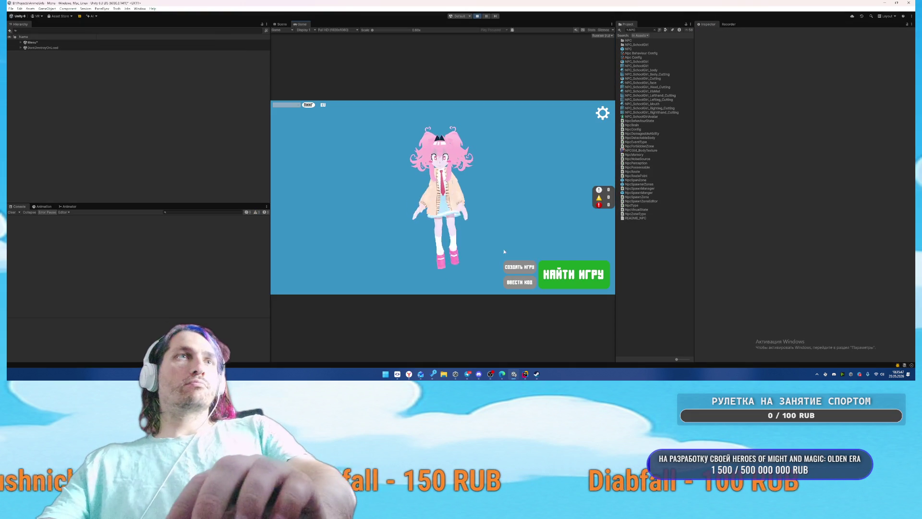
pyautogui.click(546, 264)
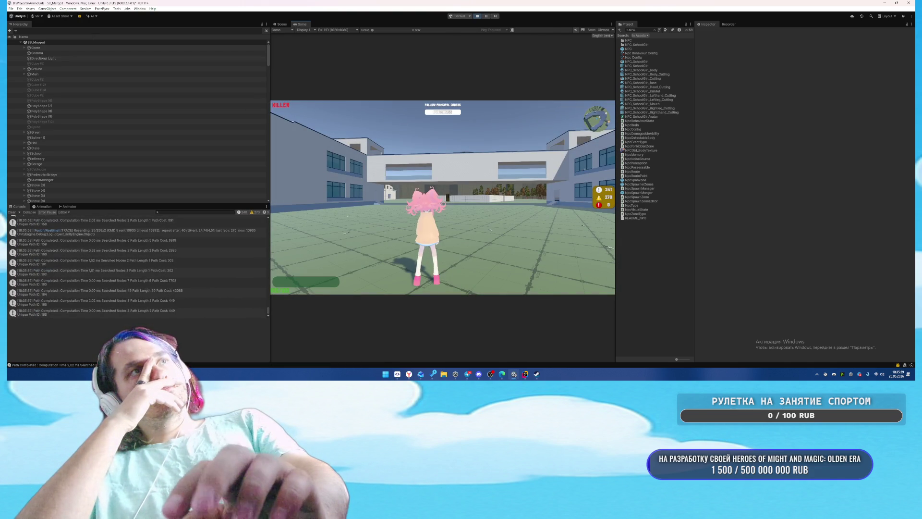
pyautogui.click(444, 199)
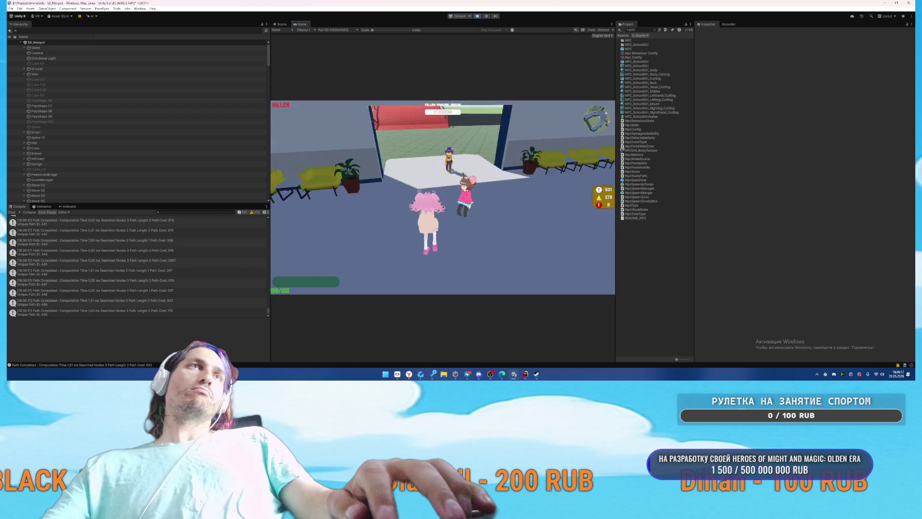
pyautogui.press('Escape')
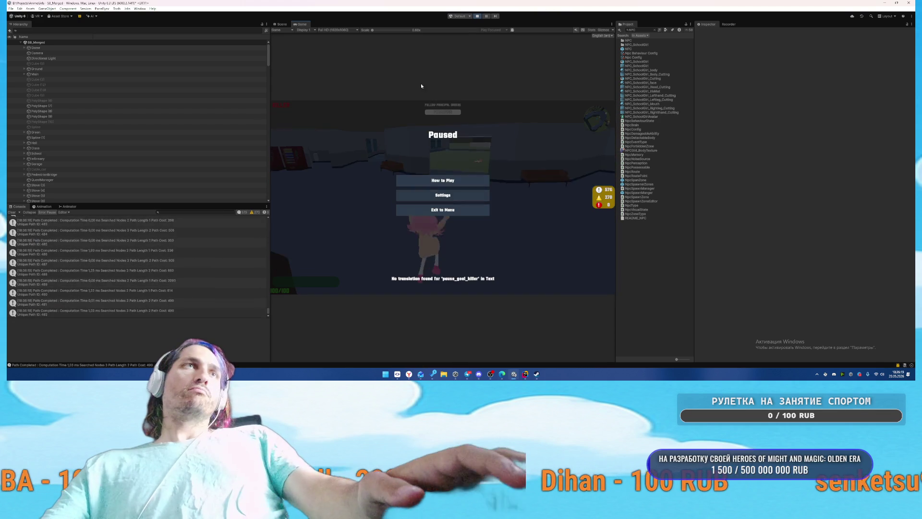
pyautogui.hotkey('ctrl', 'p')
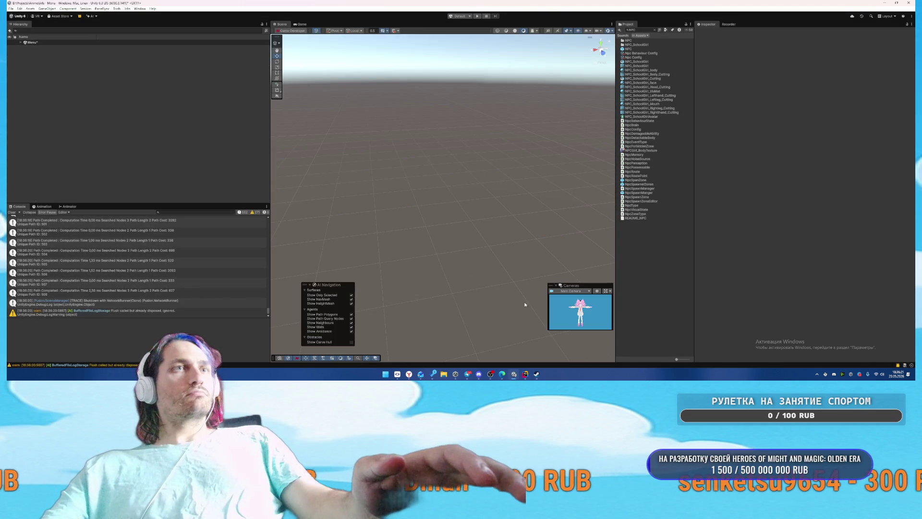
pyautogui.hotkey('alt', 'Tab')
# Step: Ask Rider's AI to make ghost mode cast forward rays to pick any interactive object for possession
pyautogui.click(817, 332)
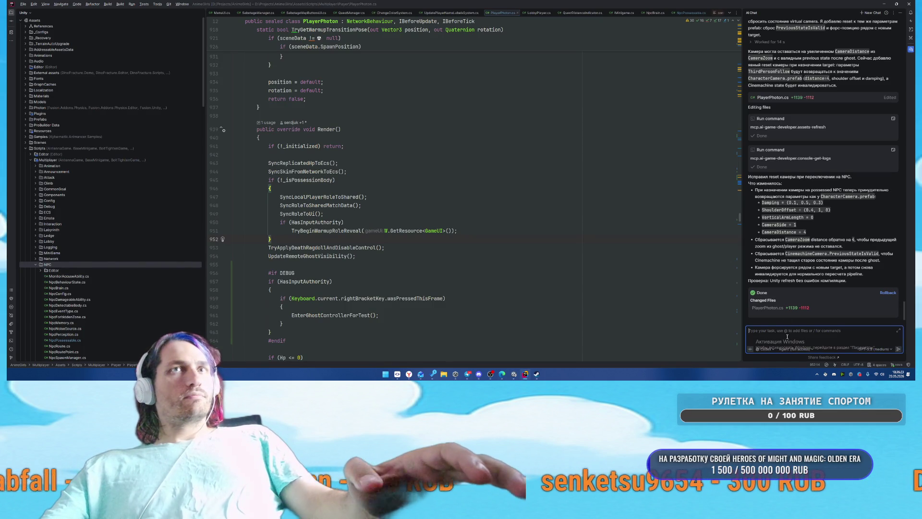
pyautogui.write('в режиме призрака')
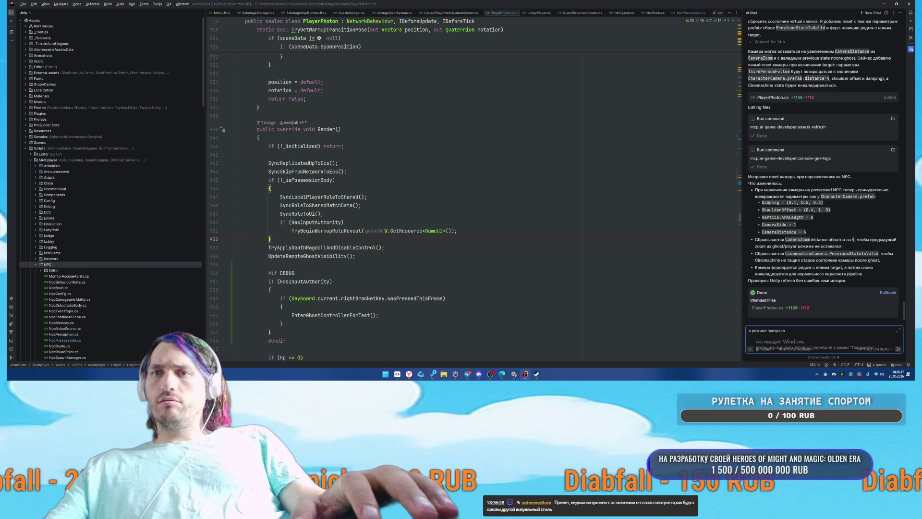
pyautogui.hotkey('alt', 'Tab')
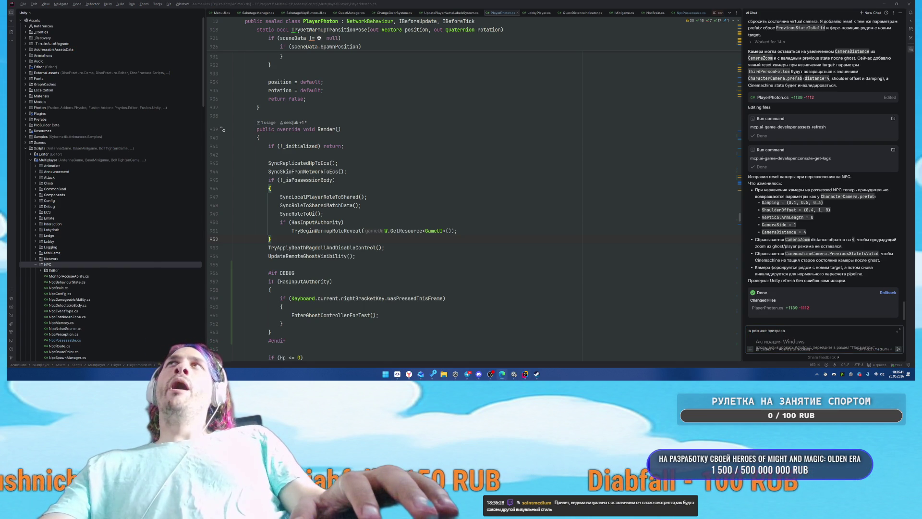
pyautogui.click(799, 334)
pyautogui.write('на')
pyautogui.press('BackSpace')
pyautogui.press('BackSpace')
pyautogui.write('к')
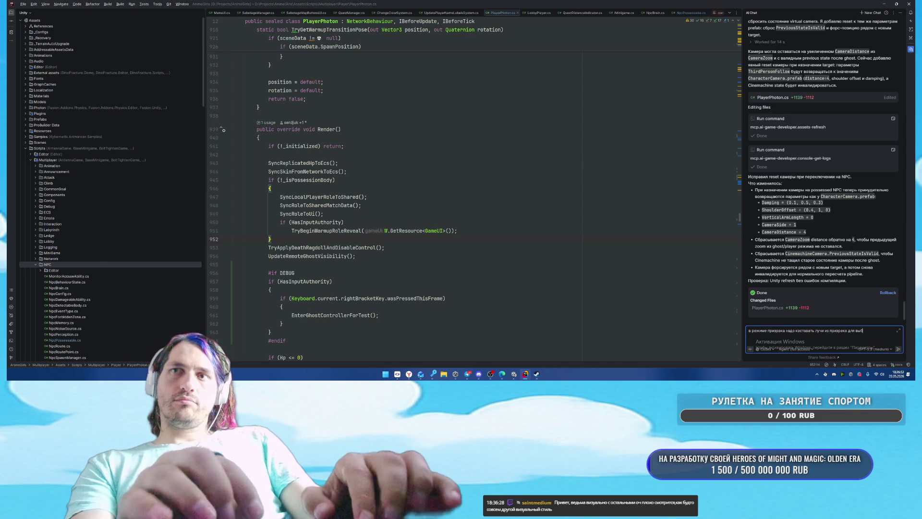
pyautogui.write('ели для вселения и')
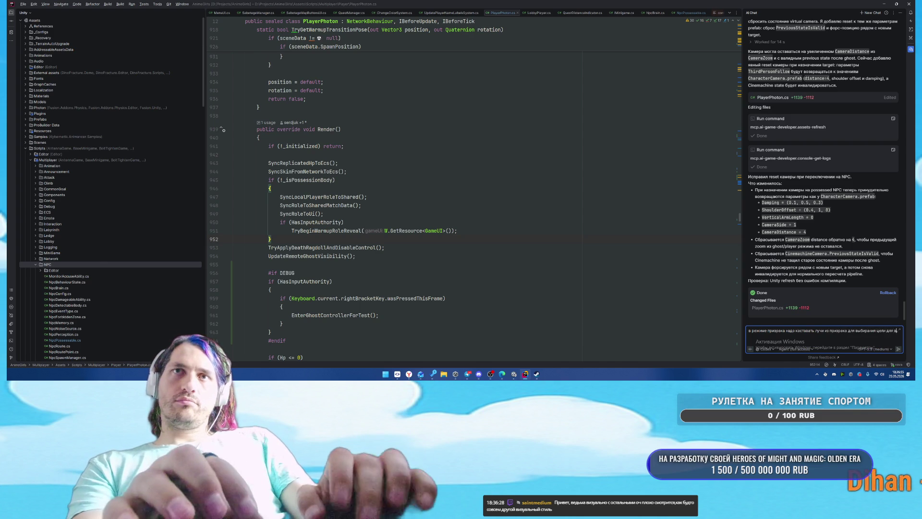
pyautogui.press('BackSpace')
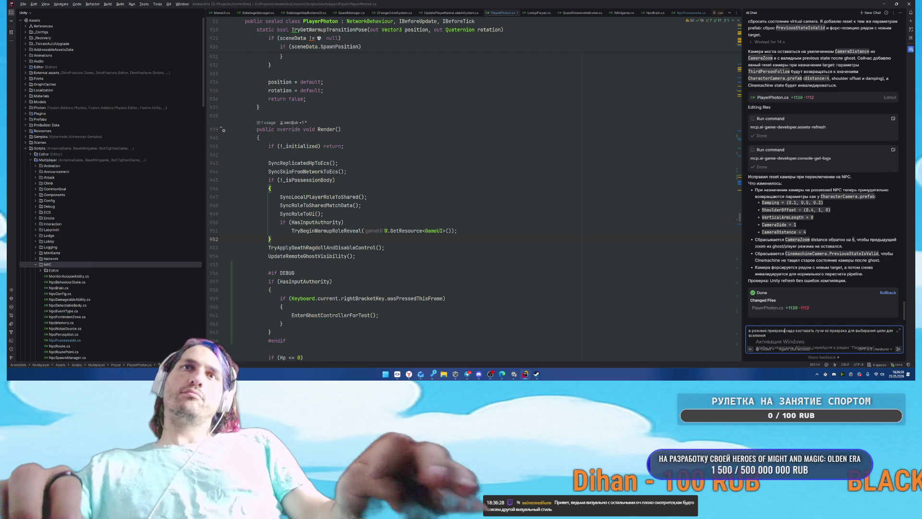
pyautogui.click(847, 331)
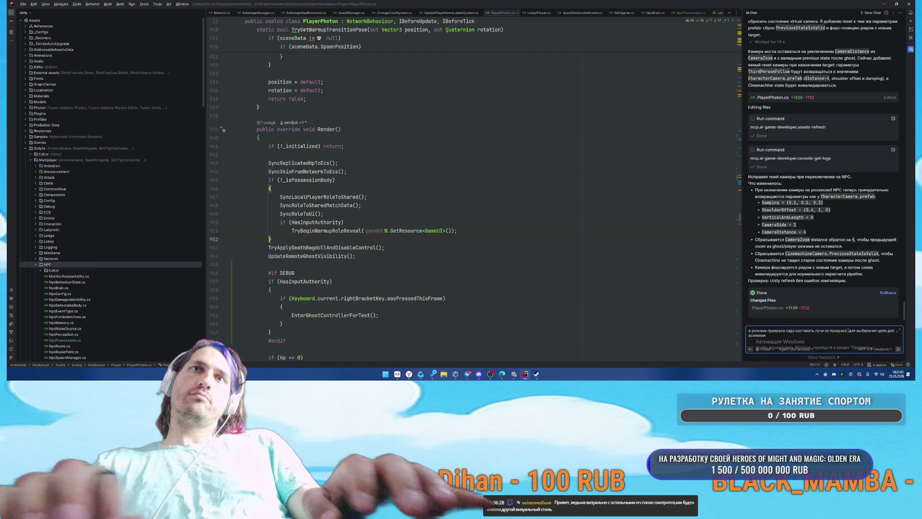
pyautogui.write('перед собой')
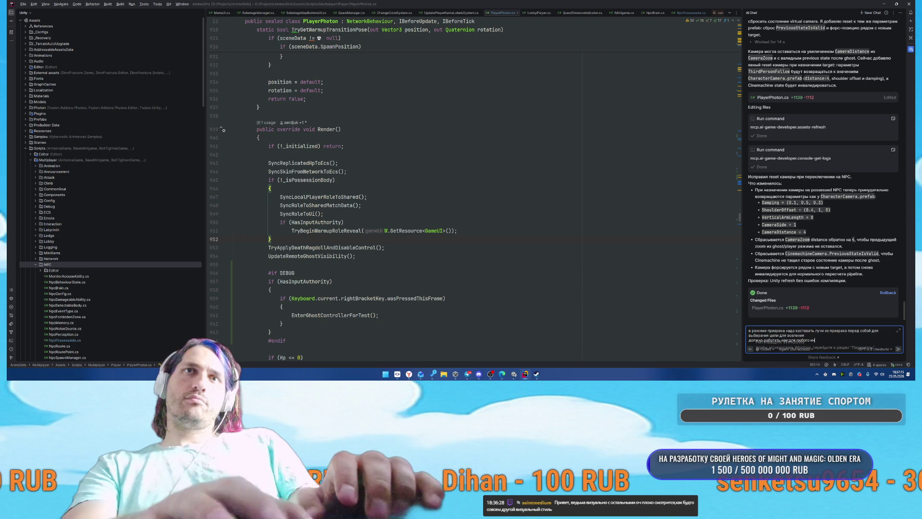
pyautogui.write('терактивного предмета')
pyautogui.press('Return')
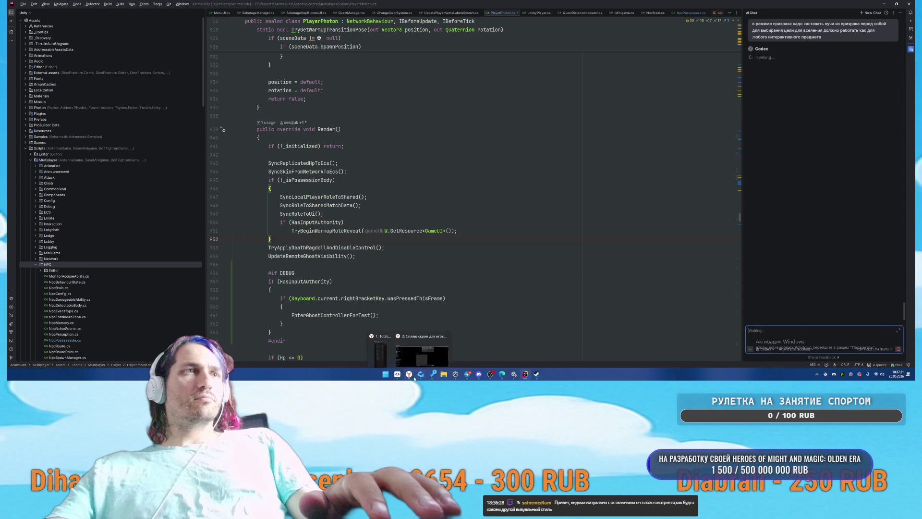
pyautogui.click(422, 358)
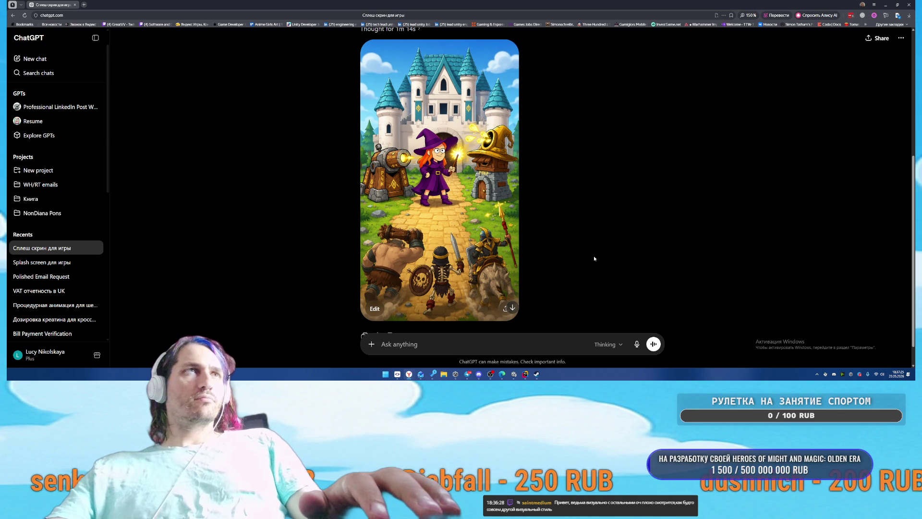
# Step: Download the generated castle splash image to Downloads, named 'splash'
pyautogui.click(481, 231)
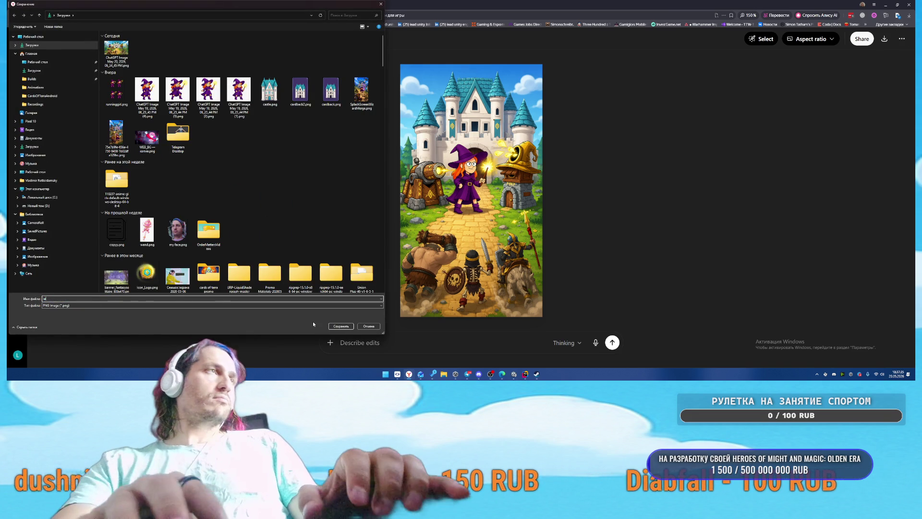
pyautogui.write('splashscr')
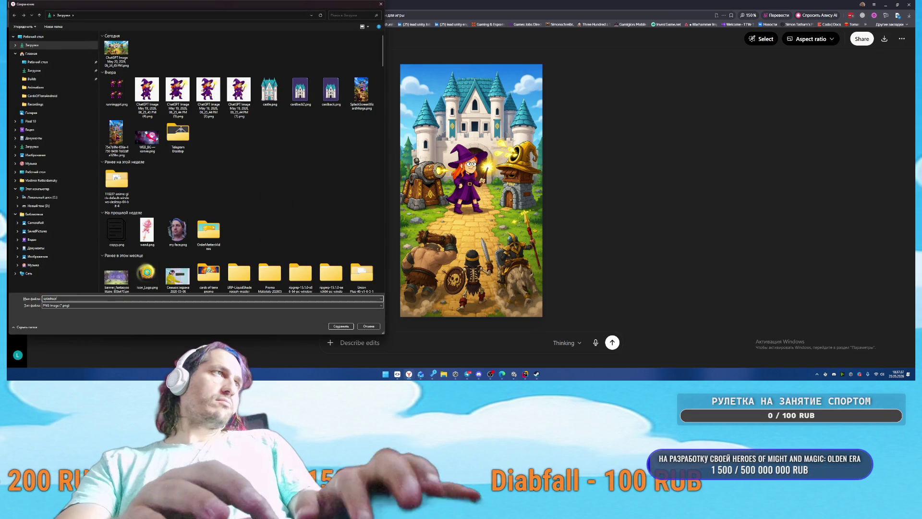
pyautogui.press('Return')
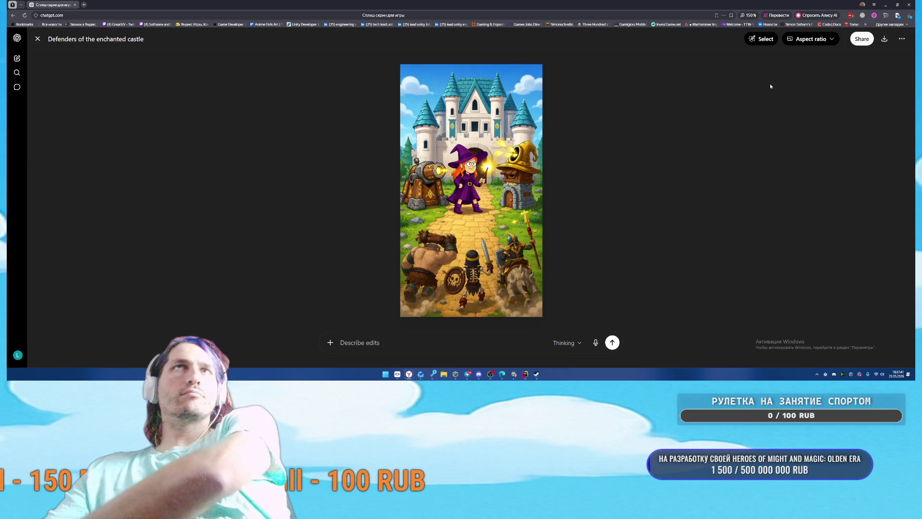
# Step: Open the downloaded splash image to check it, then show it in its folder
pyautogui.click(898, 17)
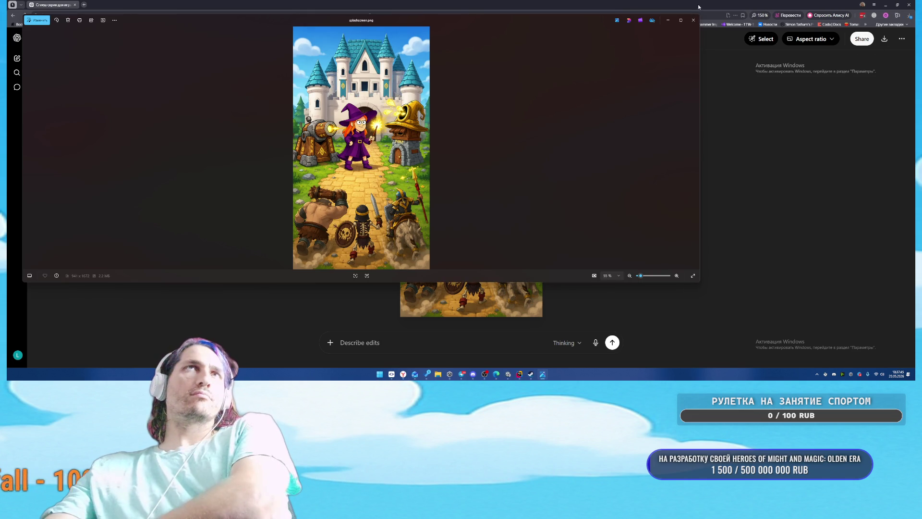
pyautogui.click(693, 20)
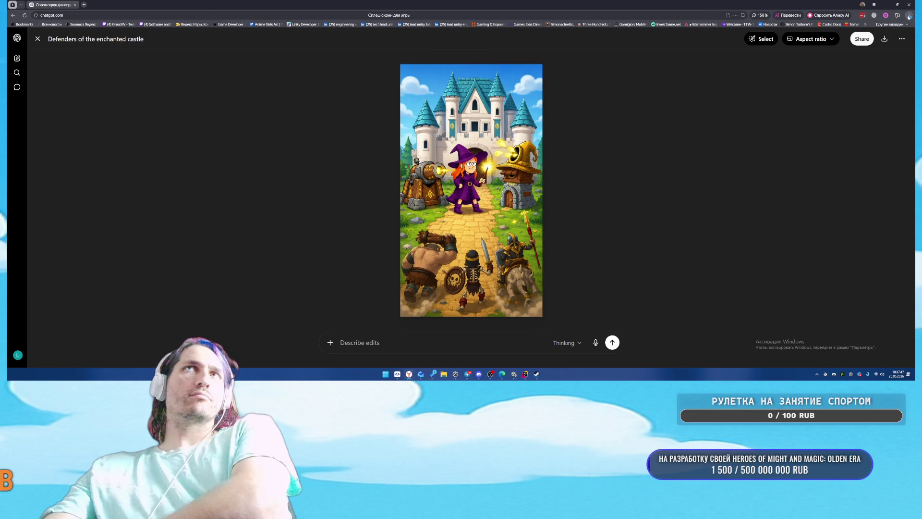
pyautogui.click(909, 16)
pyautogui.click(870, 56)
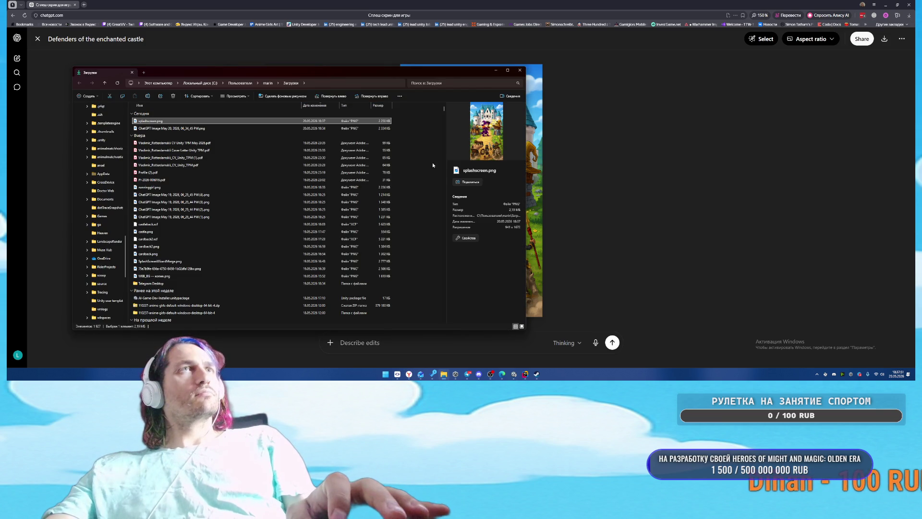
pyautogui.hotkey('alt', 'Tab')
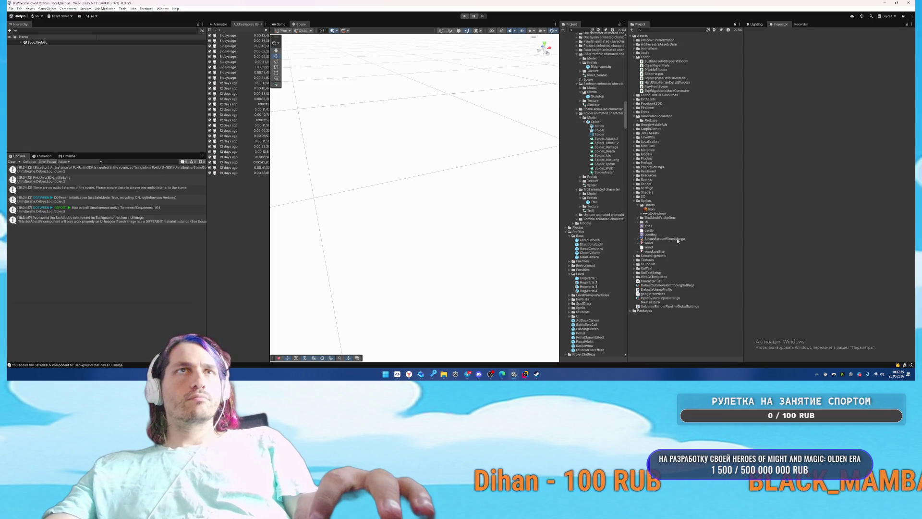
# Step: Delete the old SplashScreenWizardMerge image from the Project window
pyautogui.click(673, 239)
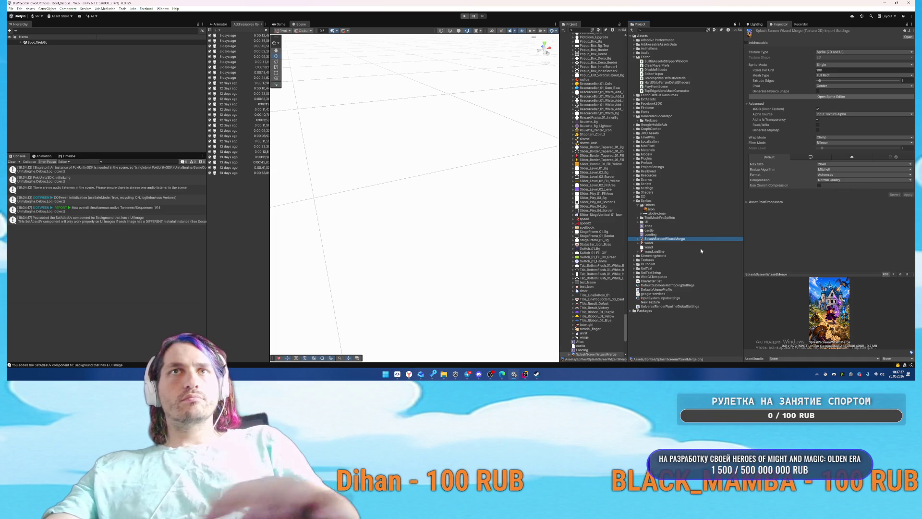
pyautogui.press('Delete')
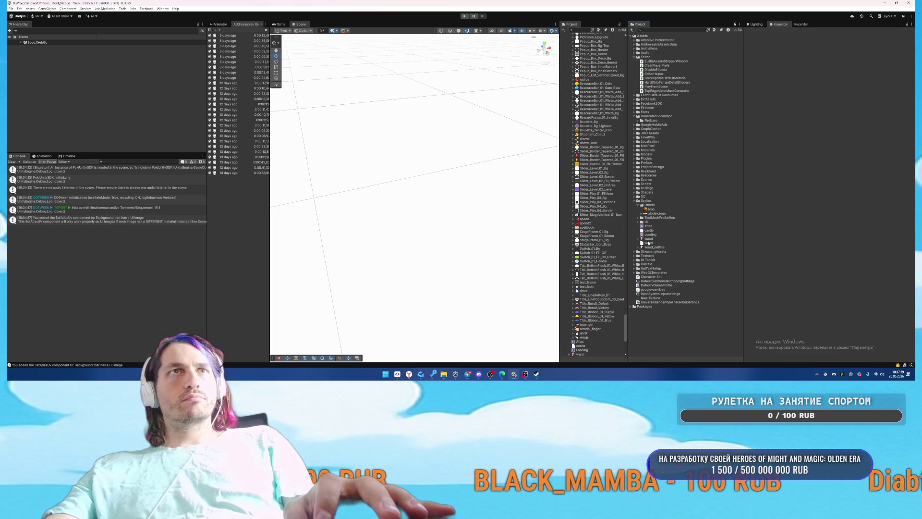
pyautogui.click(659, 236)
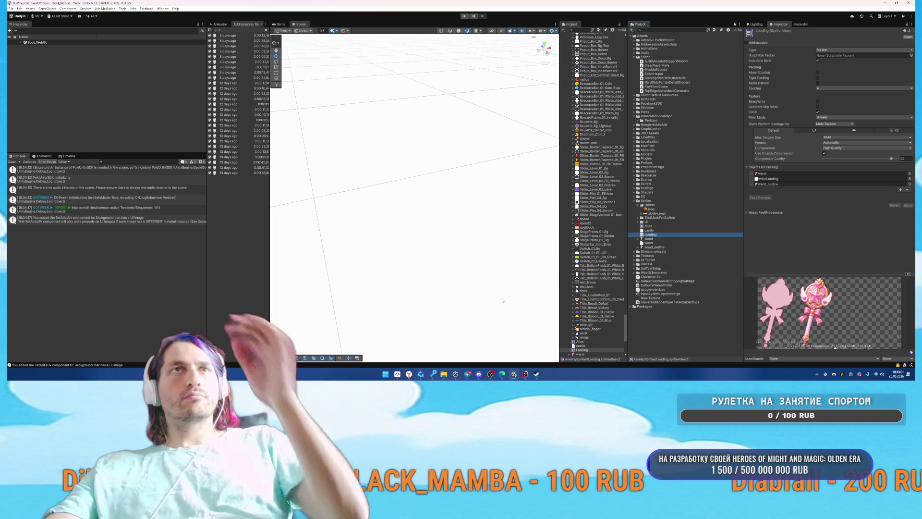
# Step: Import splashscreen.png from Downloads into the Assets/Sprites folder
pyautogui.moveTo(444, 374)
pyautogui.click(444, 344)
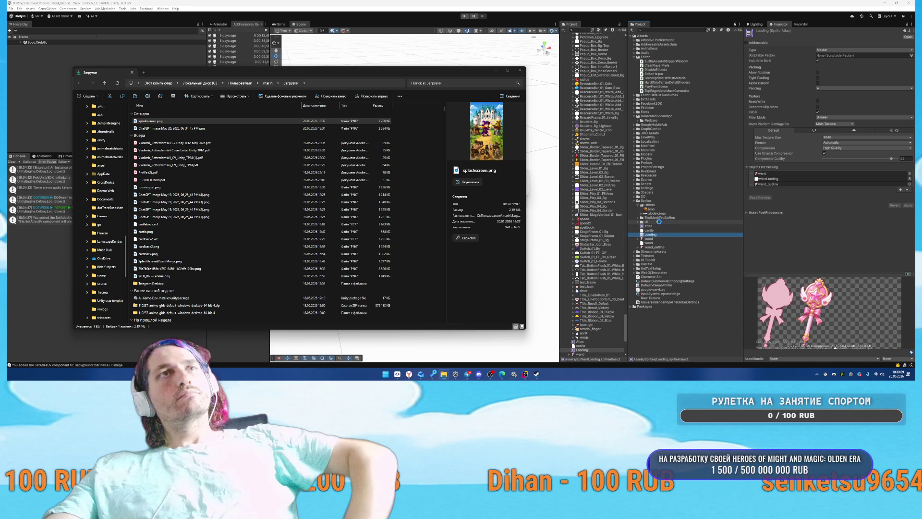
pyautogui.click(659, 222)
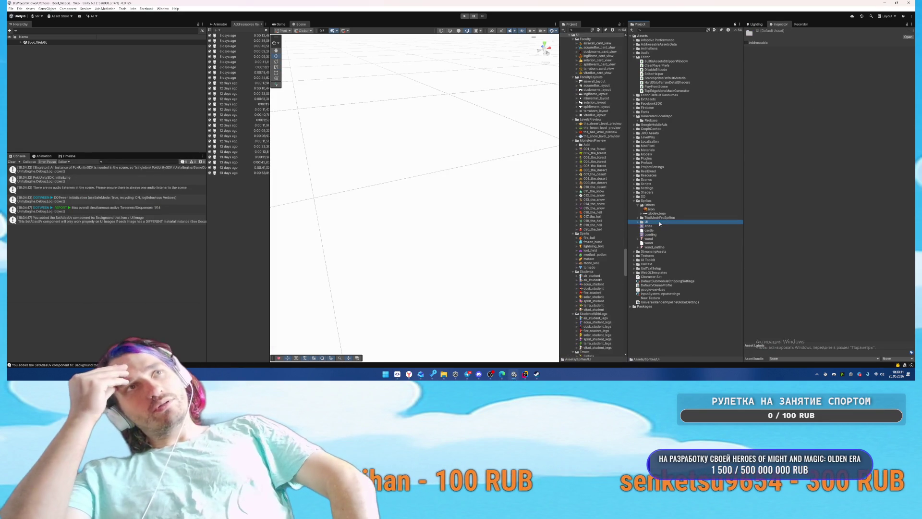
pyautogui.doubleClick(659, 221)
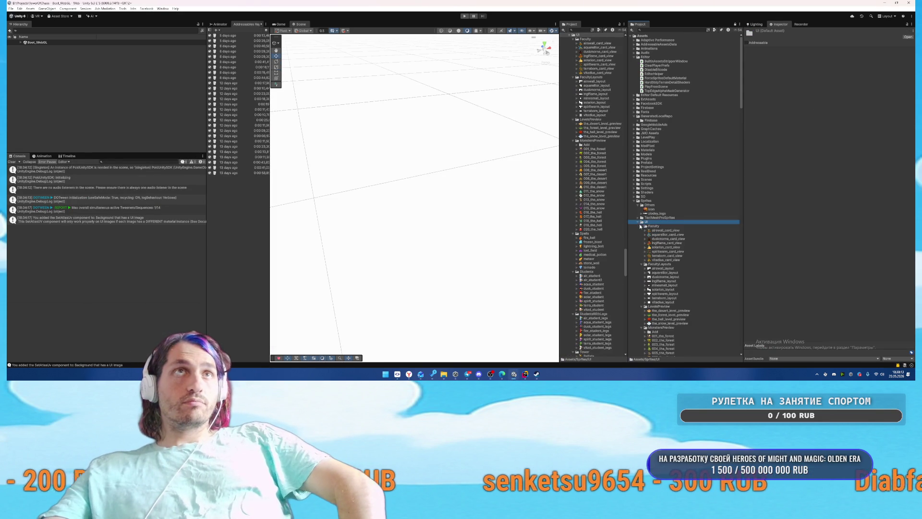
pyautogui.scroll(-8, 673, 202)
pyautogui.scroll(-15, 674, 189)
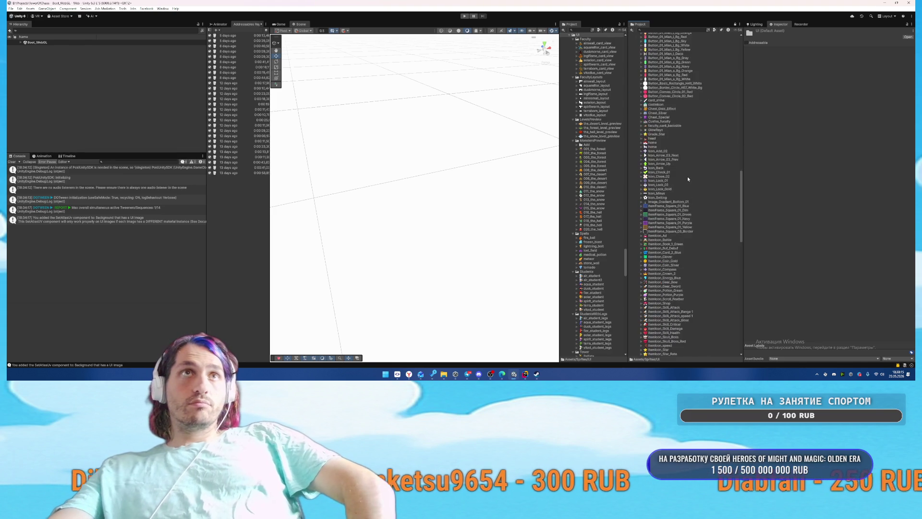
pyautogui.scroll(-5, 686, 178)
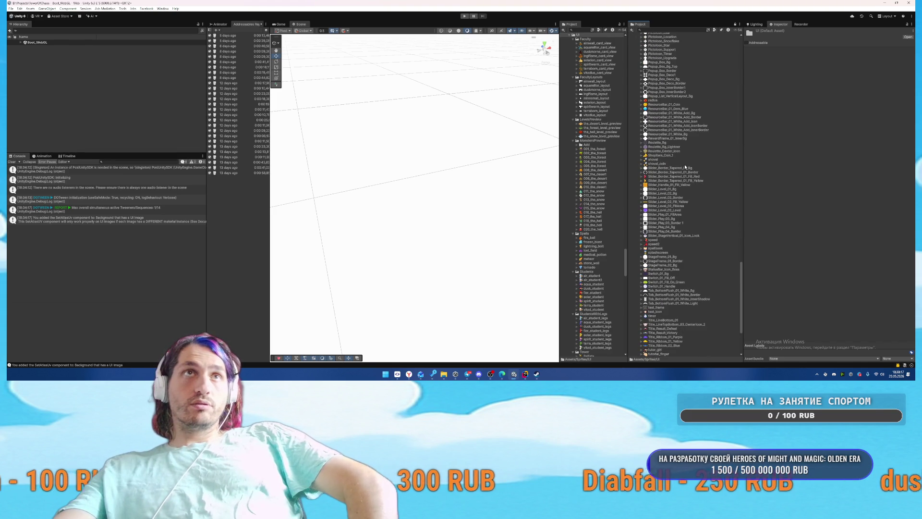
pyautogui.scroll(-3, 686, 167)
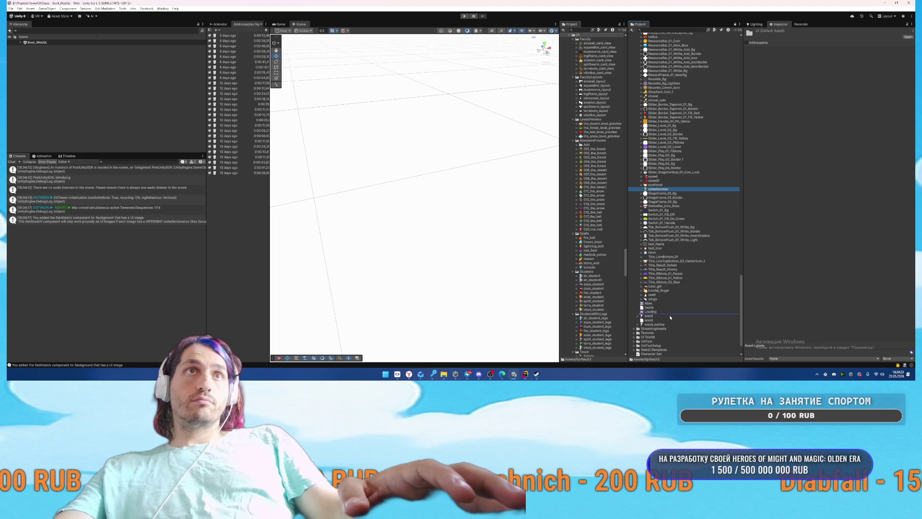
pyautogui.moveTo(670, 314); pyautogui.dragTo(670, 314)
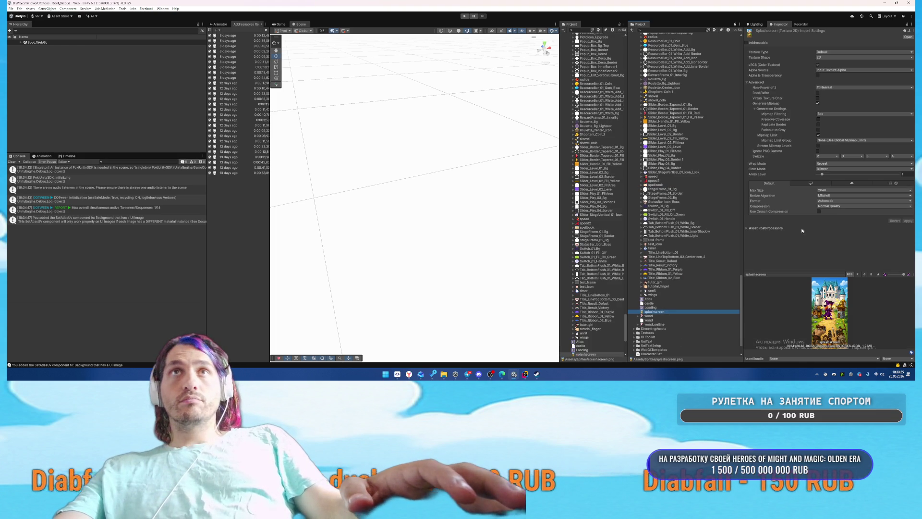
# Step: Open the Android build profile and make splashscreen a Single-mode Sprite (2D and UI)
pyautogui.click(11, 9)
pyautogui.click(34, 67)
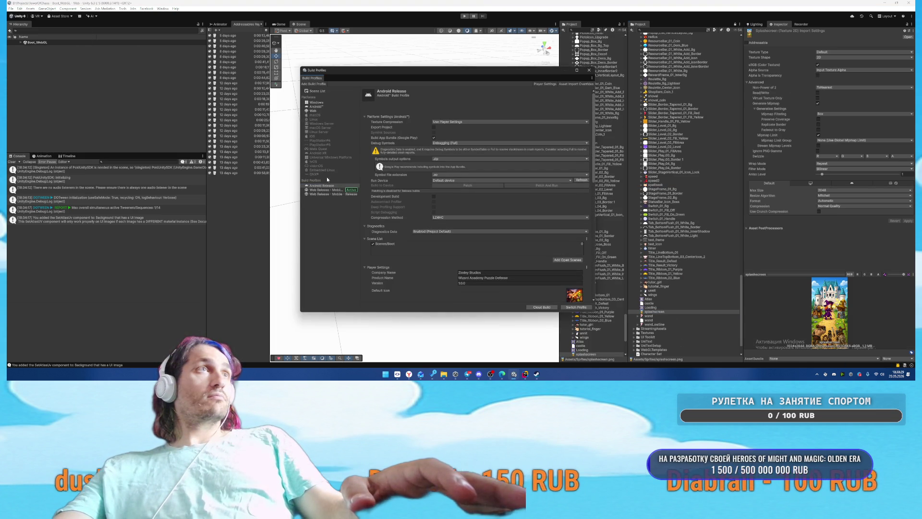
pyautogui.scroll(-10, 435, 231)
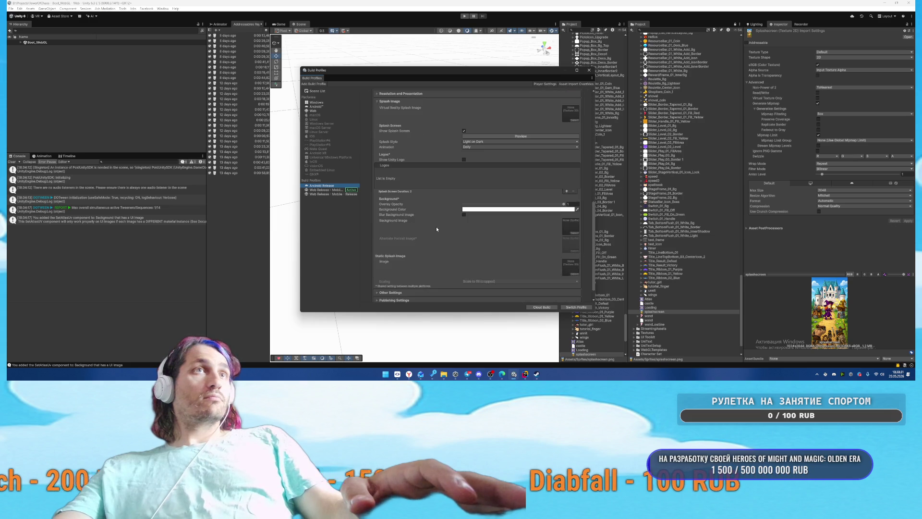
pyautogui.scroll(-1, 435, 231)
pyautogui.moveTo(655, 312); pyautogui.dragTo(572, 215)
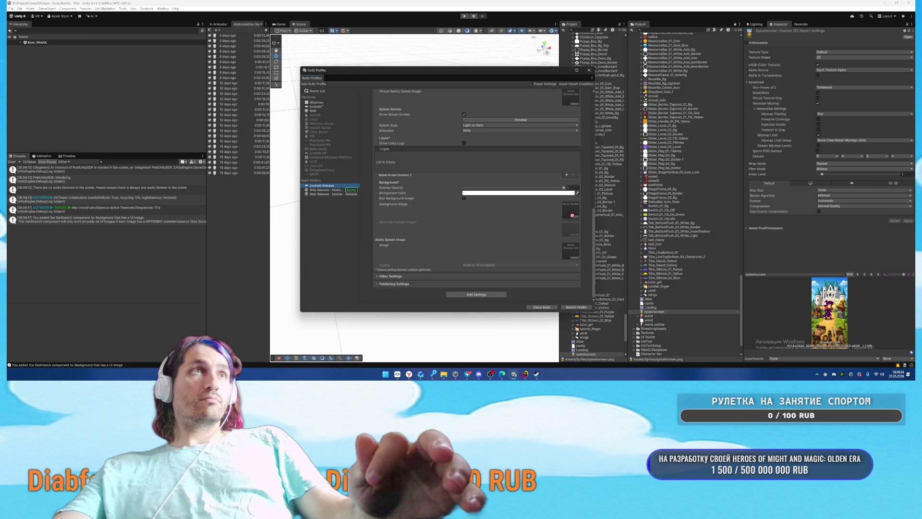
pyautogui.click(660, 312)
pyautogui.click(824, 52)
pyautogui.click(823, 82)
pyautogui.click(825, 53)
pyautogui.click(831, 73)
pyautogui.click(831, 64)
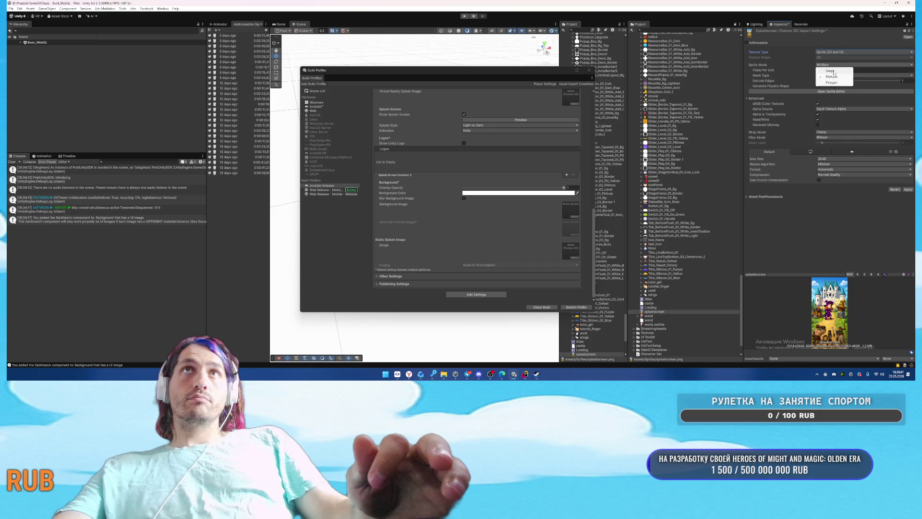
pyautogui.click(831, 71)
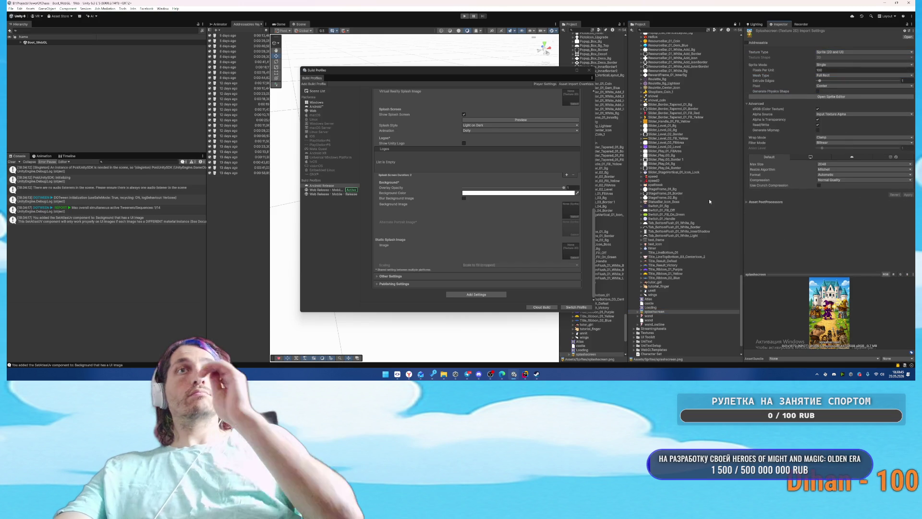
# Step: Use the sprite as splash background, alternate portrait and static splash image, then preview it
pyautogui.moveTo(658, 312); pyautogui.dragTo(570, 210)
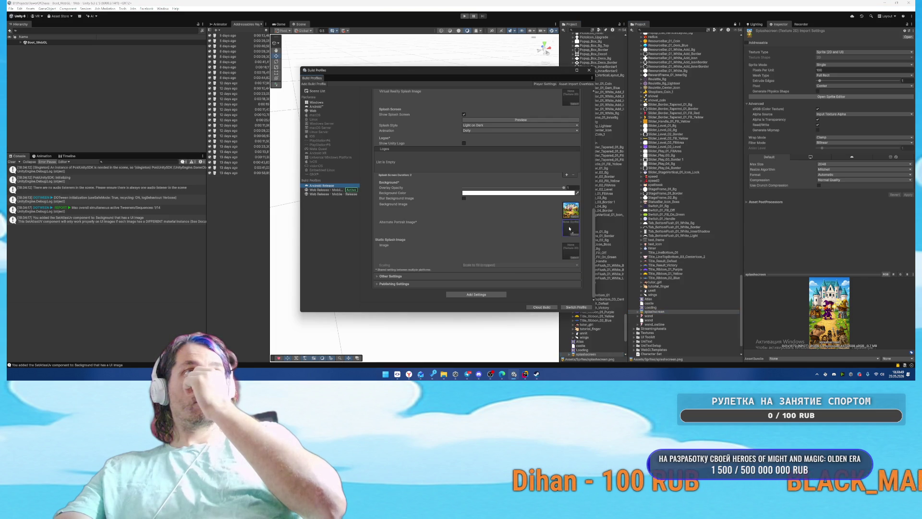
pyautogui.click(654, 313)
pyautogui.moveTo(654, 313); pyautogui.dragTo(573, 255)
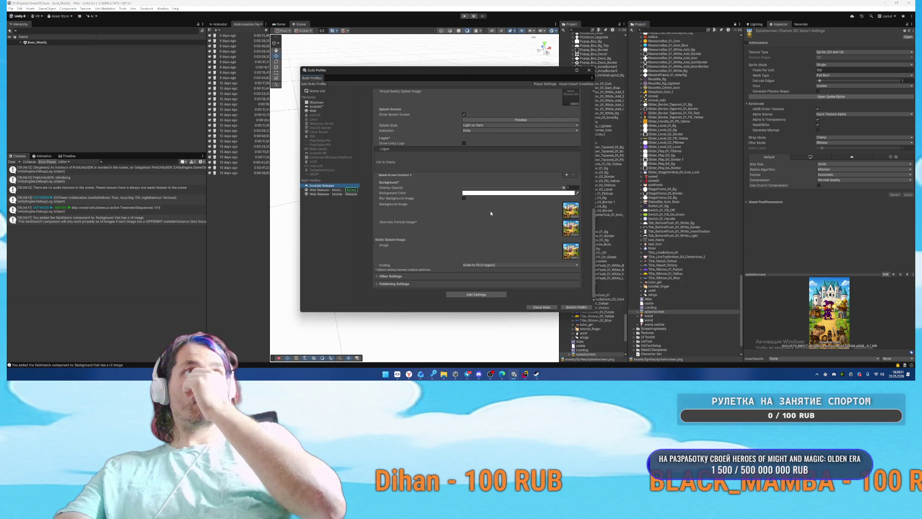
pyautogui.scroll(3, 505, 219)
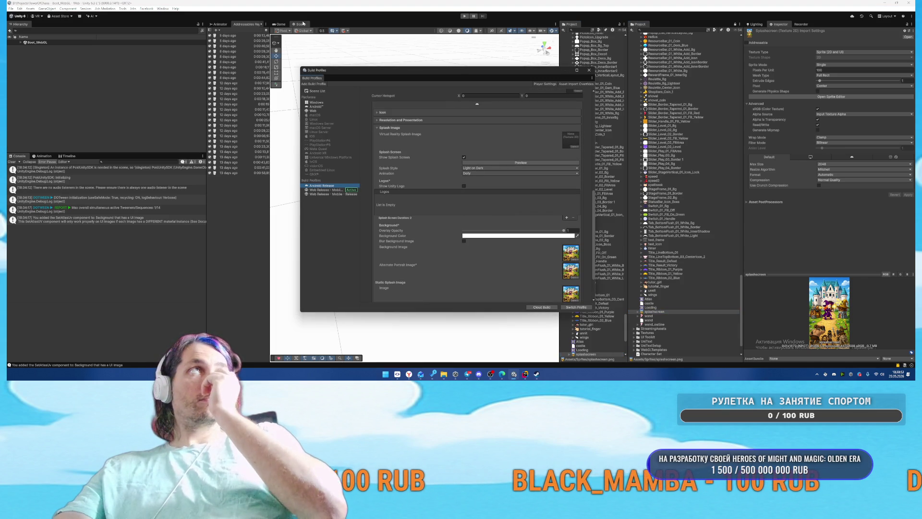
pyautogui.scroll(-3, 452, 178)
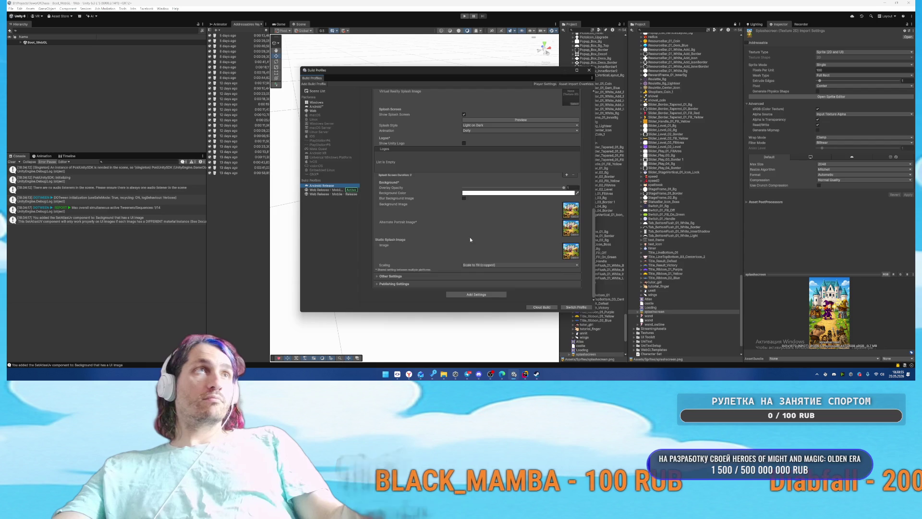
pyautogui.scroll(3, 465, 241)
pyautogui.click(532, 164)
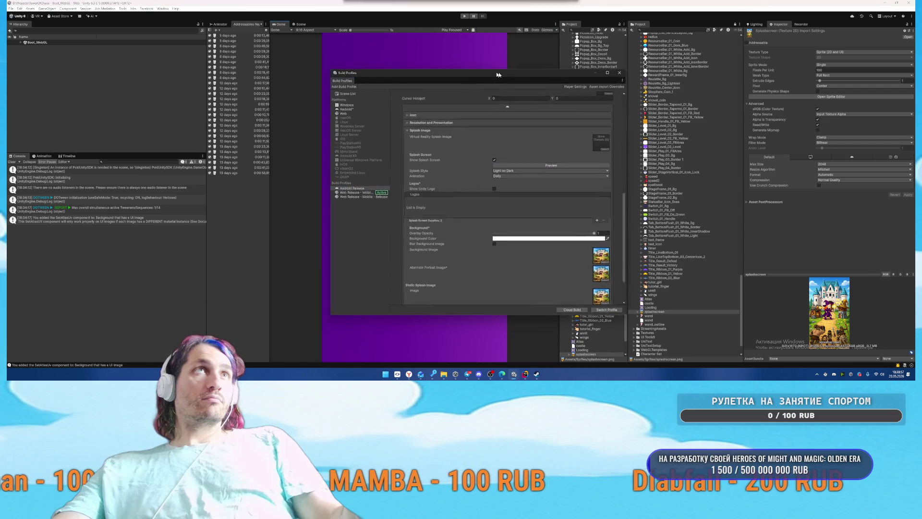
pyautogui.moveTo(487, 70); pyautogui.dragTo(743, 64)
pyautogui.click(764, 158)
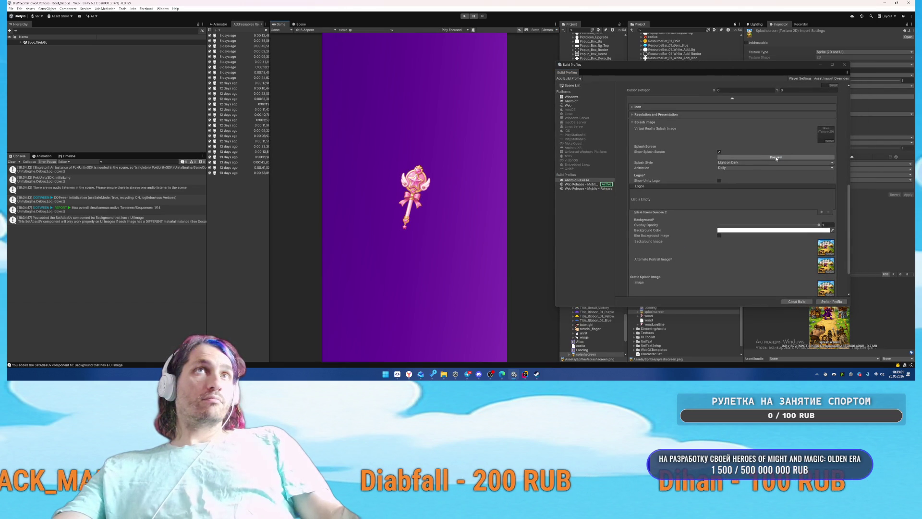
pyautogui.scroll(-3, 756, 174)
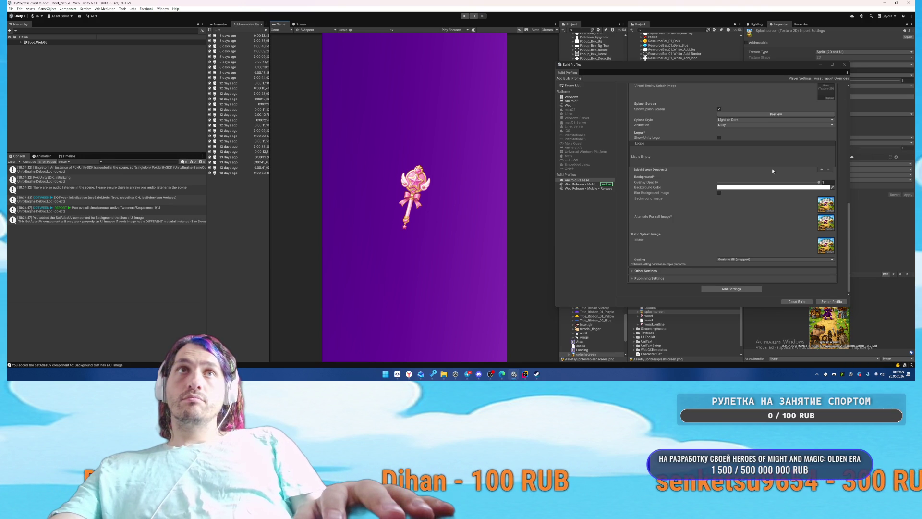
pyautogui.click(845, 65)
# Step: Bring Microsoft To Do to the front
pyautogui.moveTo(409, 374)
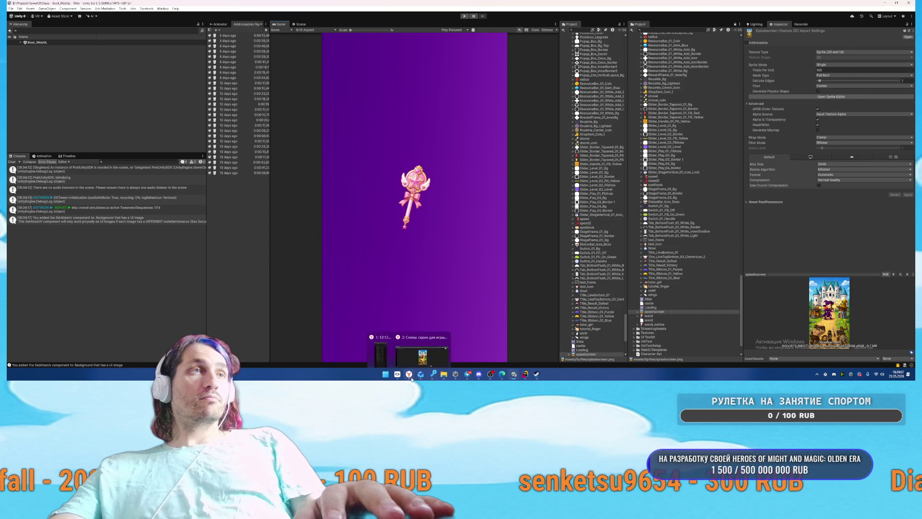
pyautogui.click(409, 342)
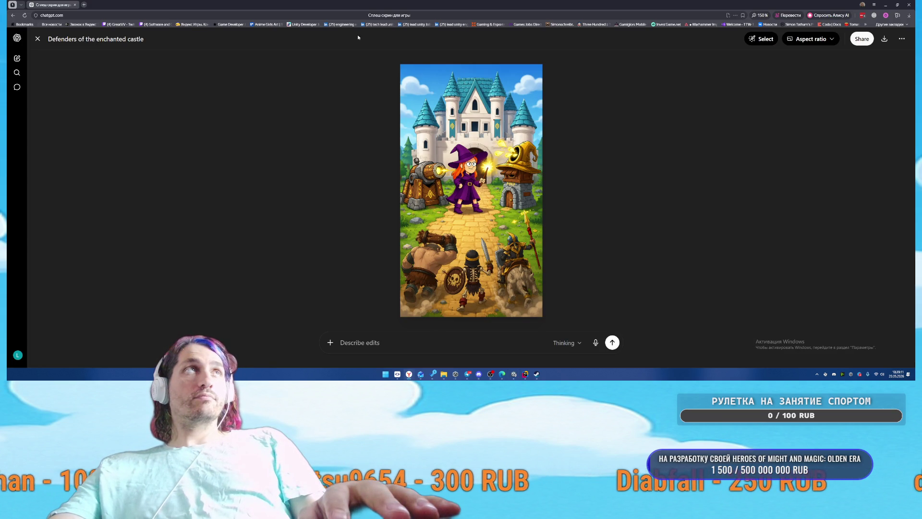
pyautogui.click(429, 380)
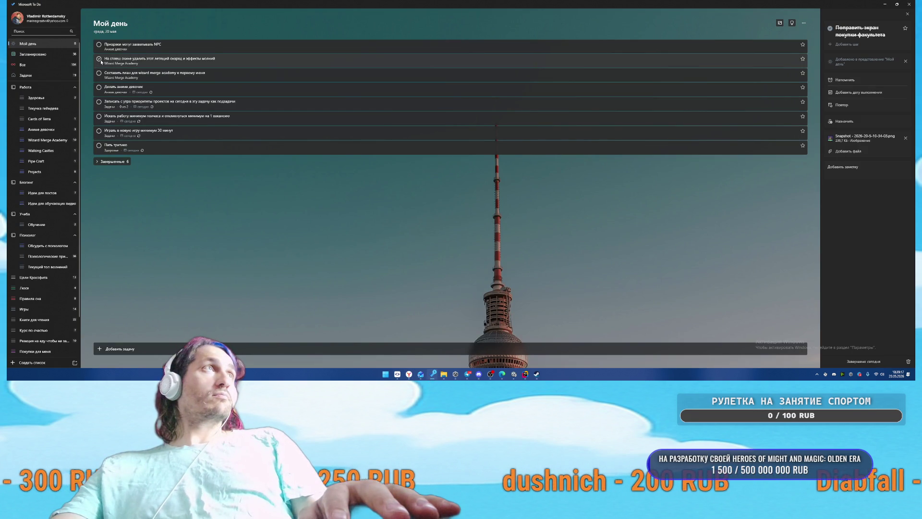
# Step: Tick off the splash-screen task in My Day and return to the Unity editor
pyautogui.click(99, 58)
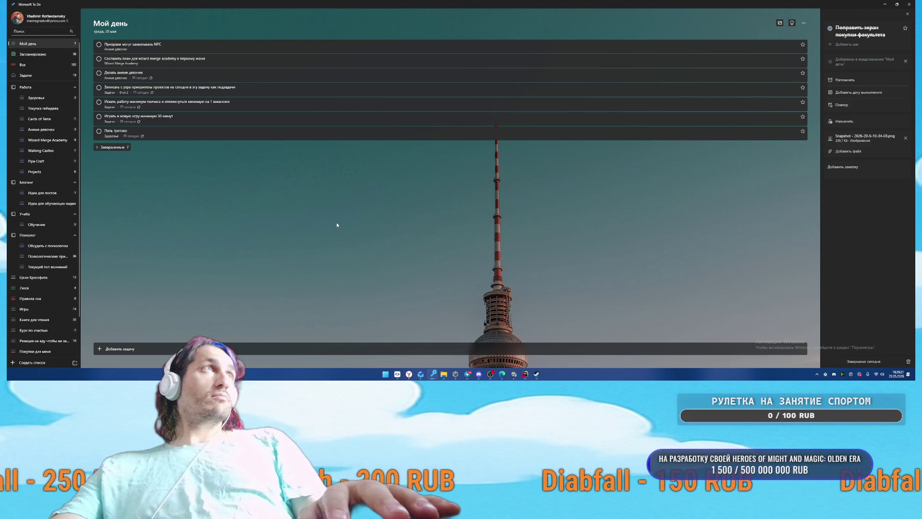
pyautogui.moveTo(491, 374)
pyautogui.click(480, 348)
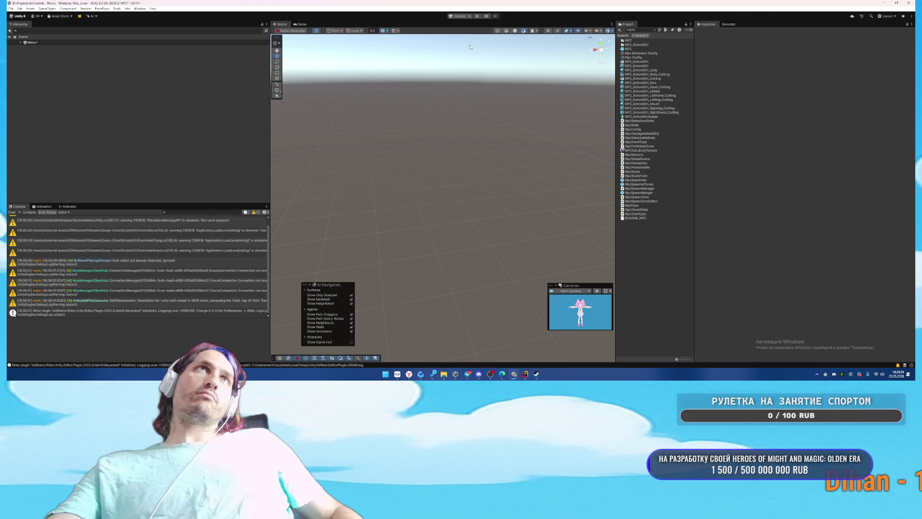
# Step: Start a level in Play mode, walk the ghost and then the pink-haired girl through the school, and pause
pyautogui.hotkey('ctrl', 'p')
pyautogui.click(553, 280)
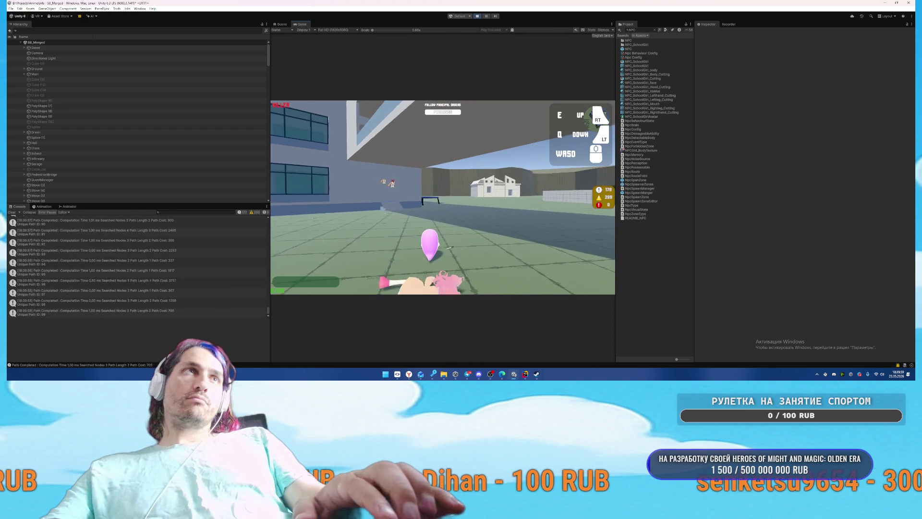
pyautogui.press('w')
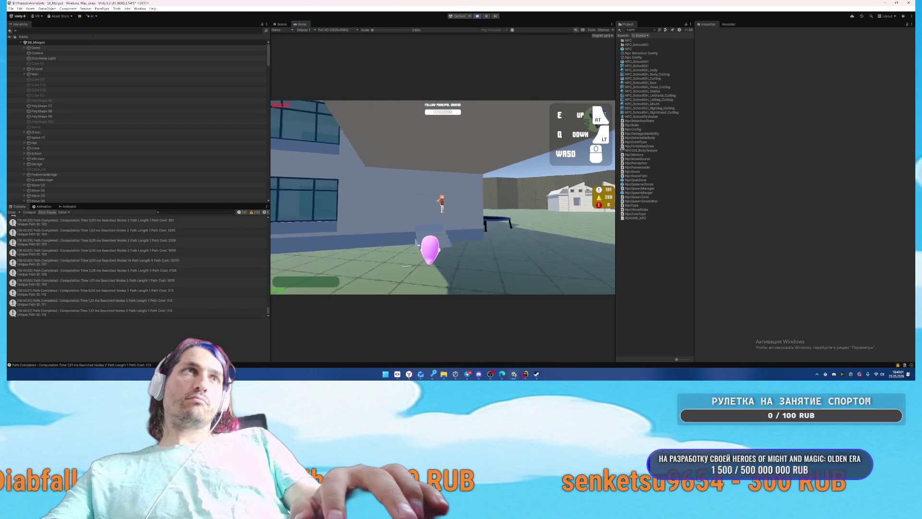
pyautogui.press('w')
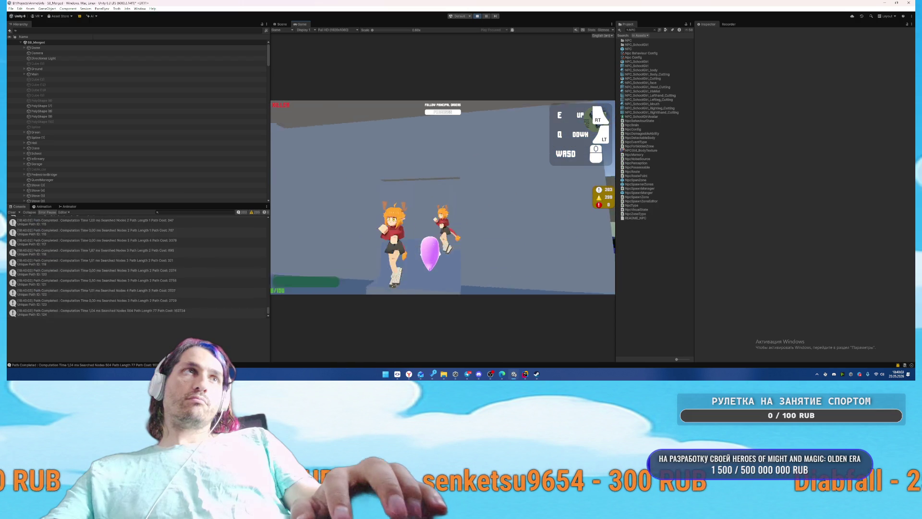
pyautogui.press('w')
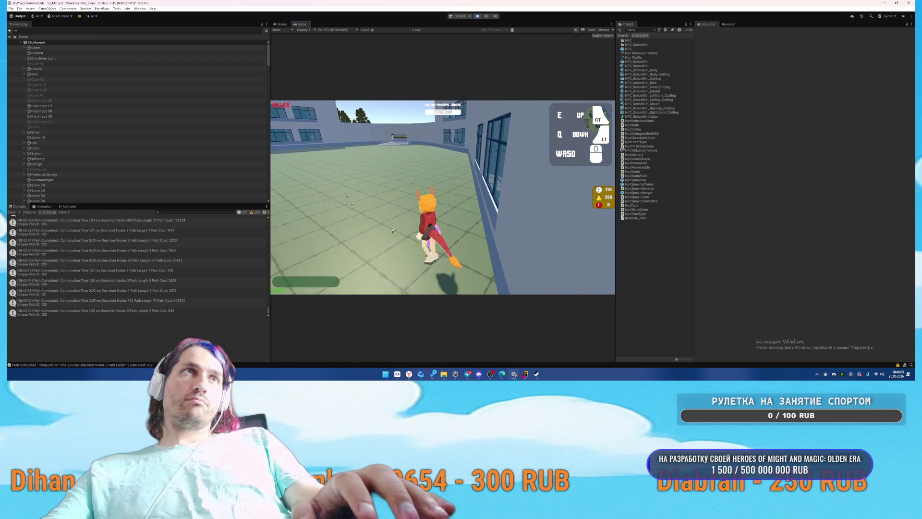
pyautogui.press('w')
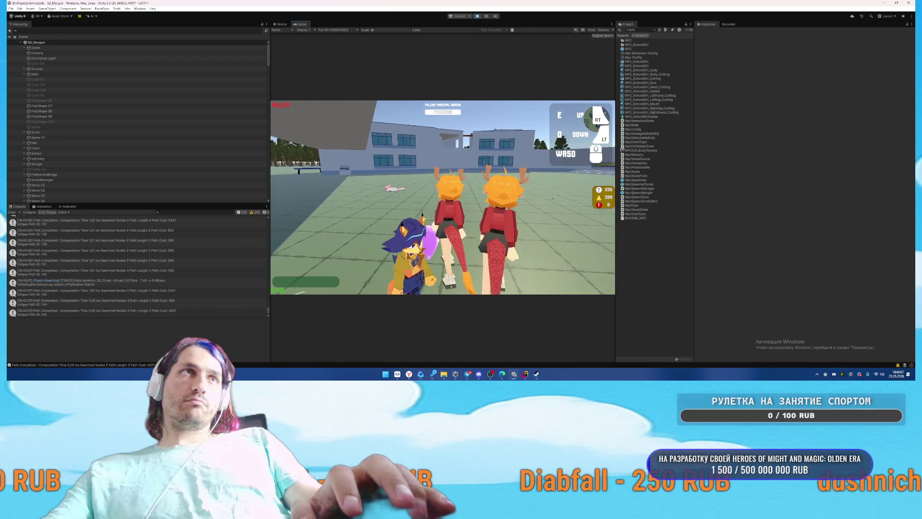
pyautogui.press('w')
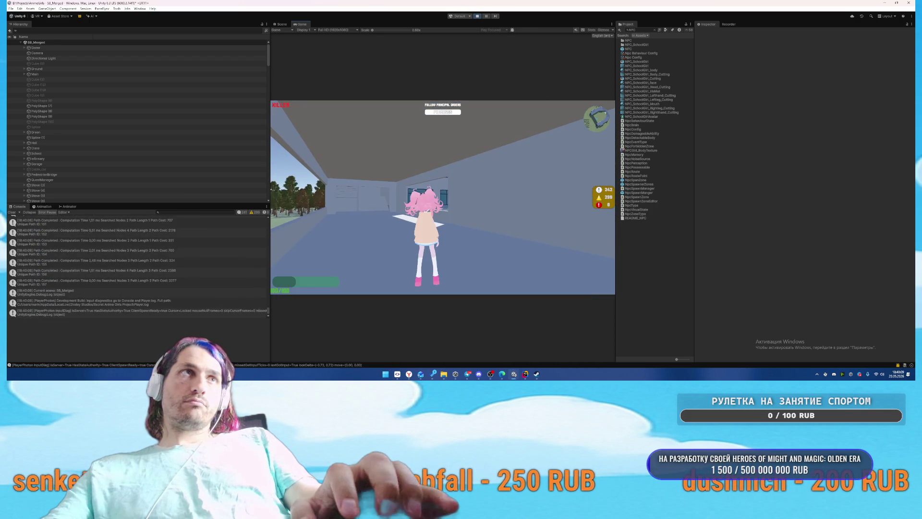
pyautogui.press('w')
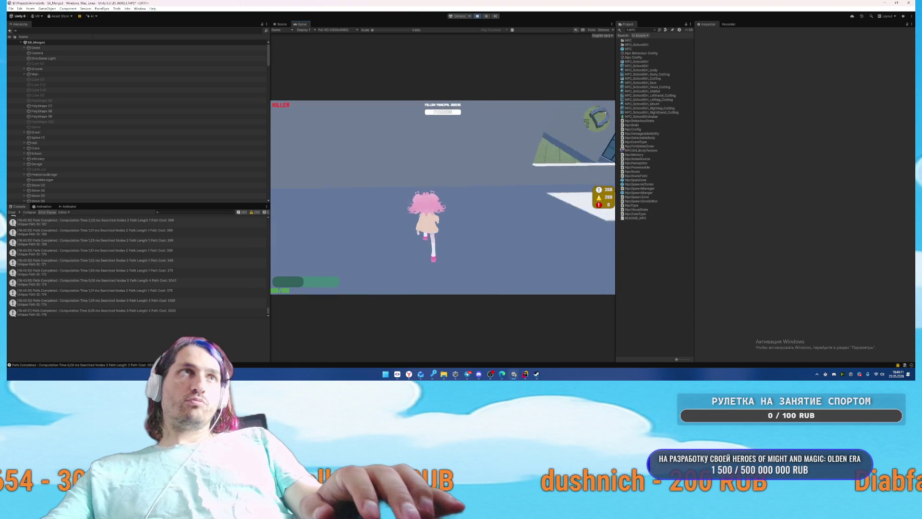
pyautogui.press('w')
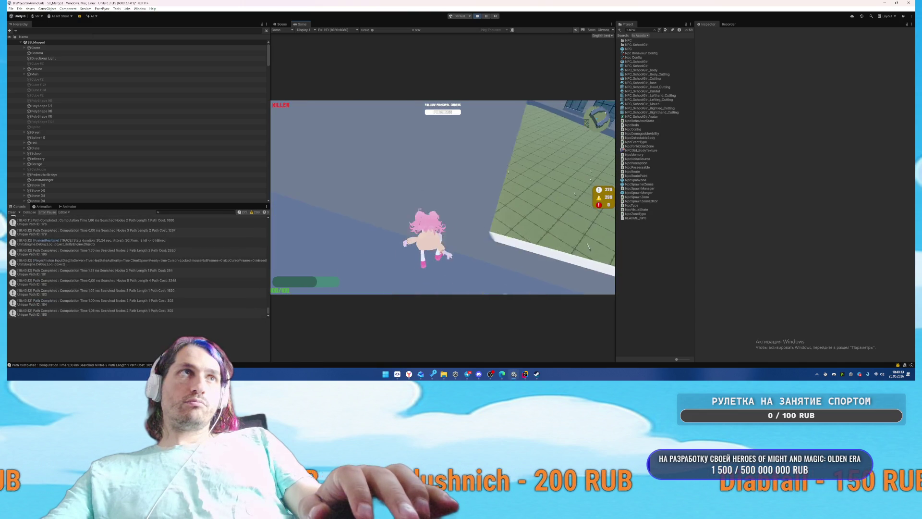
pyautogui.press('w')
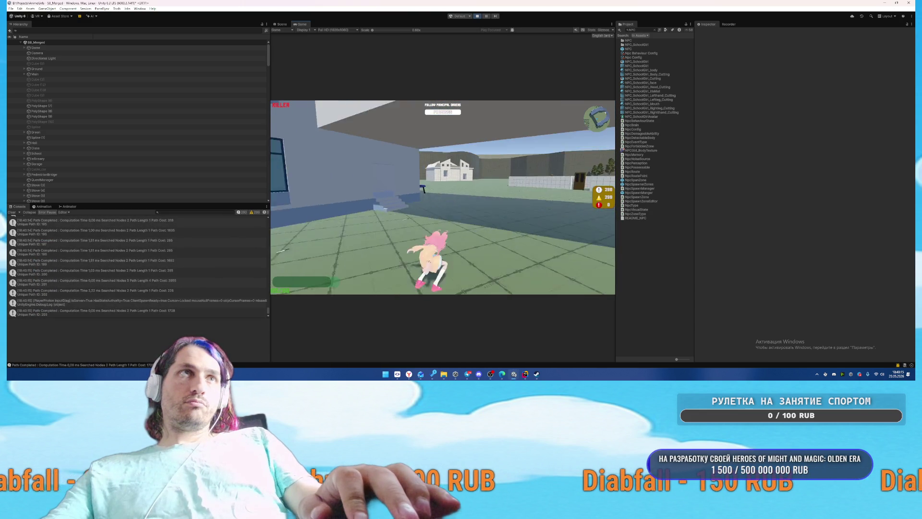
pyautogui.press('Escape')
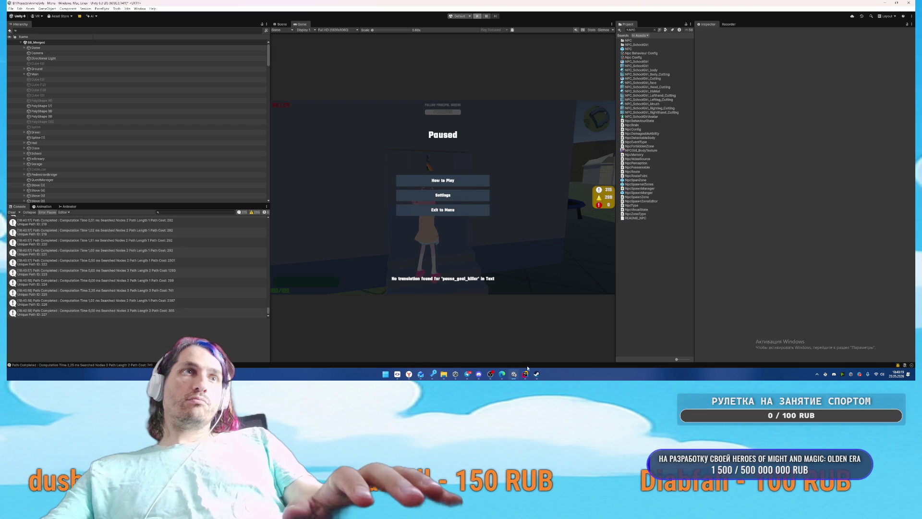
pyautogui.click(525, 374)
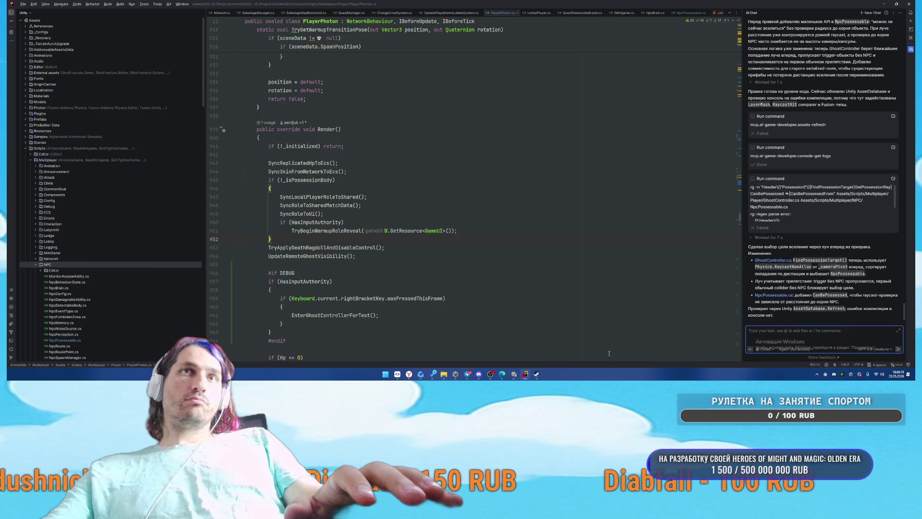
# Step: Send Rider's AI the request to possess the NPC ahead and show possession text, without the outline-highlight part
pyautogui.press('BackSpace')
pyautogui.press('BackSpace')
pyautogui.press('BackSpace')
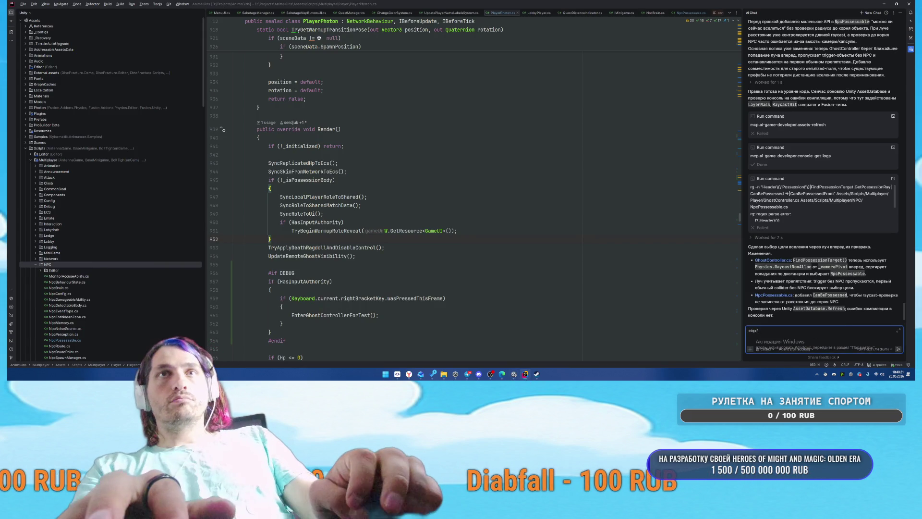
pyautogui.write('с')
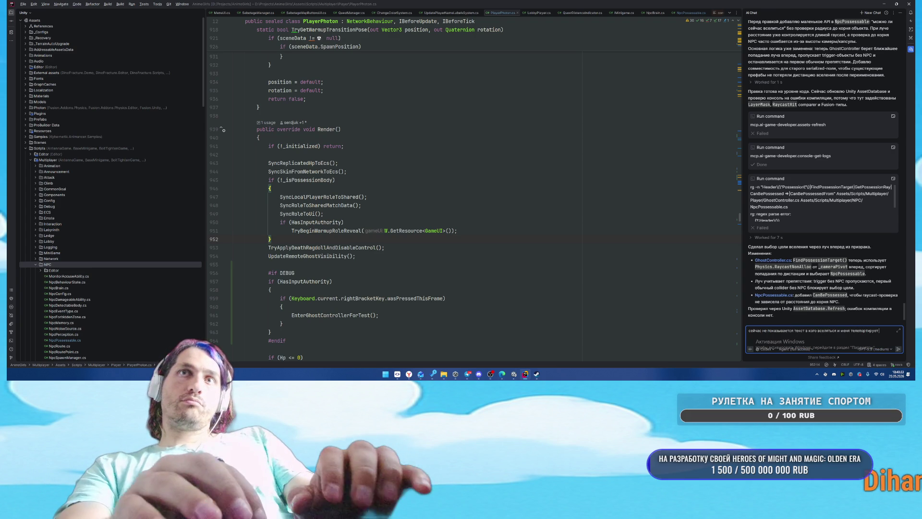
pyautogui.write('в странное место и неправильным НПС')
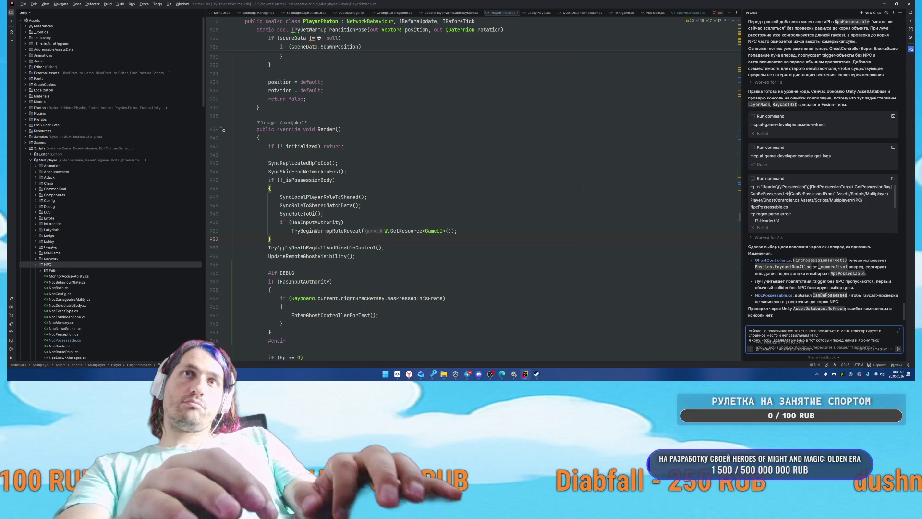
pyautogui.write('что')
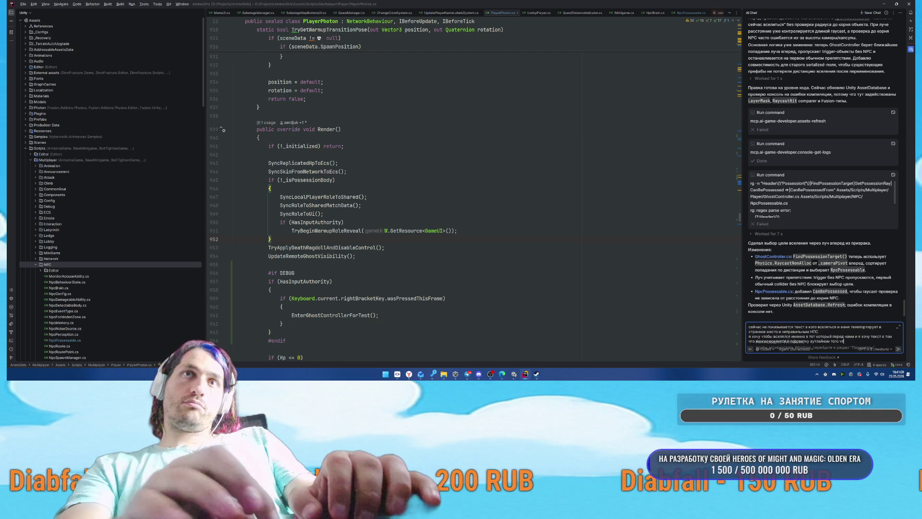
pyautogui.write('кючится')
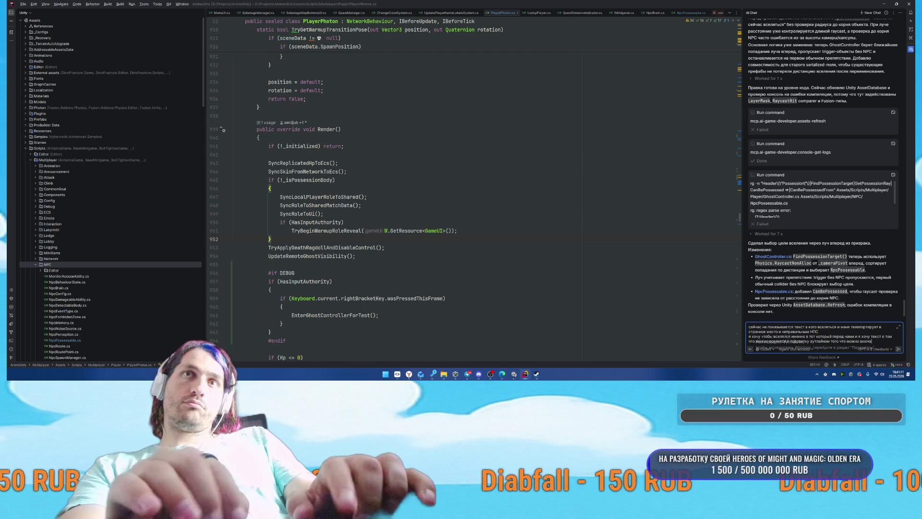
pyautogui.write(' (сде')
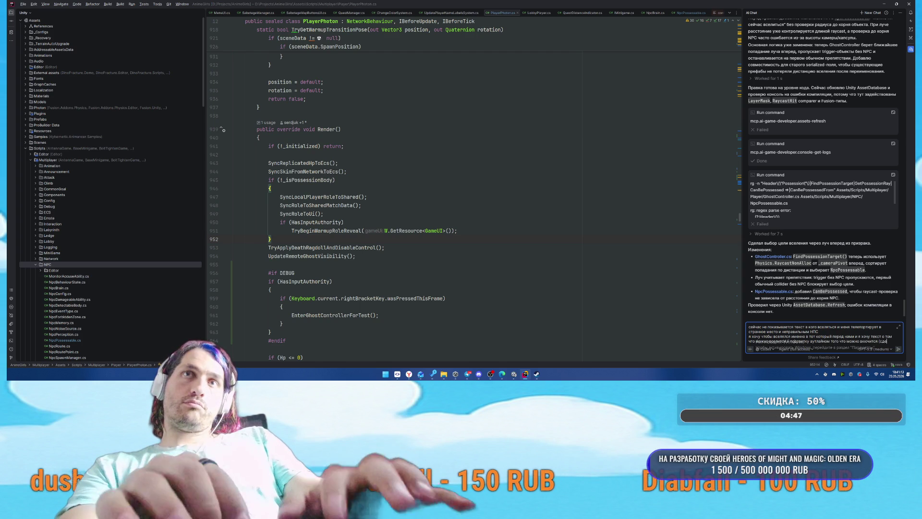
pyautogui.write('лай это включ')
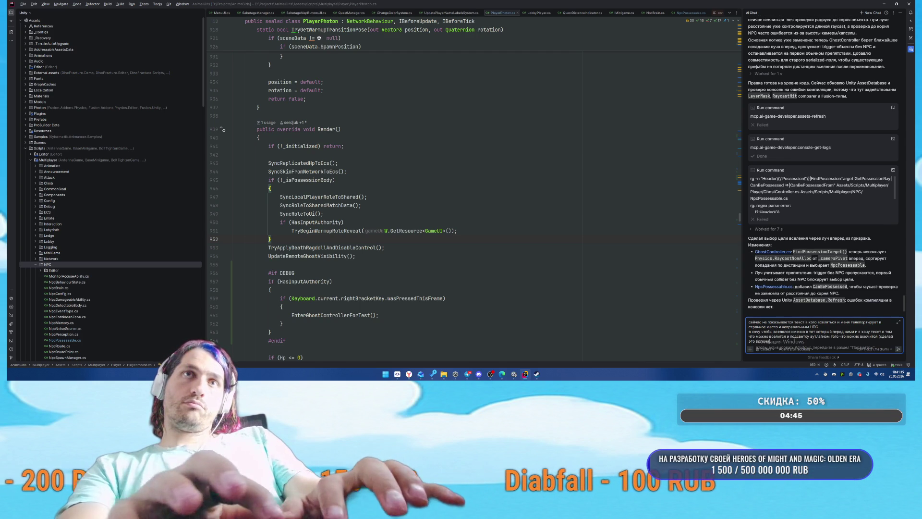
pyautogui.write('ением codeтветствующего')
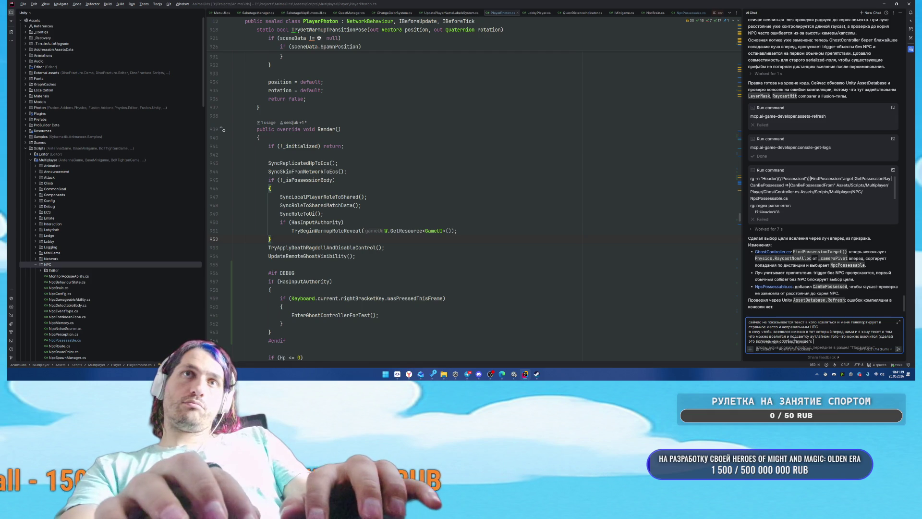
pyautogui.press('BackSpace')
pyautogui.press('BackSpace')
pyautogui.press('BackSpace')
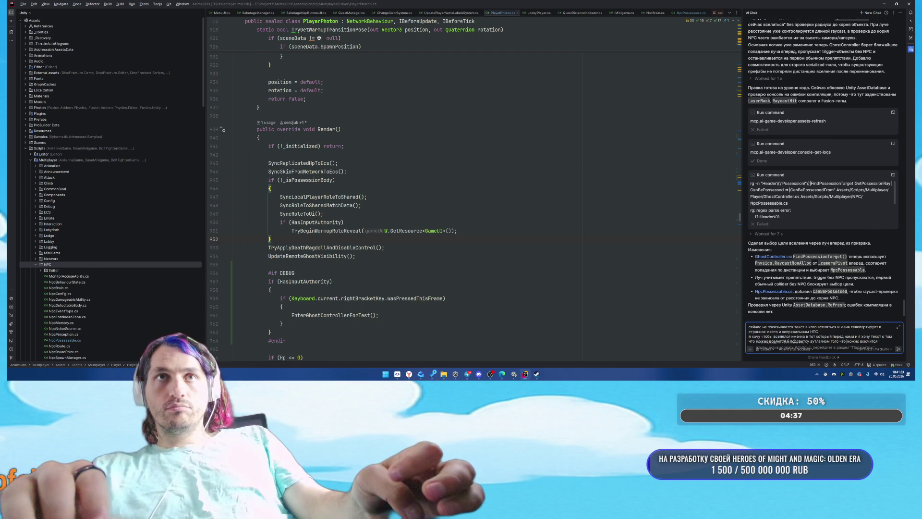
pyautogui.hotkey('ctrl', 'shift', 'Left')
pyautogui.hotkey('ctrl', 'shift', 'Left')
pyautogui.hotkey('ctrl', 'shift', 'Left')
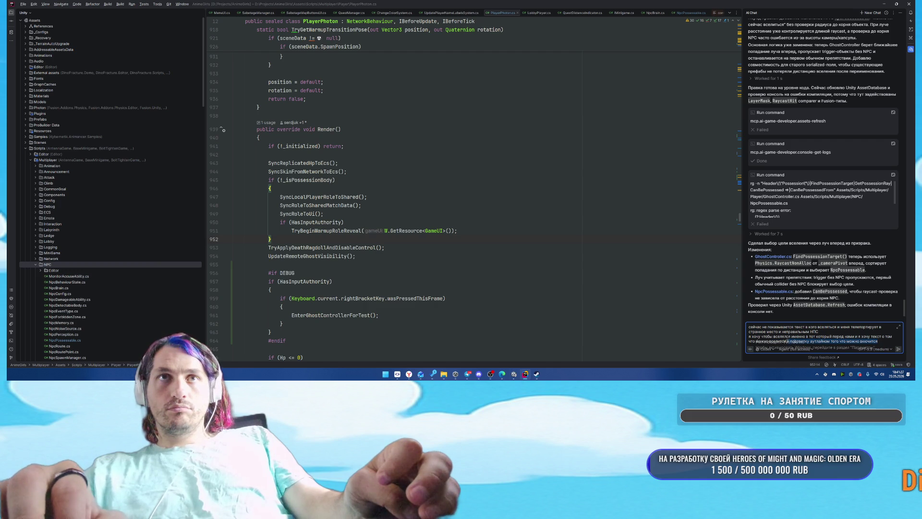
pyautogui.press('BackSpace')
pyautogui.press('Return')
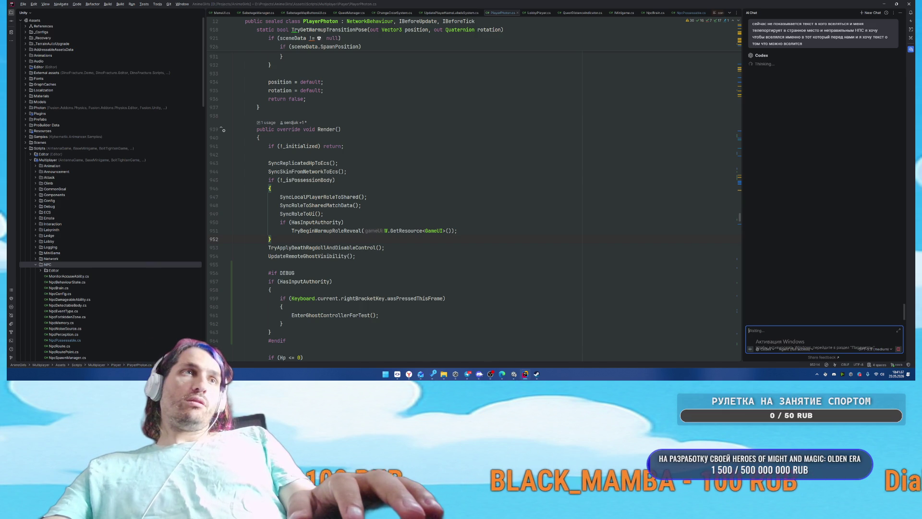
pyautogui.moveTo(525, 373)
pyautogui.click(541, 345)
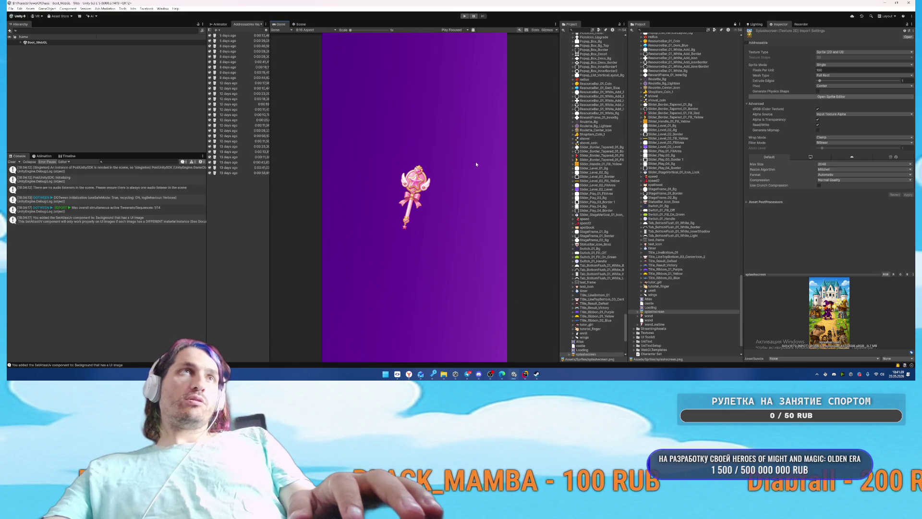
# Step: Run the castle-defense game, place two shop buildings on the grid, and open the Frame Debugger
pyautogui.click(465, 16)
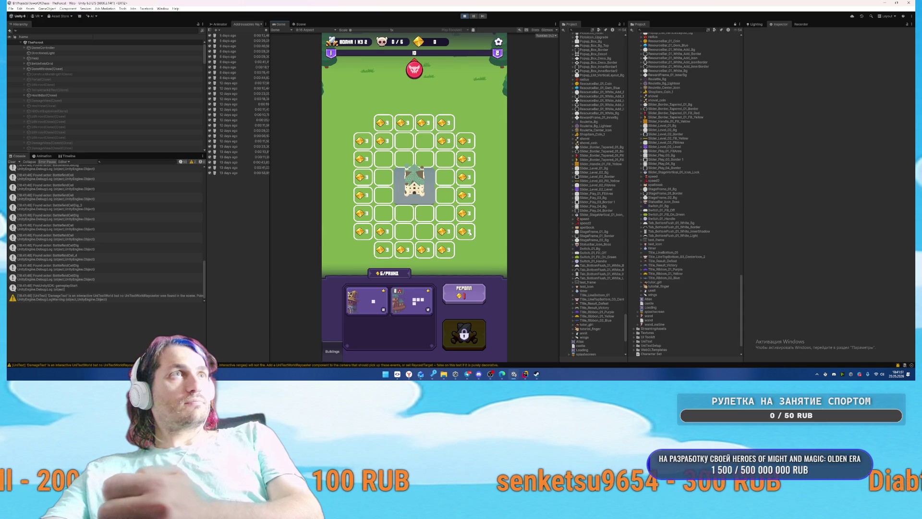
pyautogui.click(372, 300)
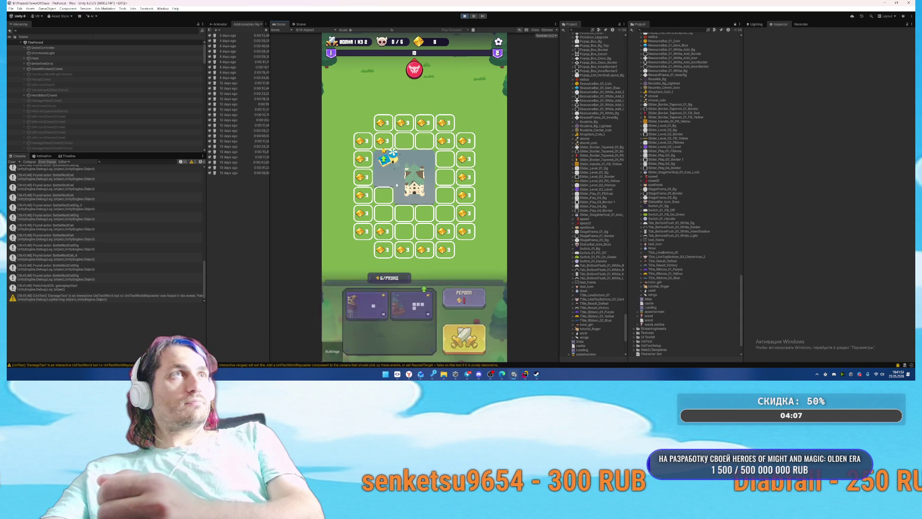
pyautogui.click(373, 300)
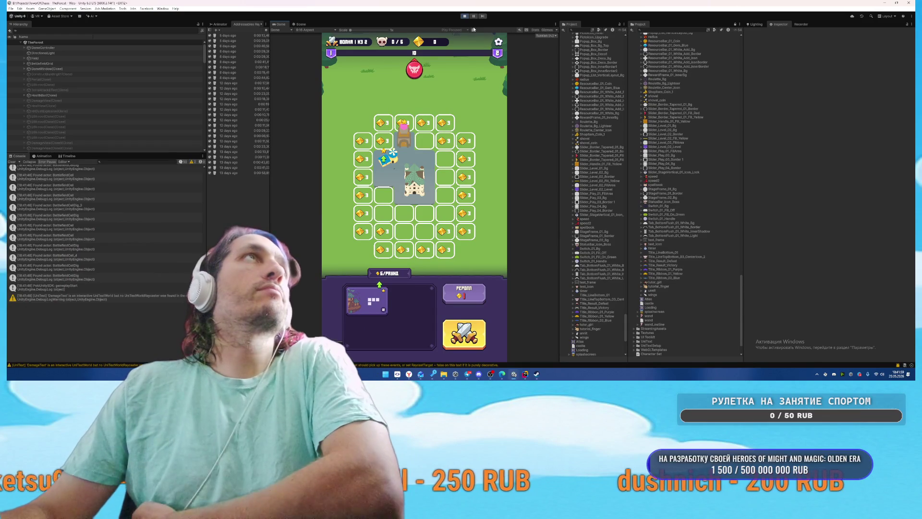
pyautogui.click(474, 30)
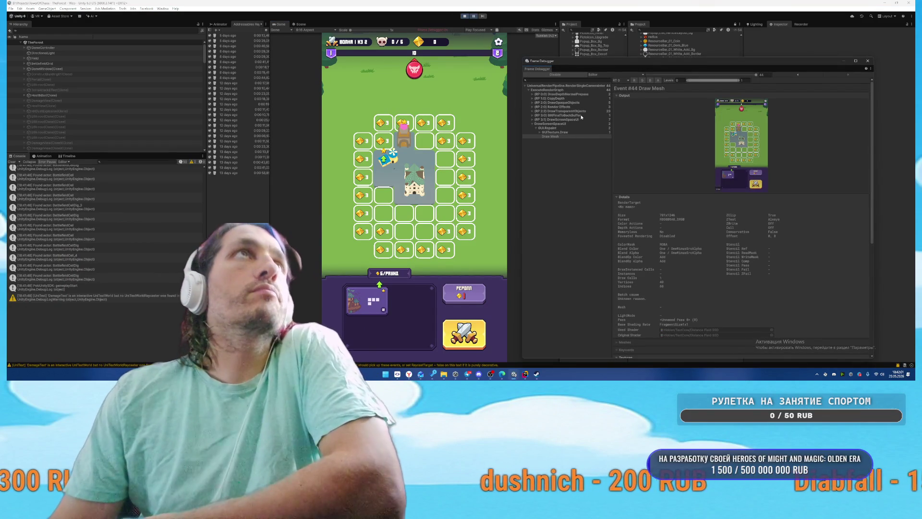
# Step: Select RenderLoop.Draw and step forward and back through the board's draw calls to the DrawOpaqueObjects pass
pyautogui.click(582, 111)
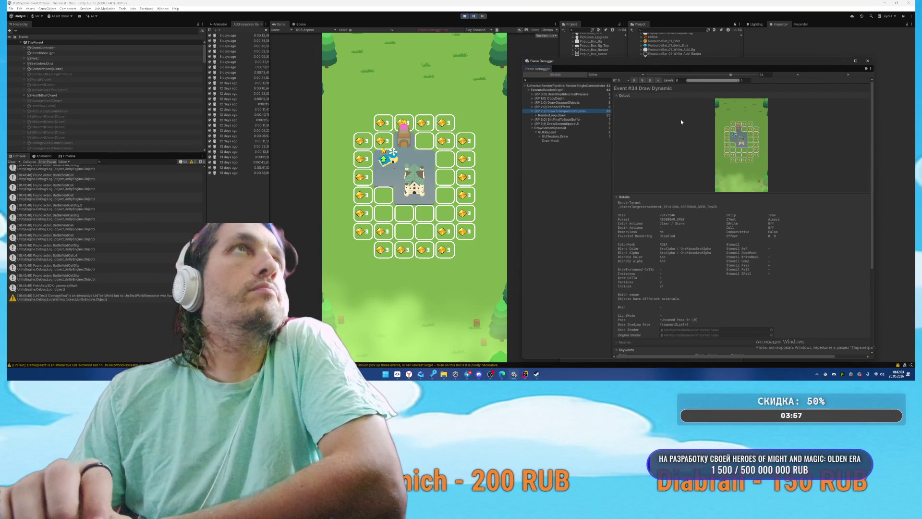
pyautogui.press('Up')
pyautogui.press('Down')
pyautogui.press('Right')
pyautogui.press('Down')
pyautogui.press('Down')
pyautogui.press('Down')
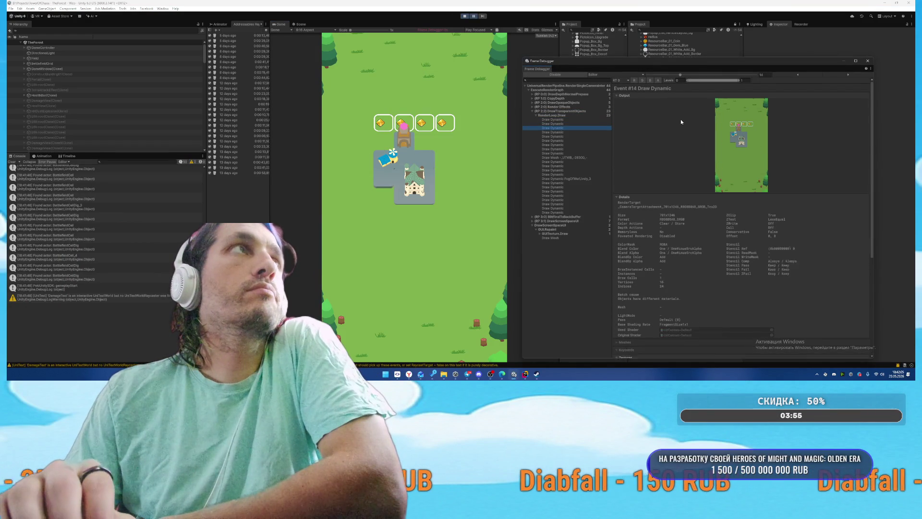
pyautogui.press('Down')
pyautogui.press('Down')
pyautogui.press('Down')
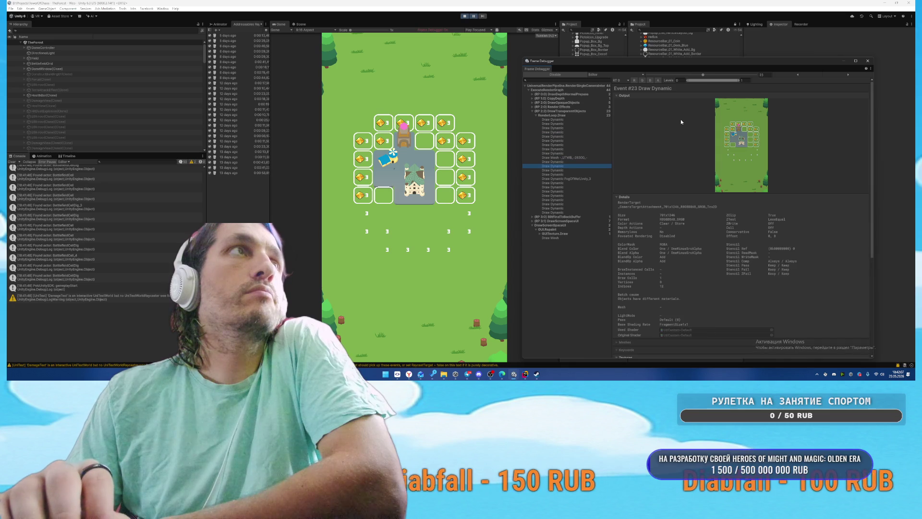
pyautogui.press('Down')
pyautogui.press('Down')
pyautogui.press('Down')
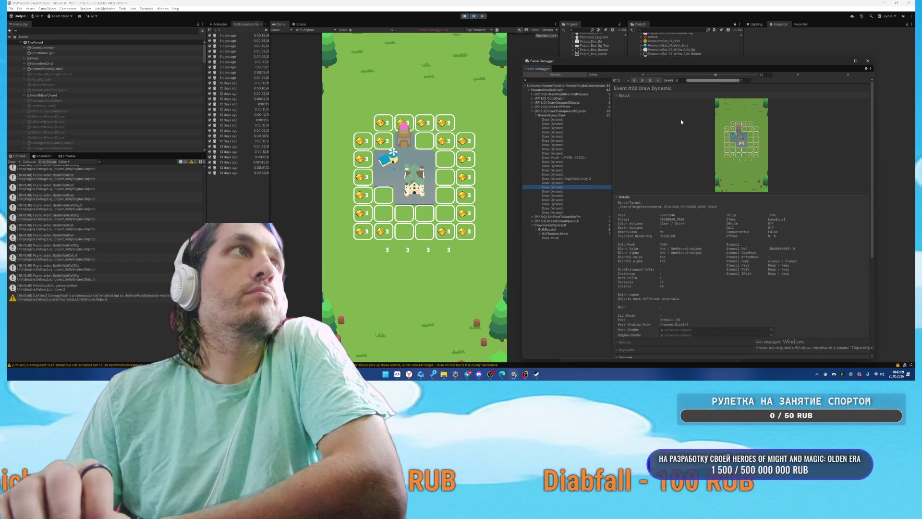
pyautogui.press('Down')
pyautogui.press('Down')
pyautogui.press('Down')
pyautogui.press('Up')
pyautogui.press('Up')
pyautogui.press('Up')
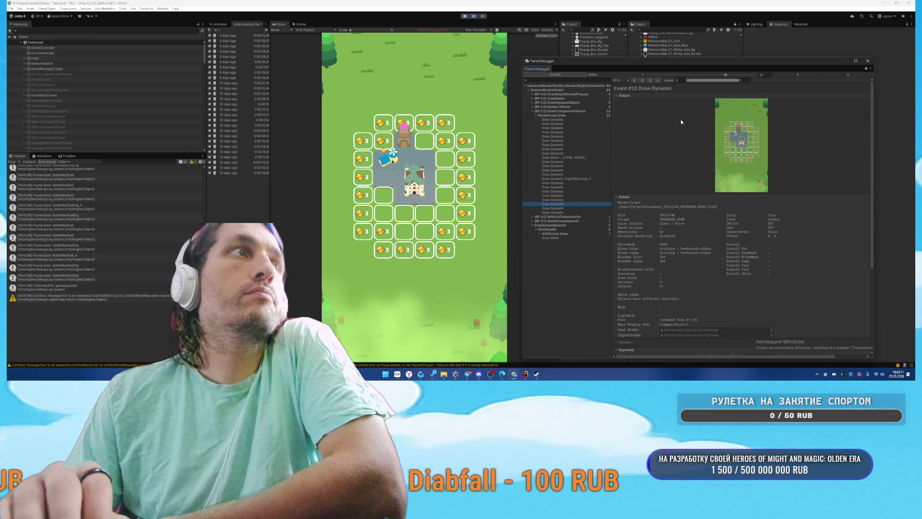
pyautogui.press('Up')
pyautogui.press('Up')
pyautogui.press('Up')
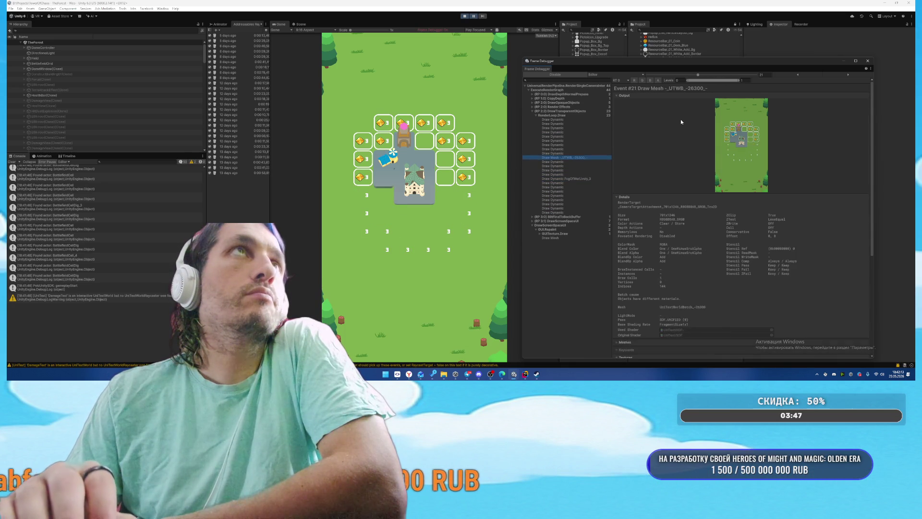
pyautogui.press('Up')
pyautogui.press('Up')
pyautogui.press('Up')
pyautogui.press('Left')
pyautogui.press('Up')
pyautogui.press('Up')
pyautogui.press('Up')
# Step: Expand the opaque pass's SRP batches, compare the Placeholder and Base1x1 mesh draws, and stop the game
pyautogui.press('Right')
pyautogui.press('Down')
pyautogui.press('Right')
pyautogui.press('Down')
pyautogui.press('Down')
pyautogui.press('Down')
pyautogui.press('Right')
pyautogui.press('Down')
pyautogui.press('Down')
pyautogui.press('Down')
pyautogui.press('Up')
pyautogui.press('Up')
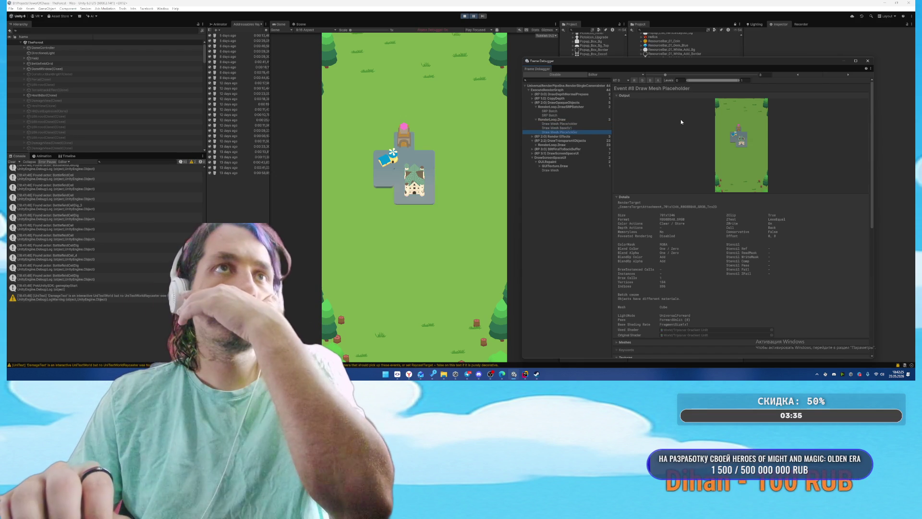
pyautogui.press('Down')
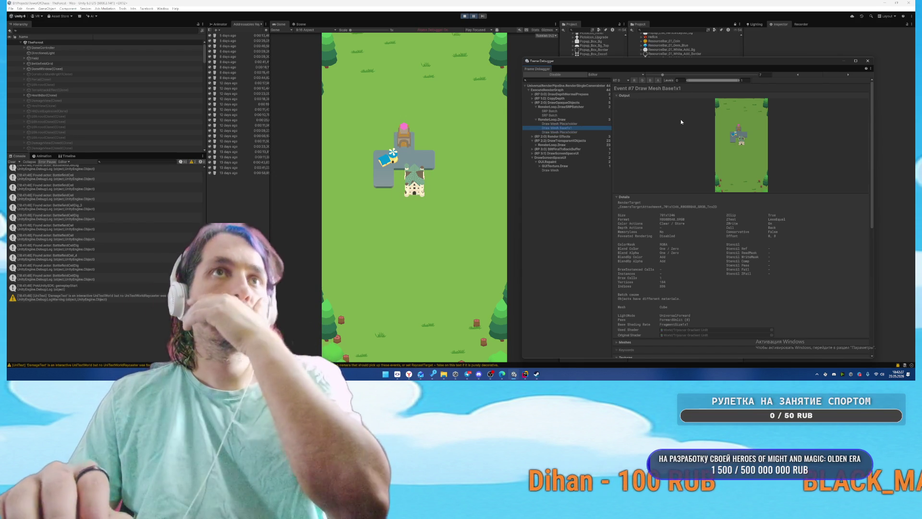
pyautogui.hotkey('ctrl', 'p')
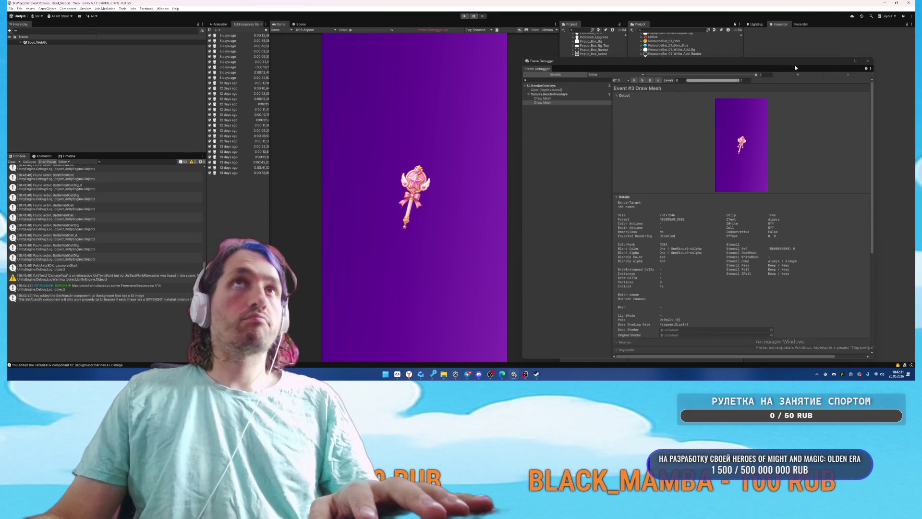
# Step: Close the Frame Debugger, clear the Console, and expand the Boot_WebGL scene in the Hierarchy
pyautogui.click(868, 61)
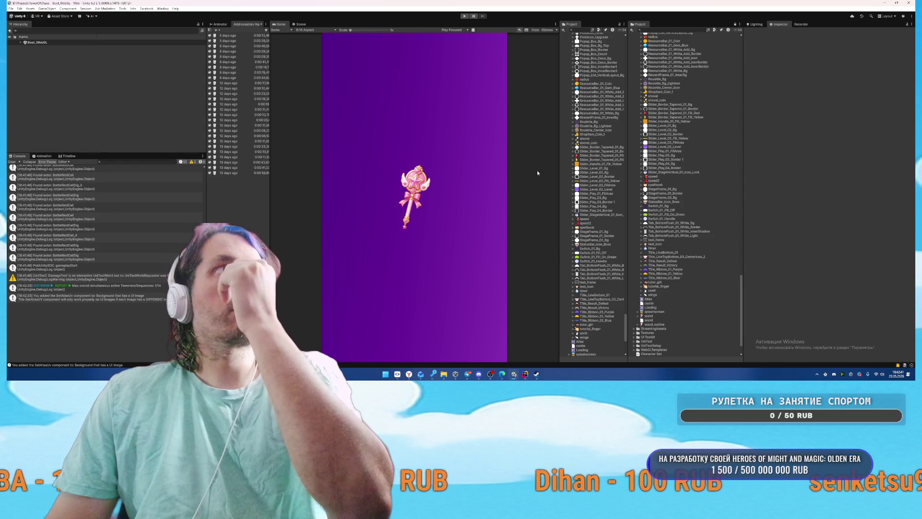
pyautogui.click(11, 161)
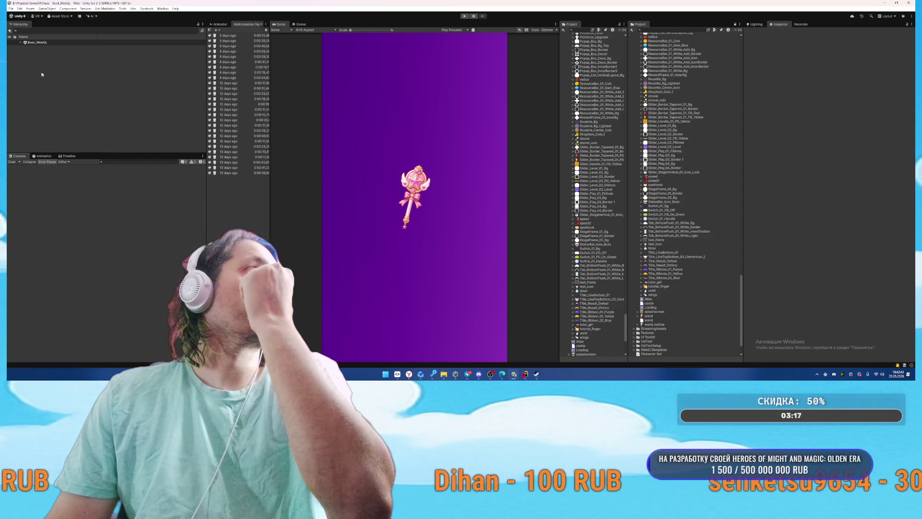
pyautogui.click(21, 43)
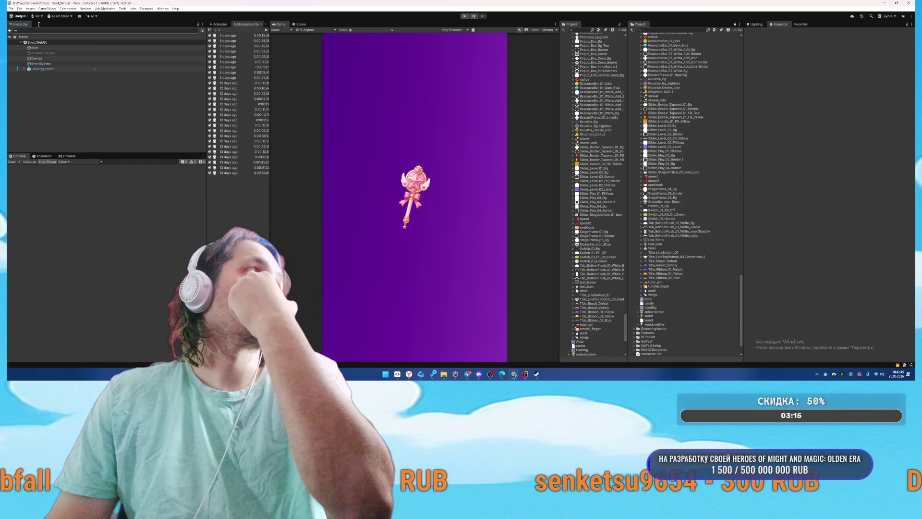
# Step: Switch the active build profile to Android Release from File > Build Profiles
pyautogui.click(11, 9)
pyautogui.click(32, 75)
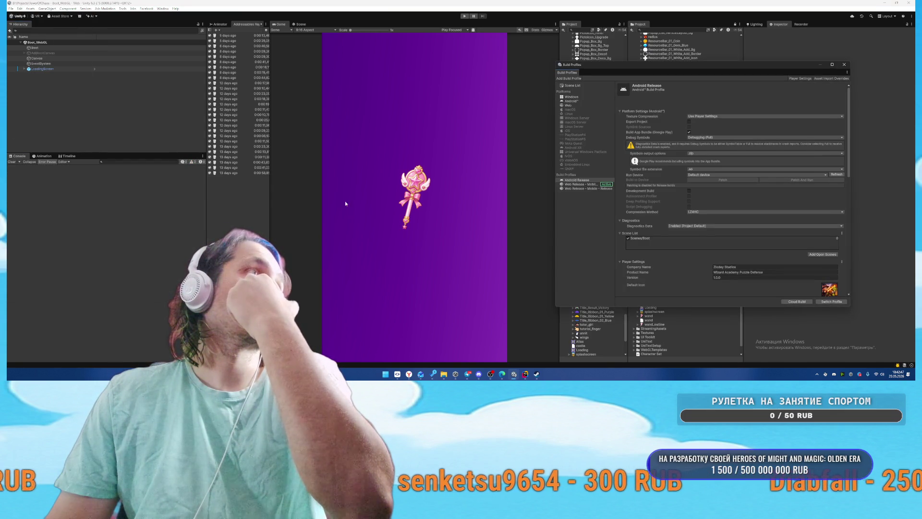
pyautogui.click(823, 302)
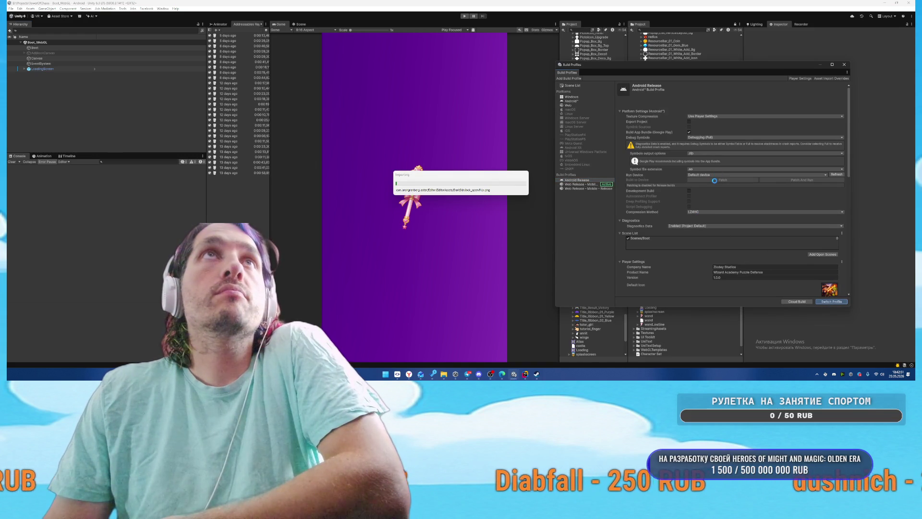
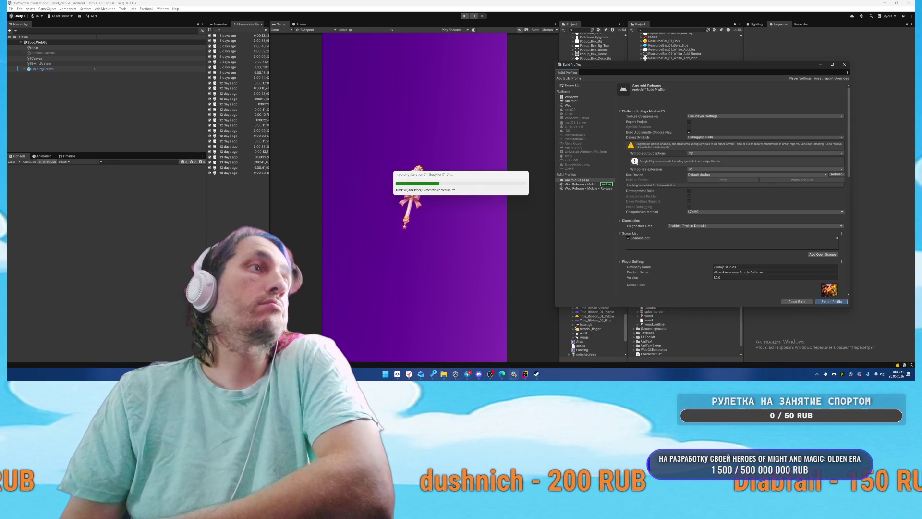
# Step: Close the enlarged castle splash image in ChatGPT and open a news feed tab
pyautogui.click(409, 374)
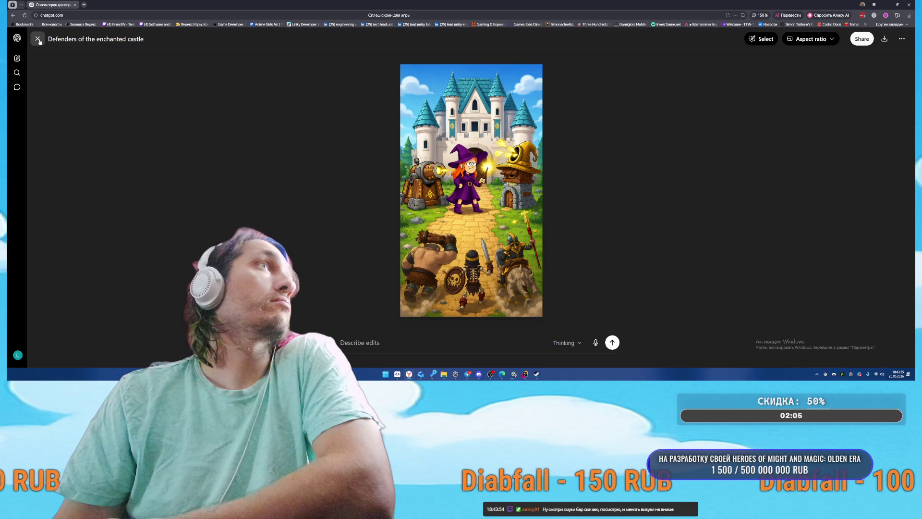
pyautogui.click(38, 40)
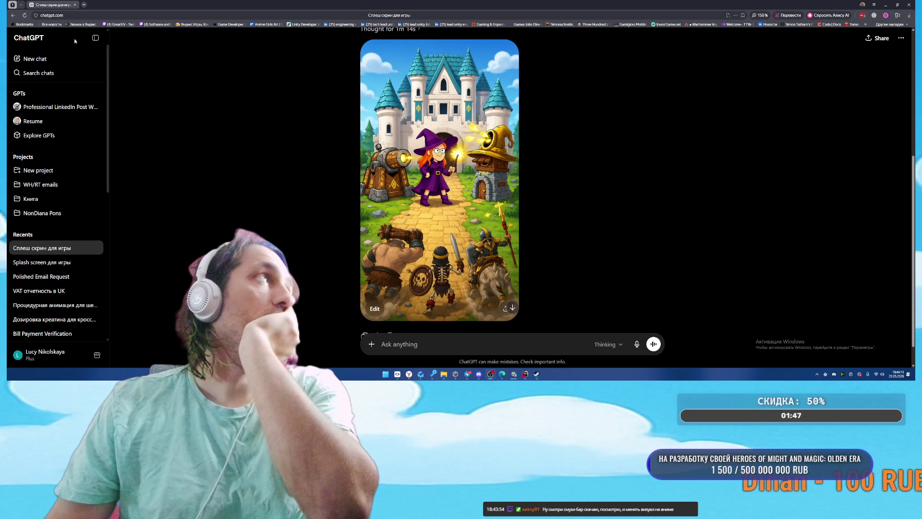
pyautogui.rightClick(45, 25)
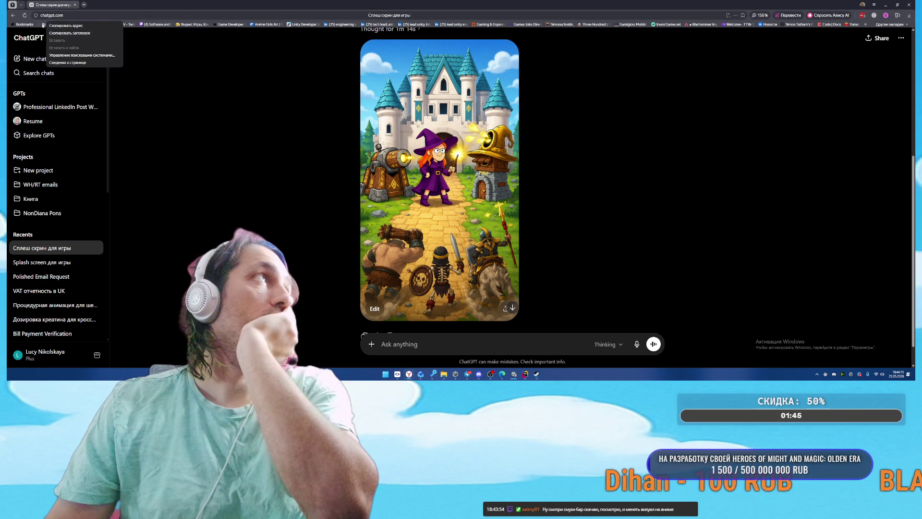
pyautogui.middleClick(50, 24)
pyautogui.click(106, 5)
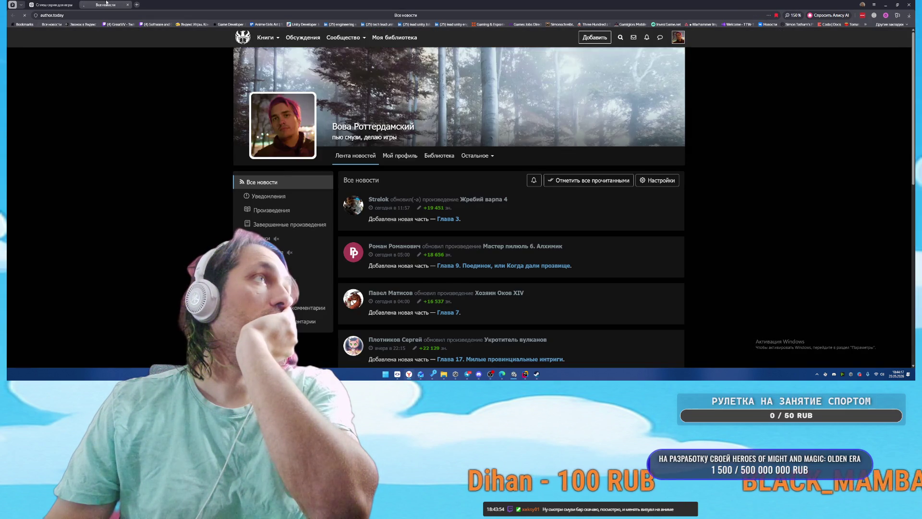
# Step: Close the news tab and return to the school game's Unity editor
pyautogui.middleClick(106, 3)
pyautogui.moveTo(513, 379)
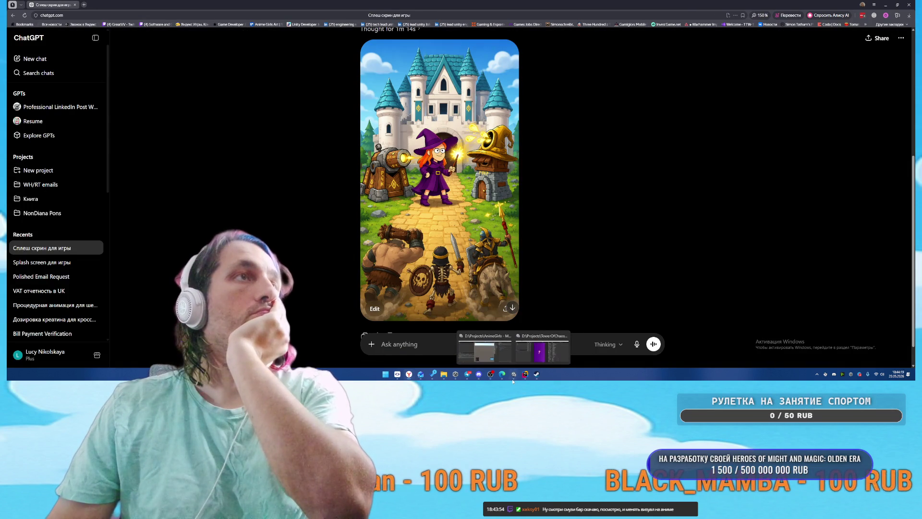
pyautogui.click(485, 351)
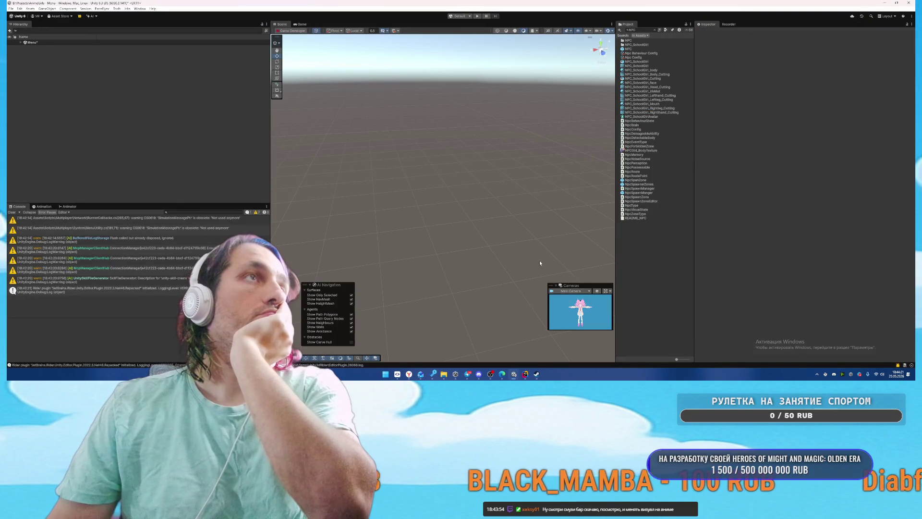
# Step: Clear the Console, glance at PlayerPhoton.cs in Rider, then start the game and search for a match
pyautogui.click(11, 212)
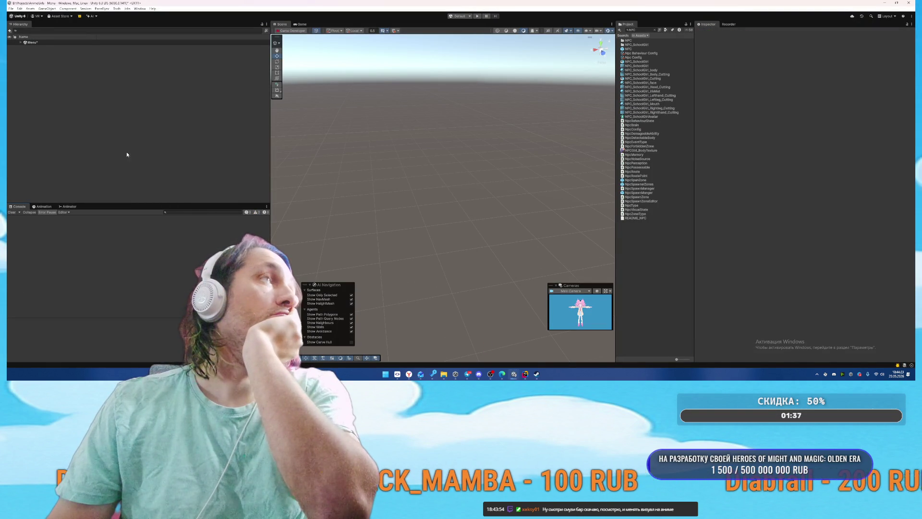
pyautogui.moveTo(525, 374)
pyautogui.click(517, 350)
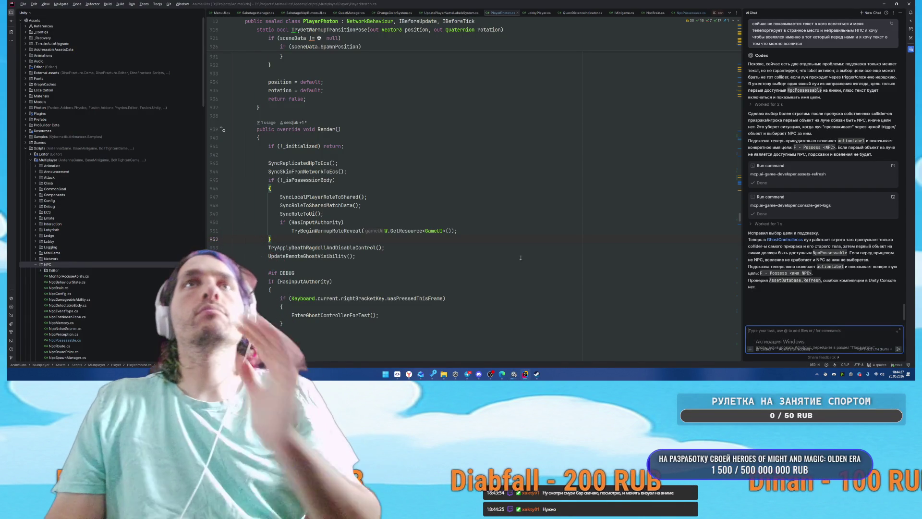
pyautogui.hotkey('alt', 'Tab')
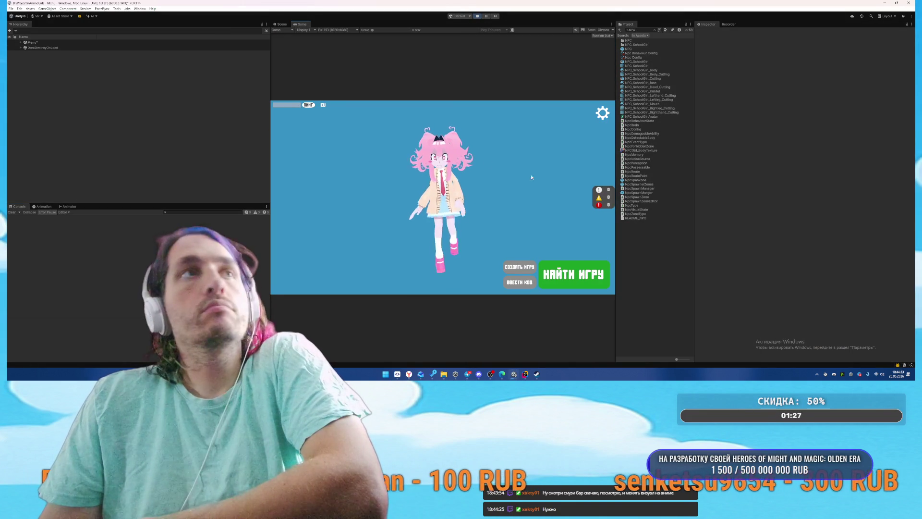
pyautogui.click(554, 274)
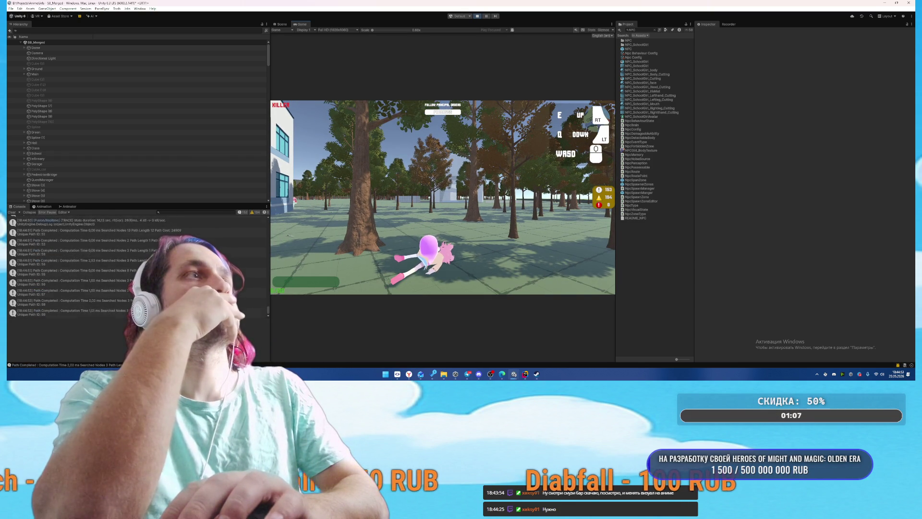
# Step: Move the pink orb across the schoolyard, along the building, and through the wall into a classroom
pyautogui.press('w')
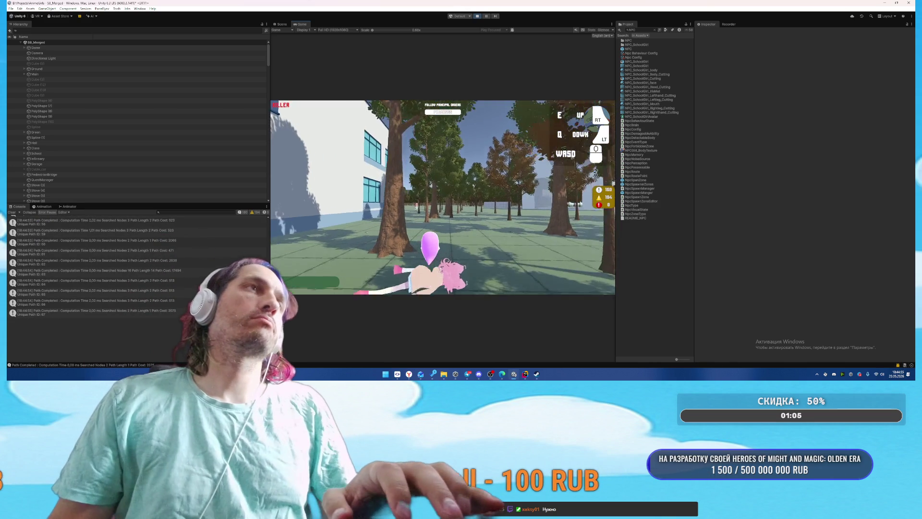
pyautogui.press('w')
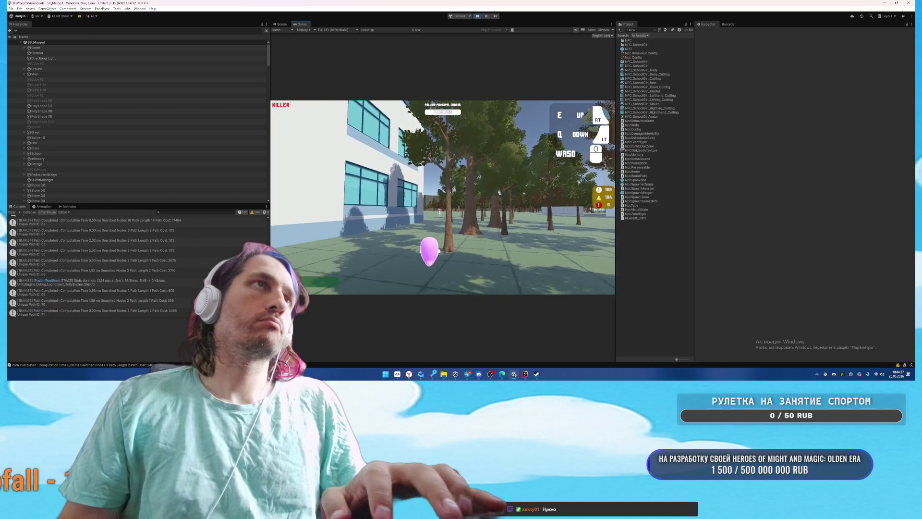
pyautogui.press('w')
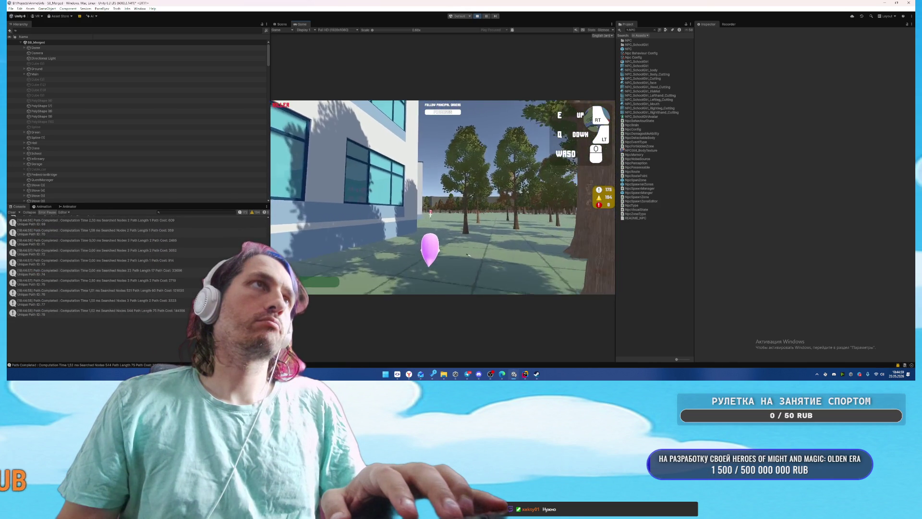
pyautogui.press('w')
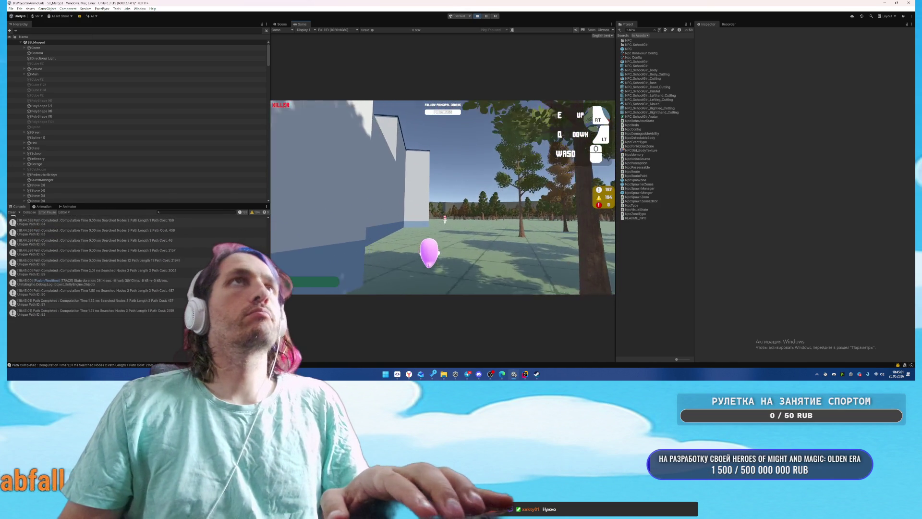
pyautogui.press('w')
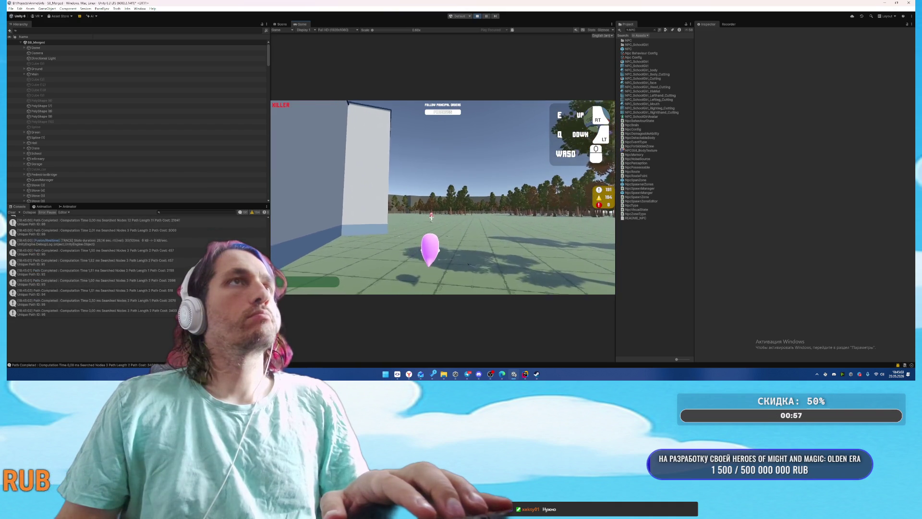
pyautogui.press('w')
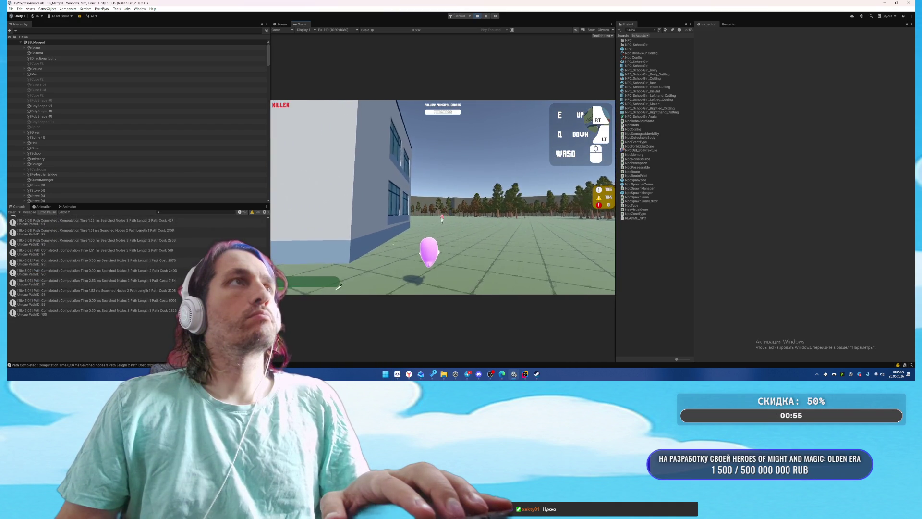
pyautogui.press('w')
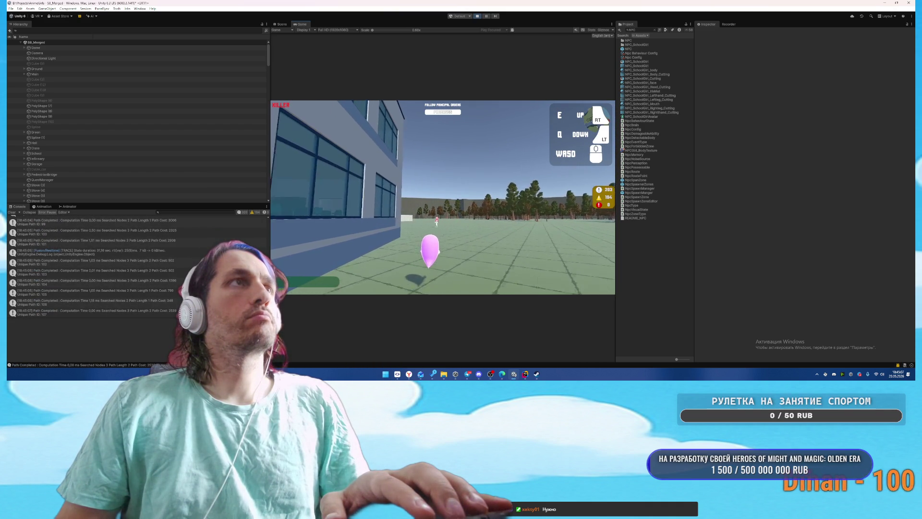
pyautogui.press('w')
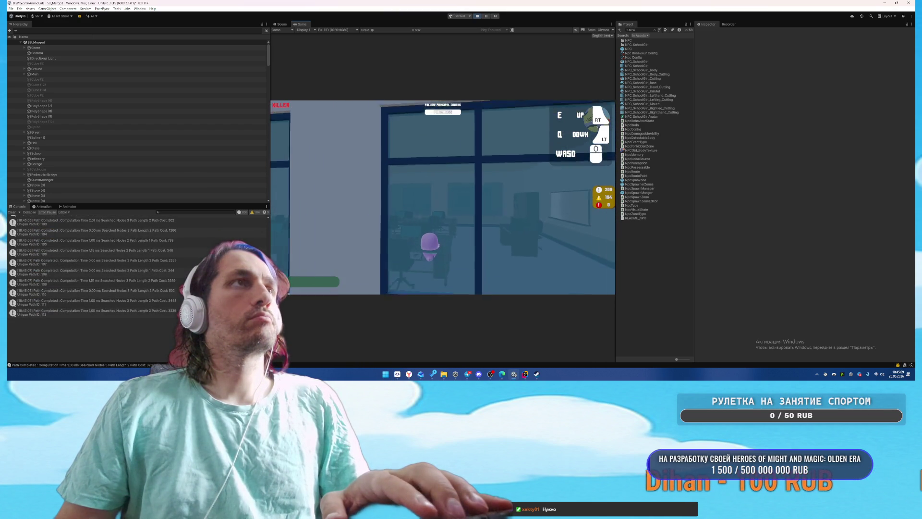
# Step: Continue down the corridors, possess an NPC, run outside toward the maze, then pause and stop the playtest
pyautogui.press('w')
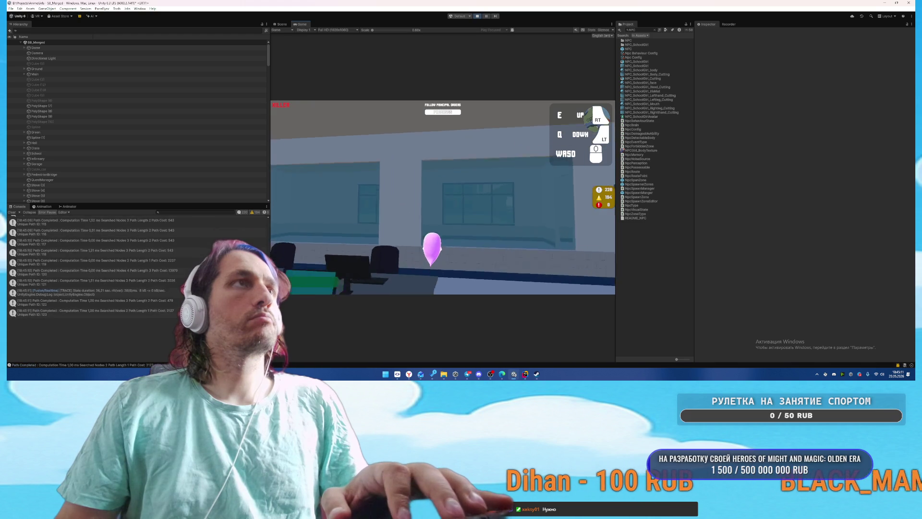
pyautogui.press('w')
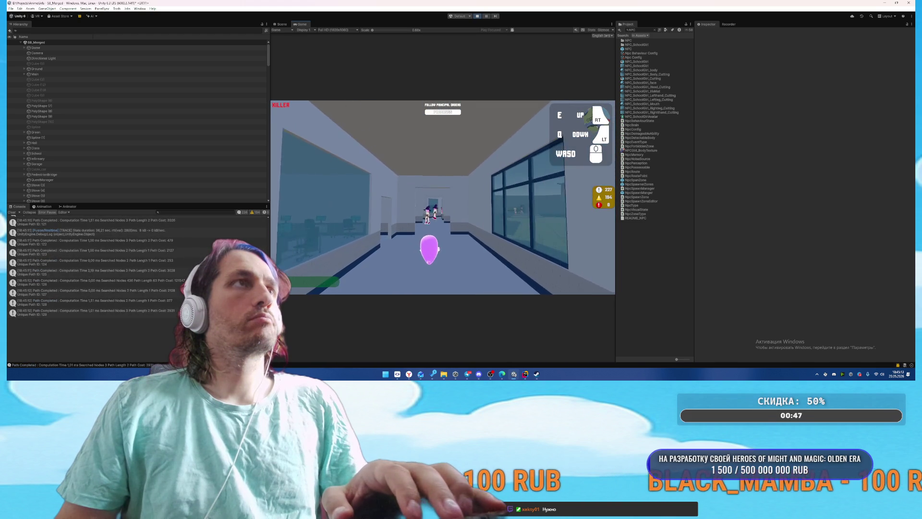
pyautogui.press('w')
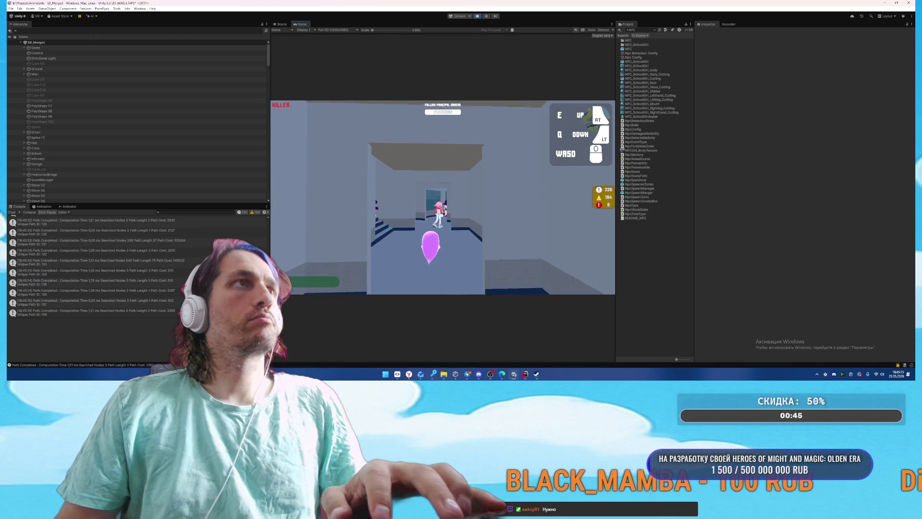
pyautogui.press('w')
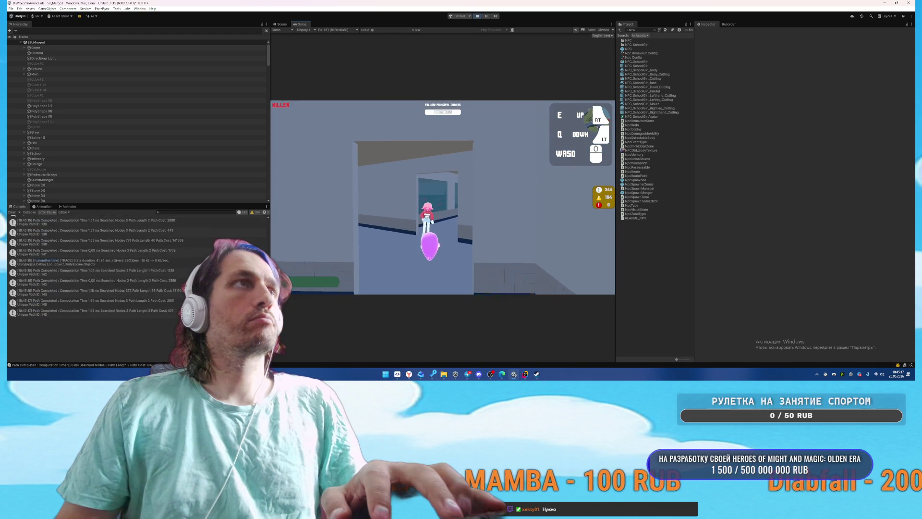
pyautogui.press('w')
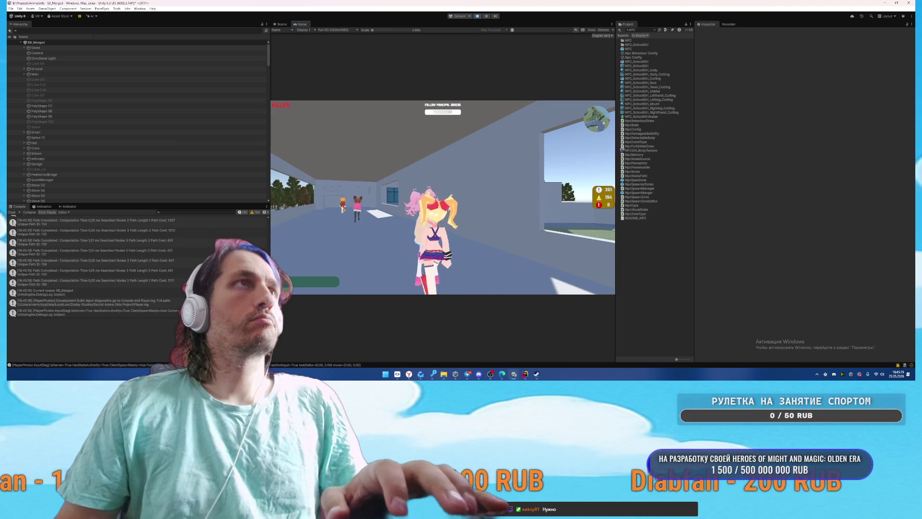
pyautogui.press('w')
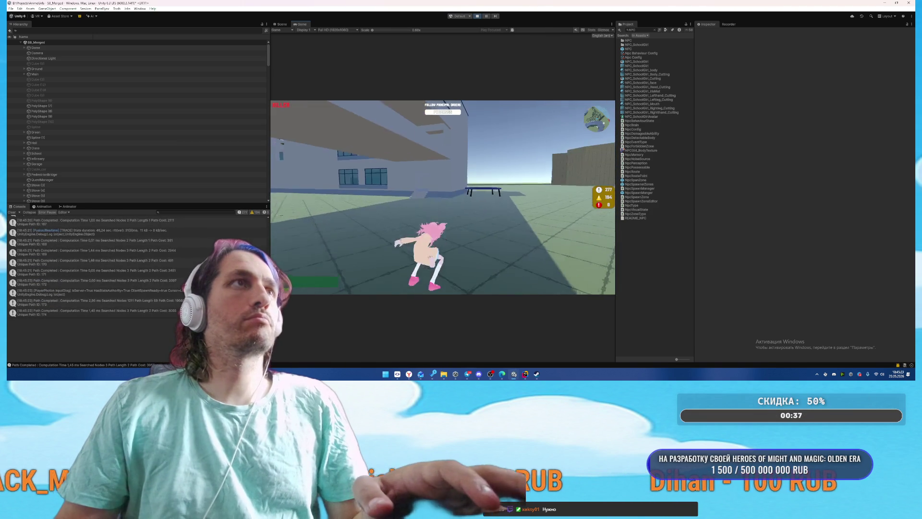
pyautogui.press('Escape')
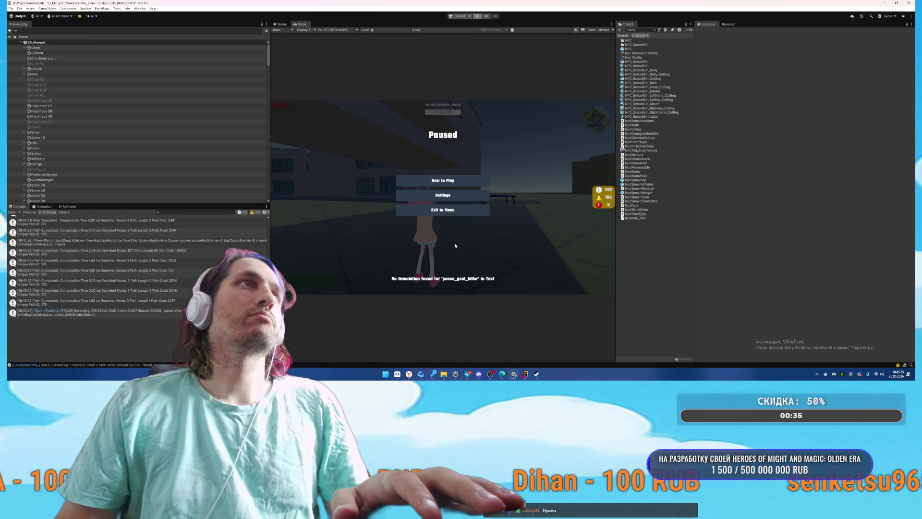
pyautogui.hotkey('ctrl', 'p')
# Step: Tell Rider's Codex chat that possession still teleports to a spawn point and the camera should move into the NPC
pyautogui.click(525, 373)
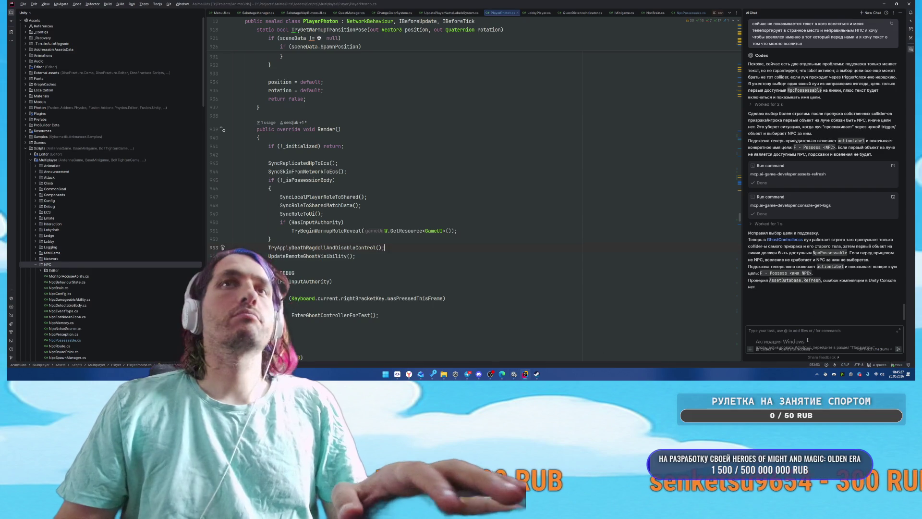
pyautogui.write('н')
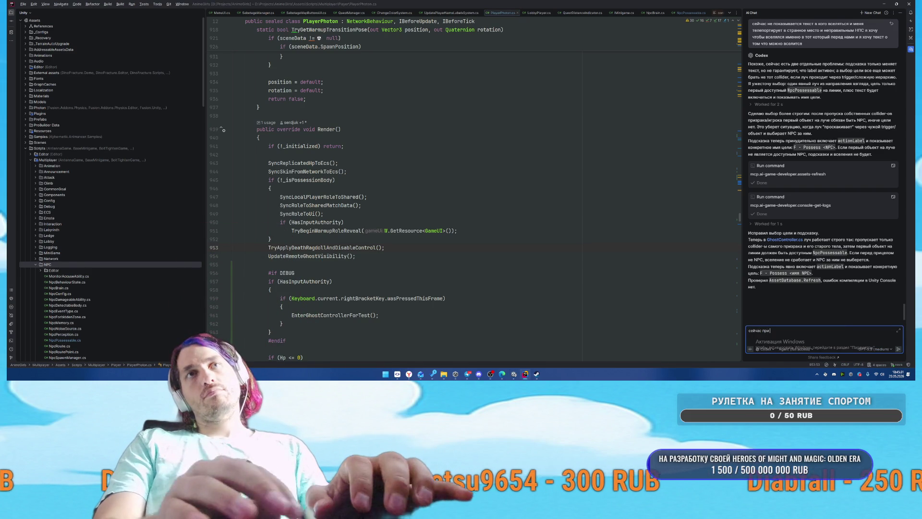
pyautogui.press('BackSpace')
pyautogui.write('оказывается надпись но при')
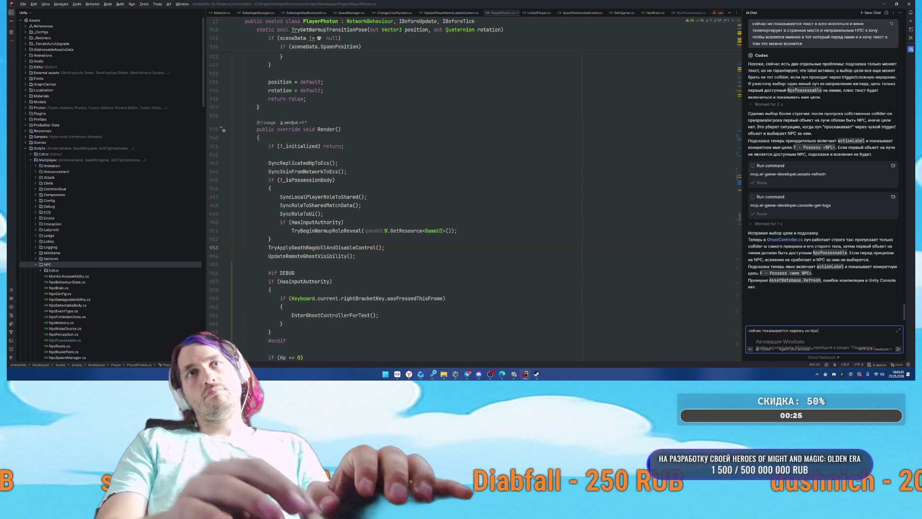
pyautogui.write(' вселении все равно происходит')
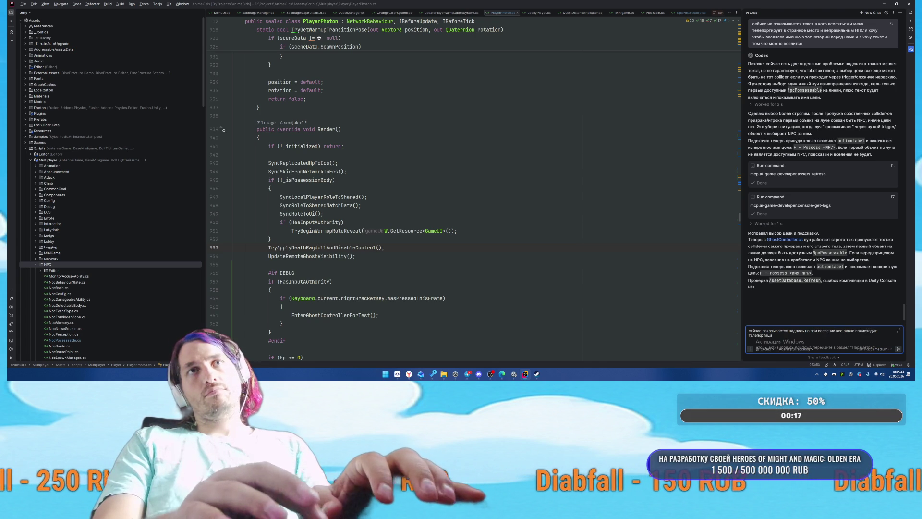
pyautogui.write('дну ')
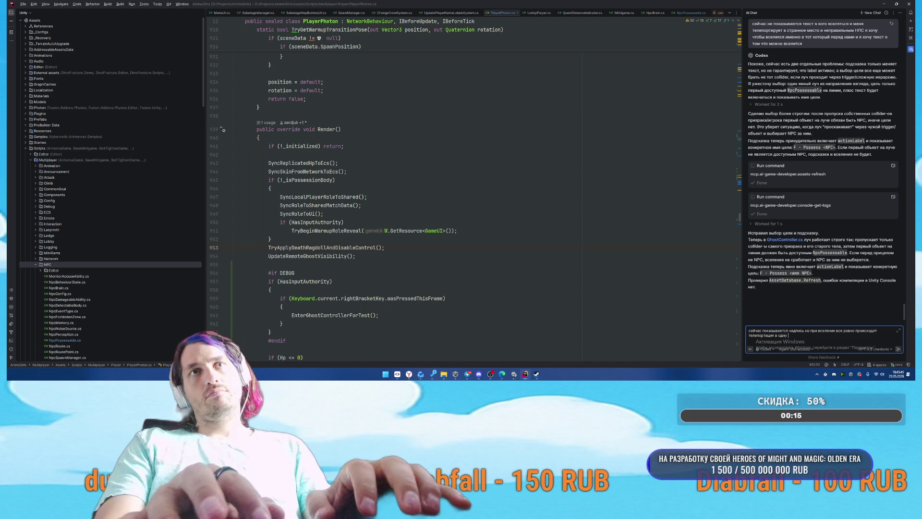
pyautogui.write('из возмо')
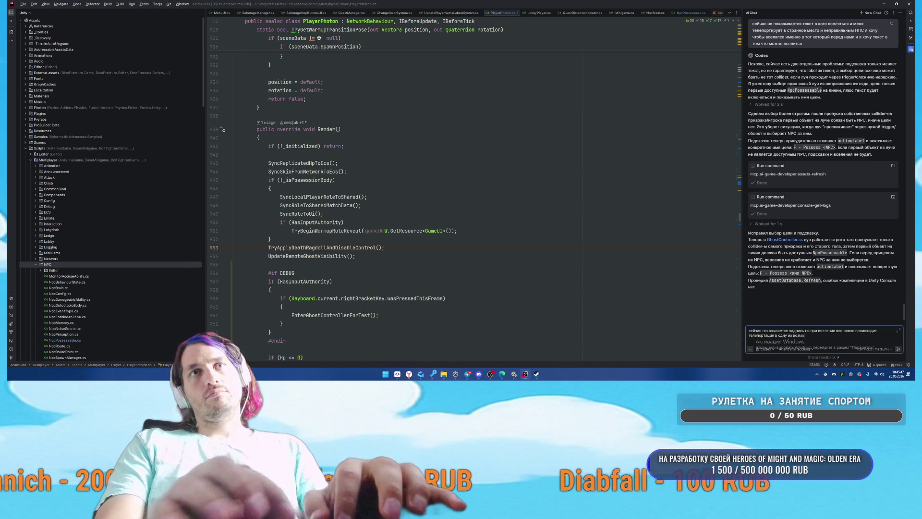
pyautogui.write('жных точек спавна и э')
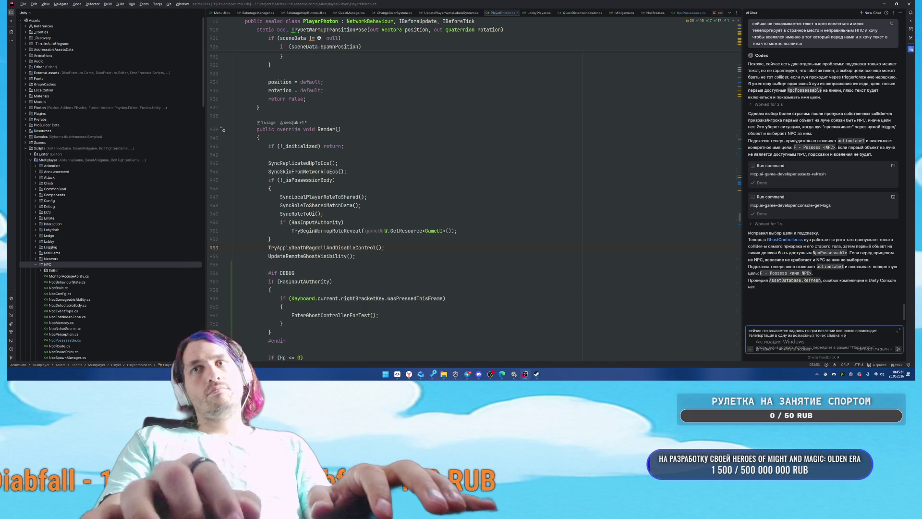
pyautogui.write('то не тот нпс в который')
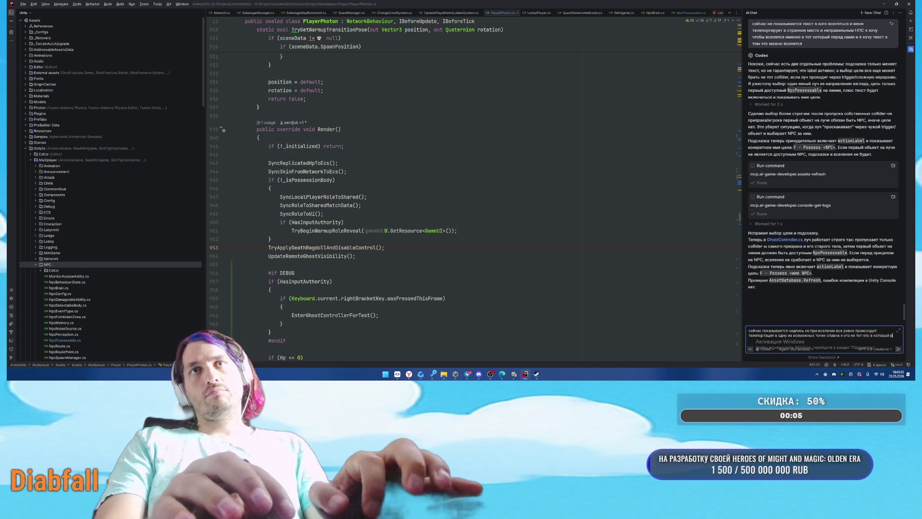
pyautogui.hotkey('shift', 'Return')
pyautogui.write('еще камера')
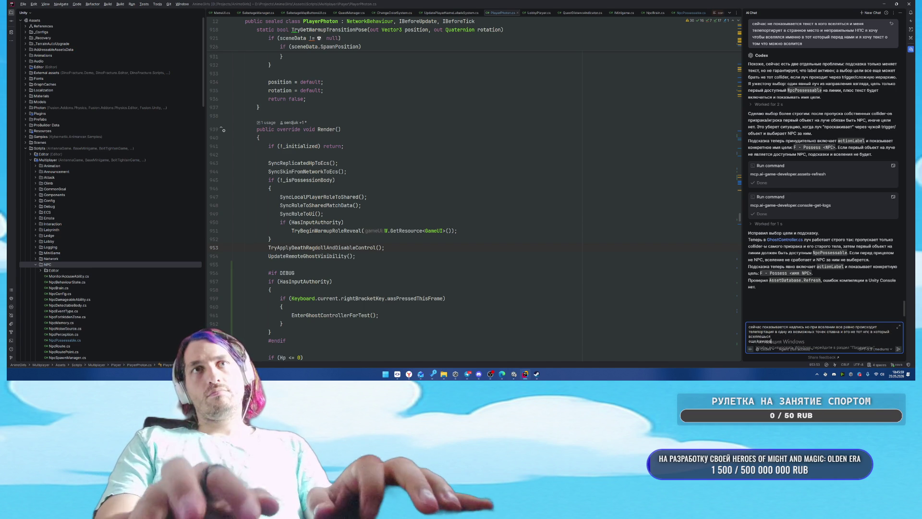
pyautogui.write(' должна быть наво')
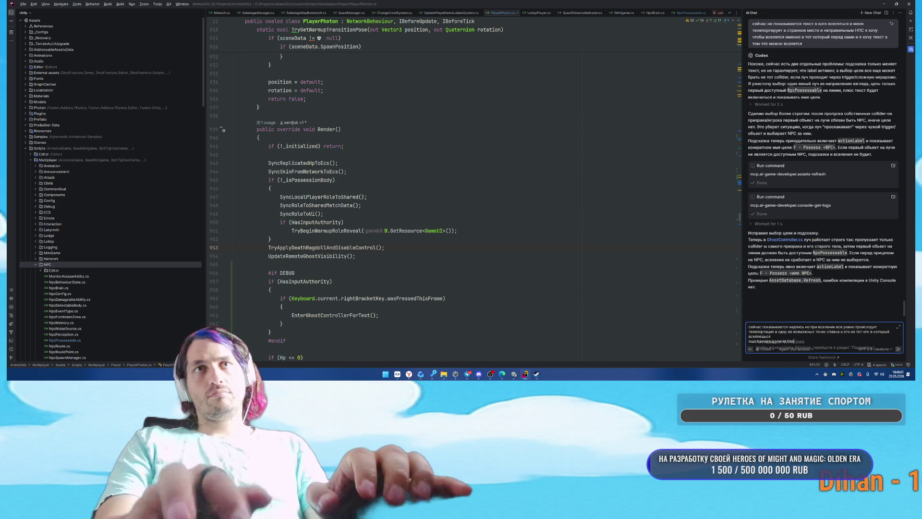
pyautogui.write('дить в нпс')
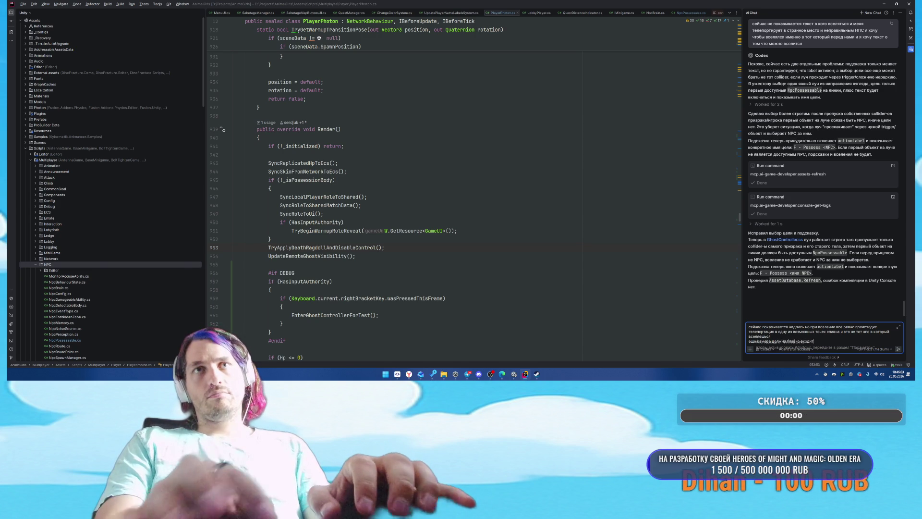
pyautogui.press('Return')
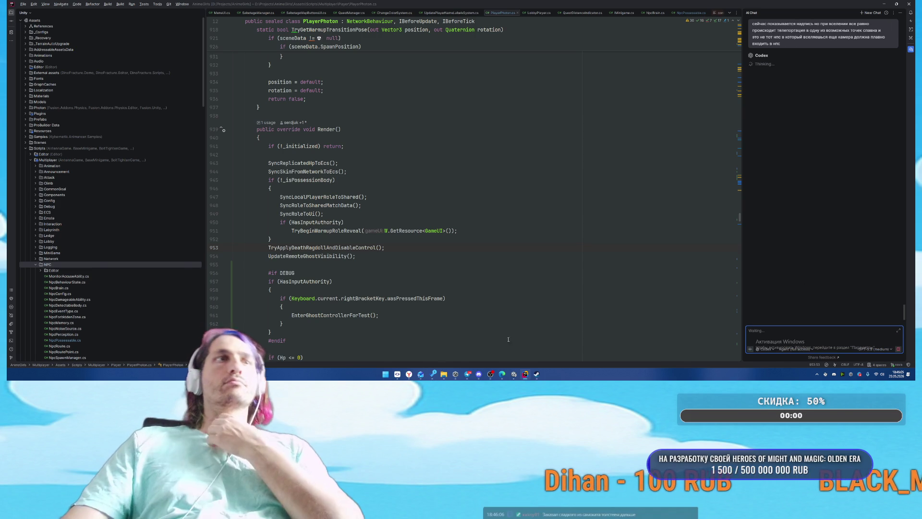
# Step: Review the generated castle splash-screen image in ChatGPT, then close the browser
pyautogui.moveTo(409, 374)
pyautogui.click(426, 351)
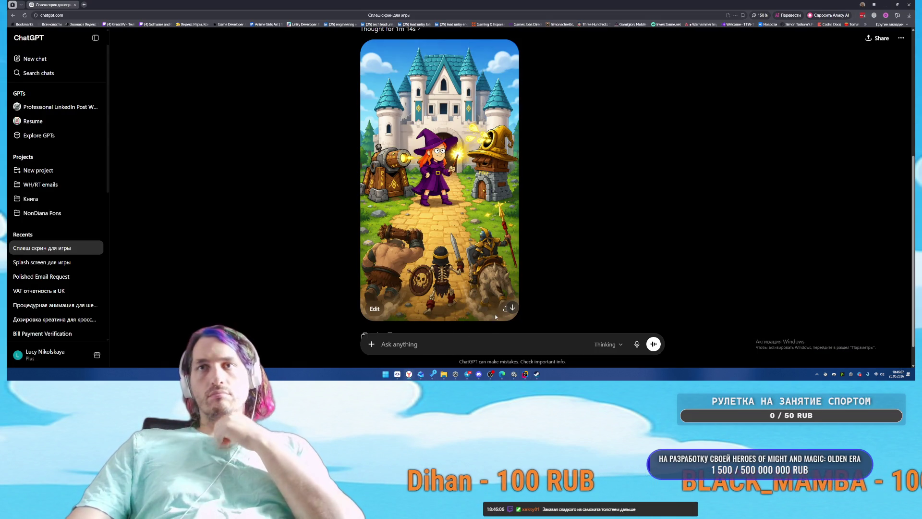
pyautogui.scroll(3, 288, 120)
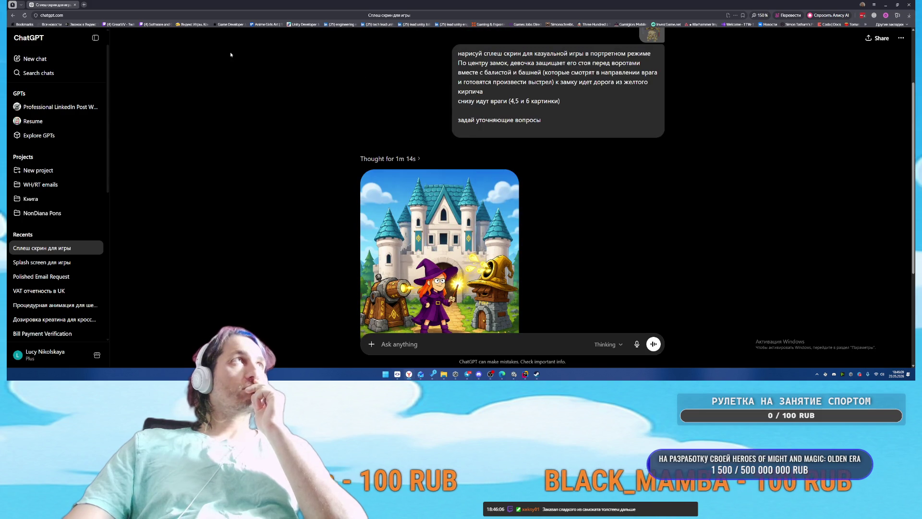
pyautogui.scroll(-3, 647, 235)
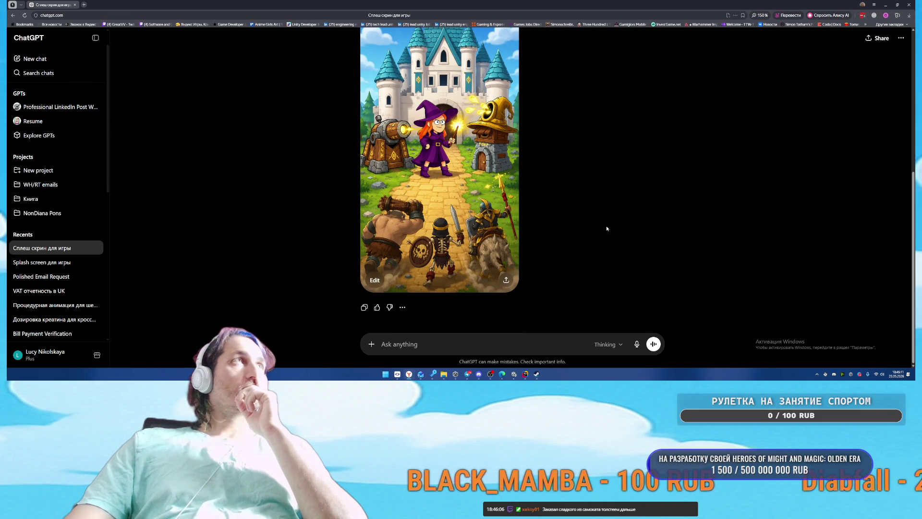
pyautogui.click(910, 5)
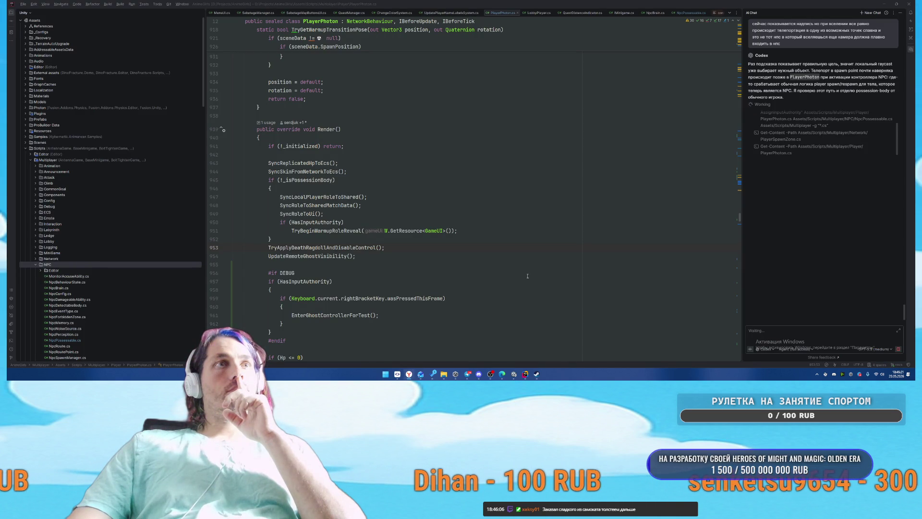
# Step: Check on Rider's assistant, then go back to Unity's Build Profiles window
pyautogui.click(525, 375)
pyautogui.moveTo(514, 374)
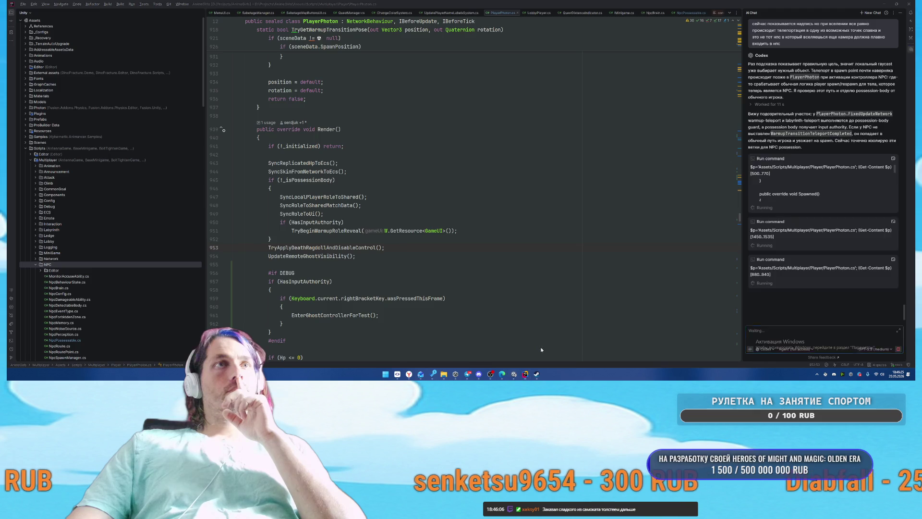
pyautogui.click(483, 349)
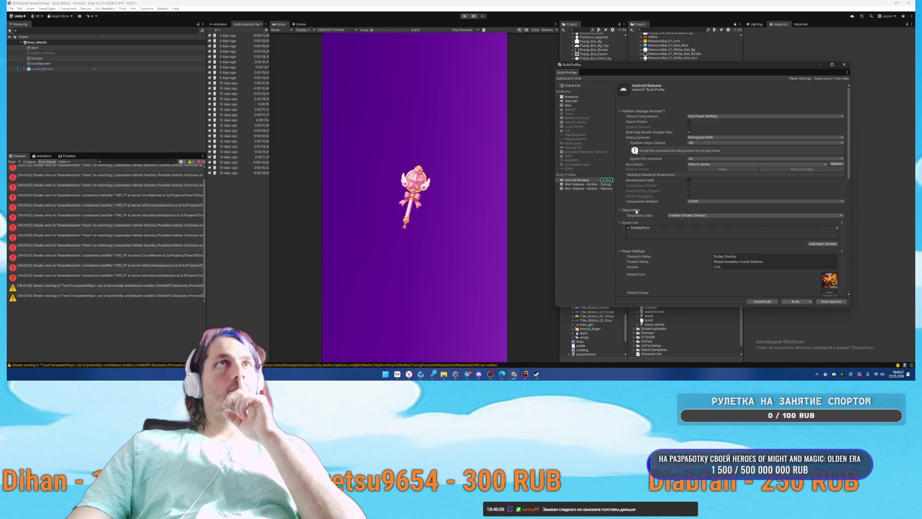
# Step: Duplicate the Android Release Apk build profile and begin renaming the copy
pyautogui.click(599, 182)
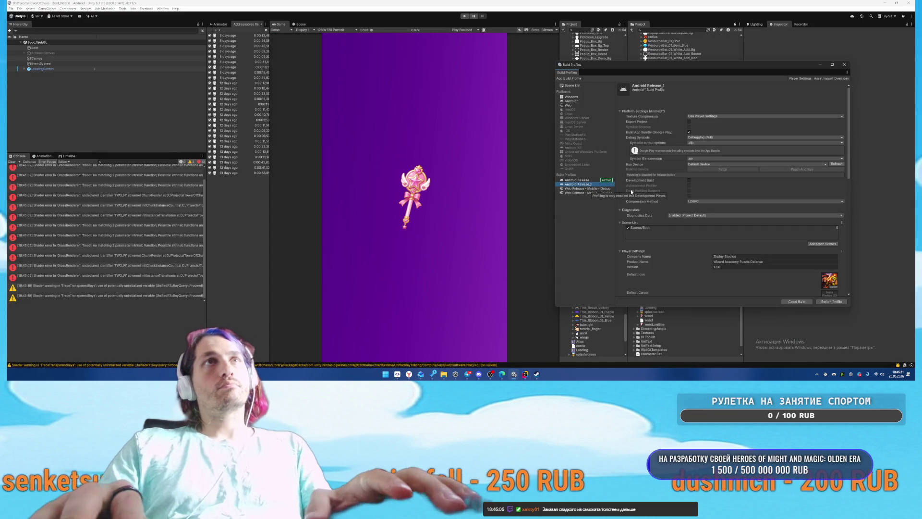
pyautogui.rightClick(586, 185)
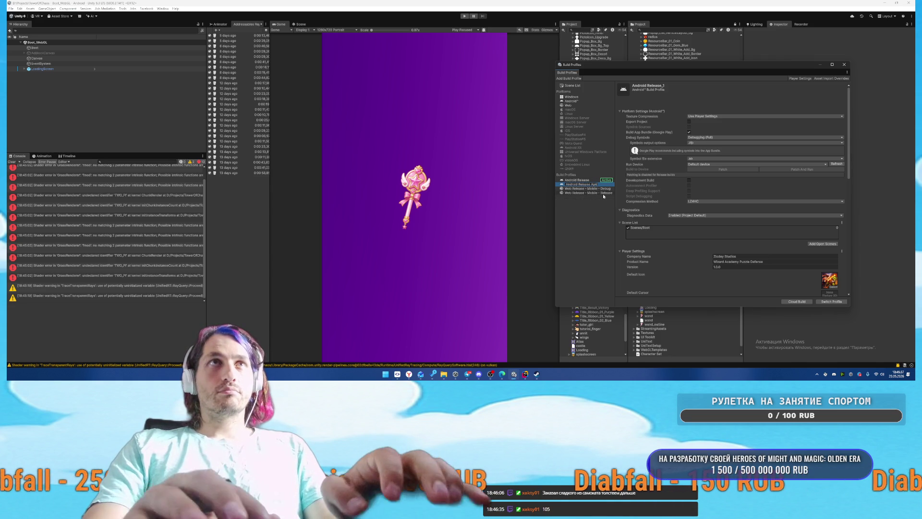
pyautogui.click(491, 374)
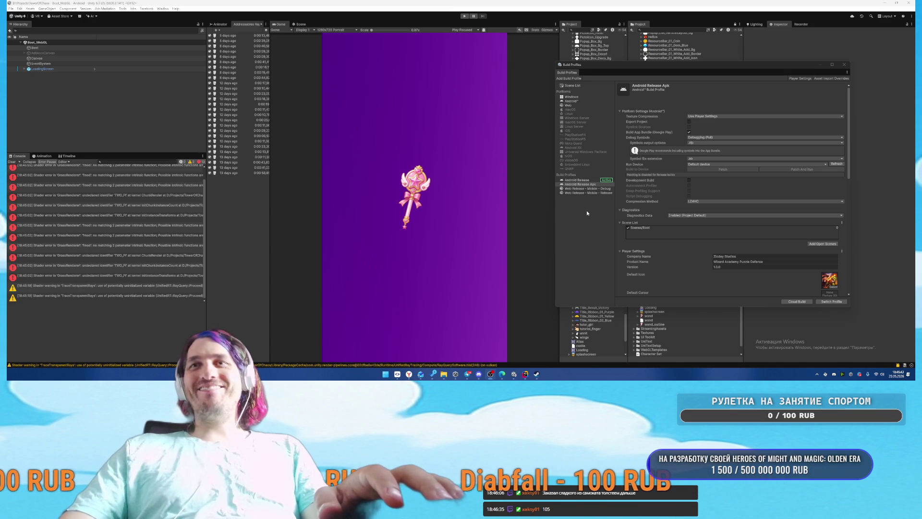
pyautogui.scroll(-10, 691, 218)
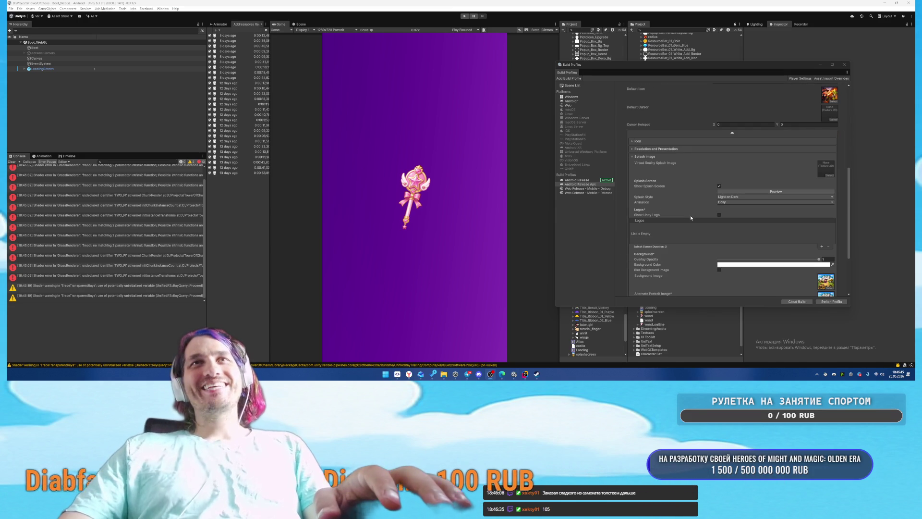
pyautogui.scroll(-3, 684, 210)
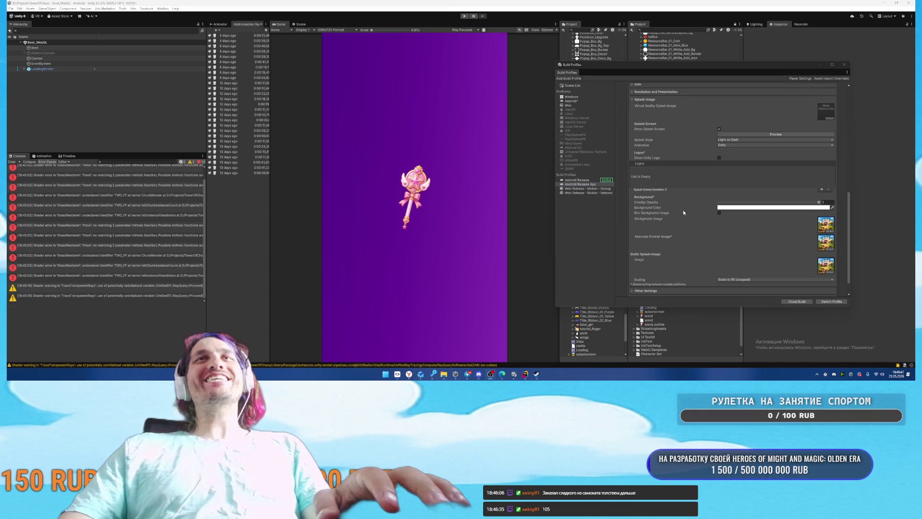
pyautogui.scroll(15, 681, 211)
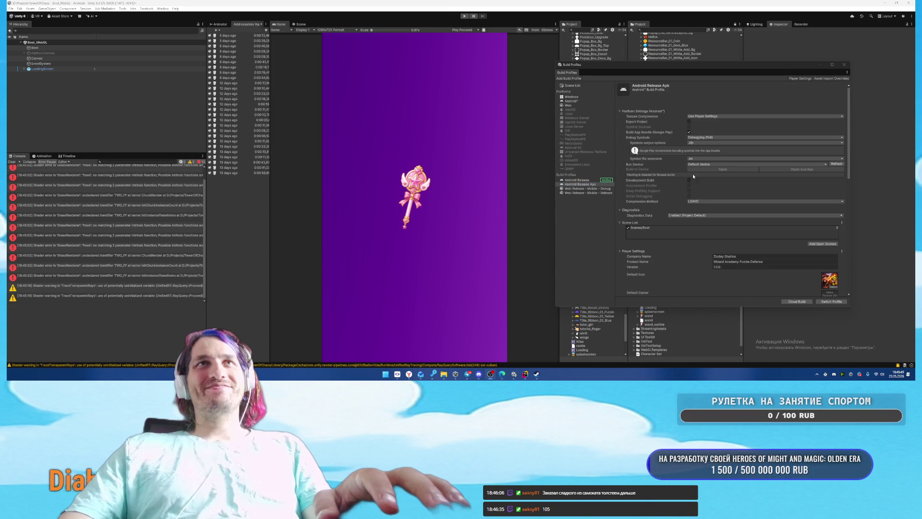
# Step: Set Debug Symbols to none, disable Build App Bundle, and use LZ4 compression
pyautogui.click(700, 213)
pyautogui.click(711, 138)
pyautogui.click(702, 143)
pyautogui.click(689, 131)
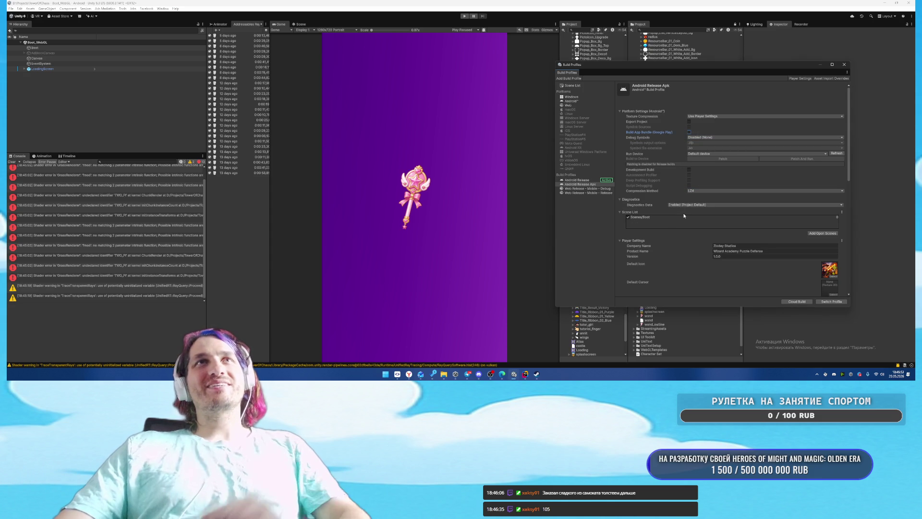
pyautogui.scroll(-10, 699, 185)
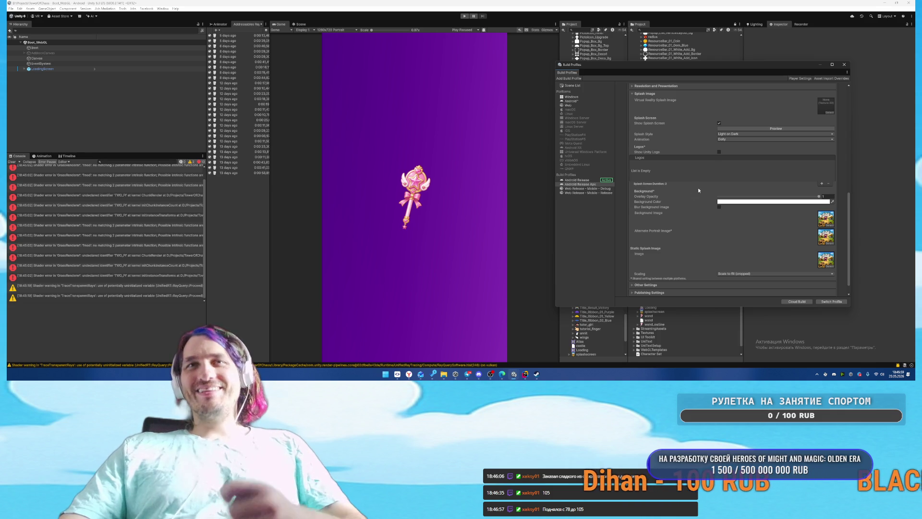
pyautogui.scroll(-1, 715, 214)
pyautogui.click(653, 279)
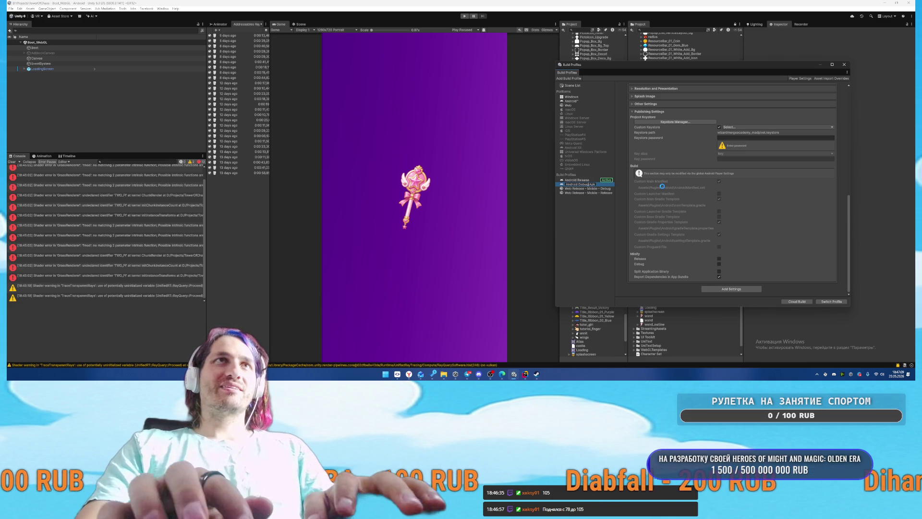
# Step: Name the profile Android Debug Apk and make it the active build profile
pyautogui.press('Return')
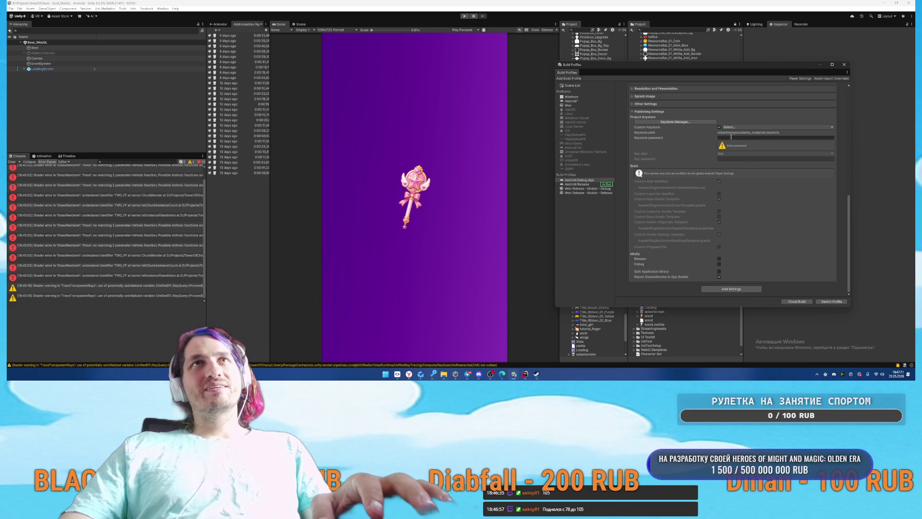
pyautogui.click(611, 180)
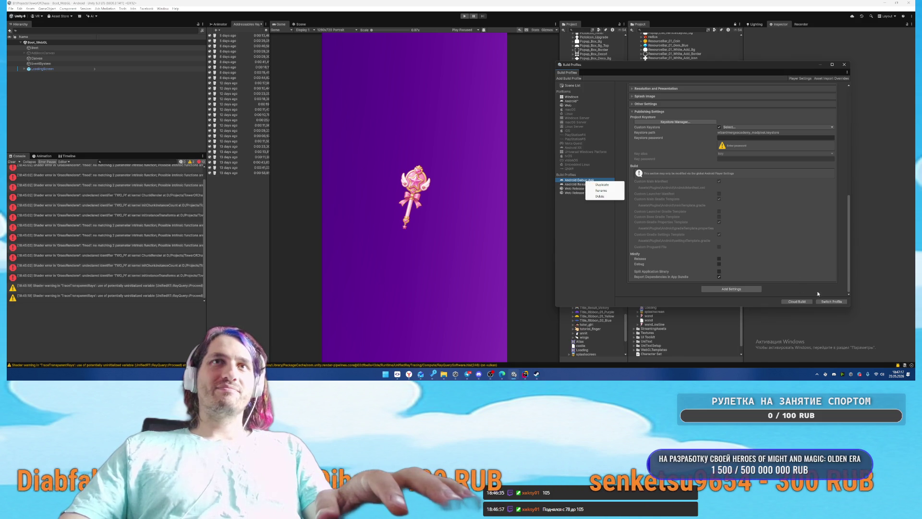
pyautogui.click(831, 301)
pyautogui.doubleClick(743, 143)
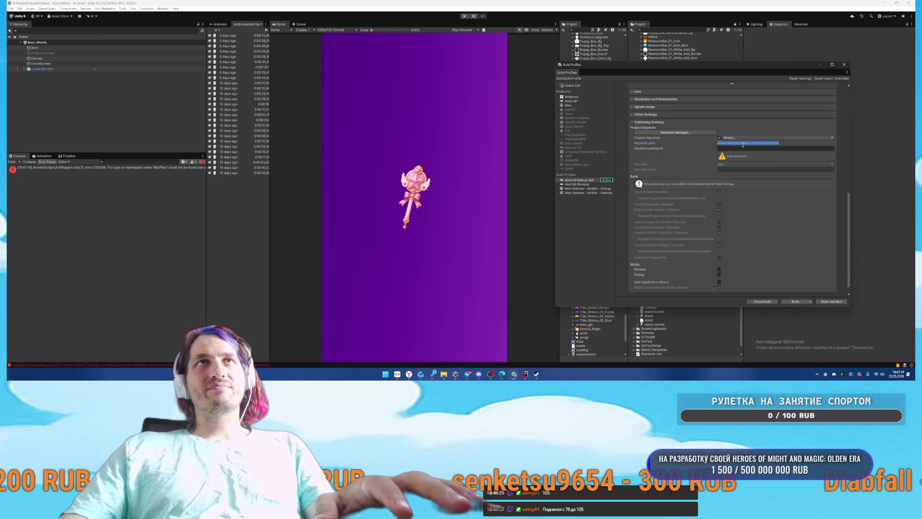
# Step: Expand Other Settings and check the Lightmap and Normal Map Encoding options
pyautogui.click(642, 114)
pyautogui.scroll(-5, 705, 204)
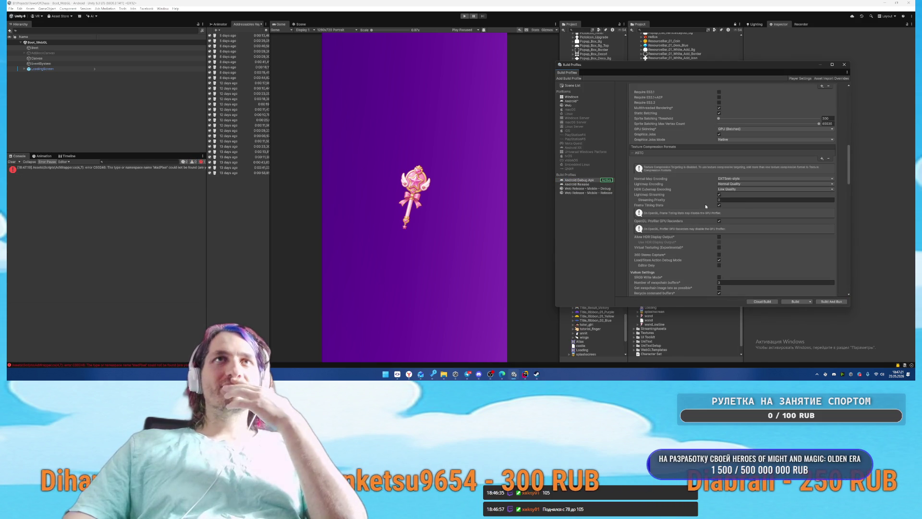
pyautogui.click(742, 183)
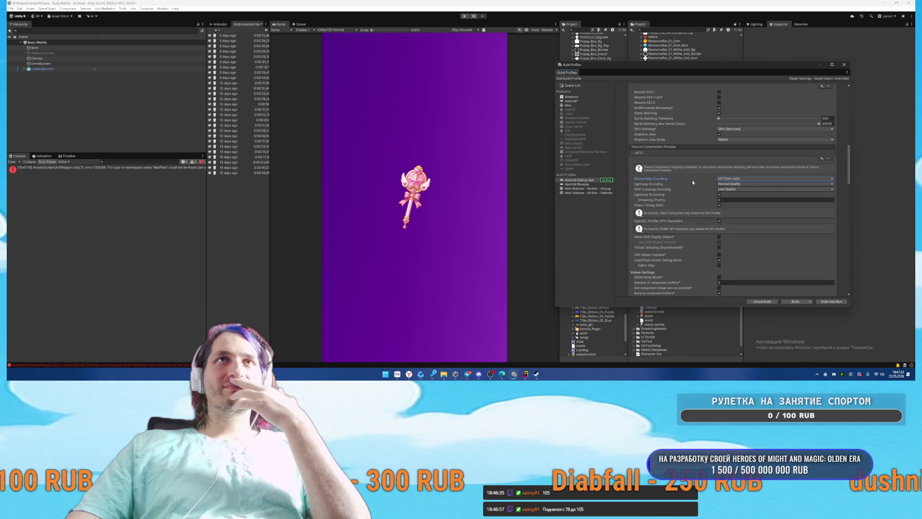
pyautogui.click(751, 178)
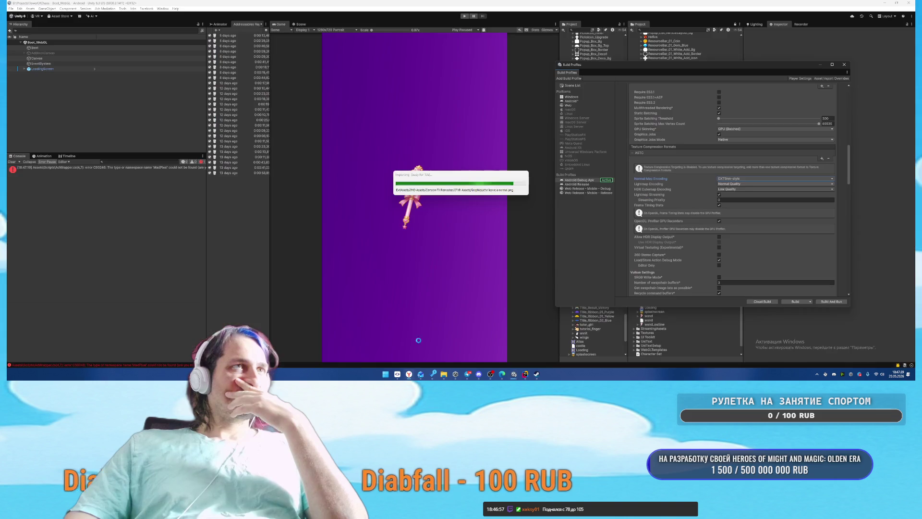
# Step: Switch to the AnimeGirls Unity project window
pyautogui.moveTo(512, 379)
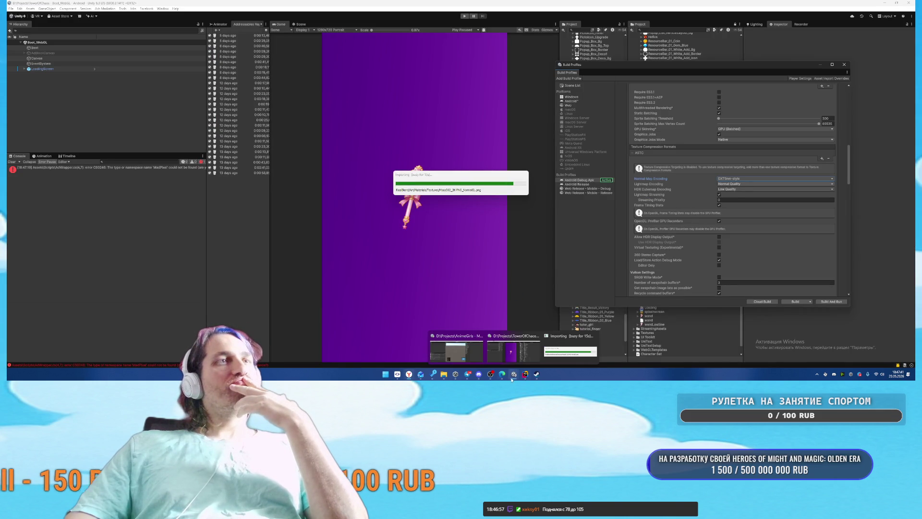
pyautogui.click(456, 350)
pyautogui.moveTo(420, 377)
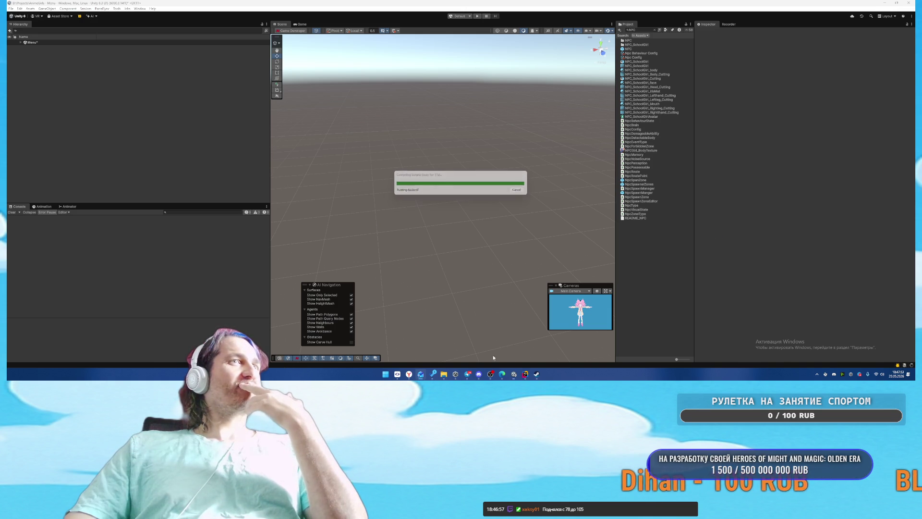
# Step: Clear the Console, join a match via Найти игру, play until pausing, then exit Play mode
pyautogui.moveTo(497, 378)
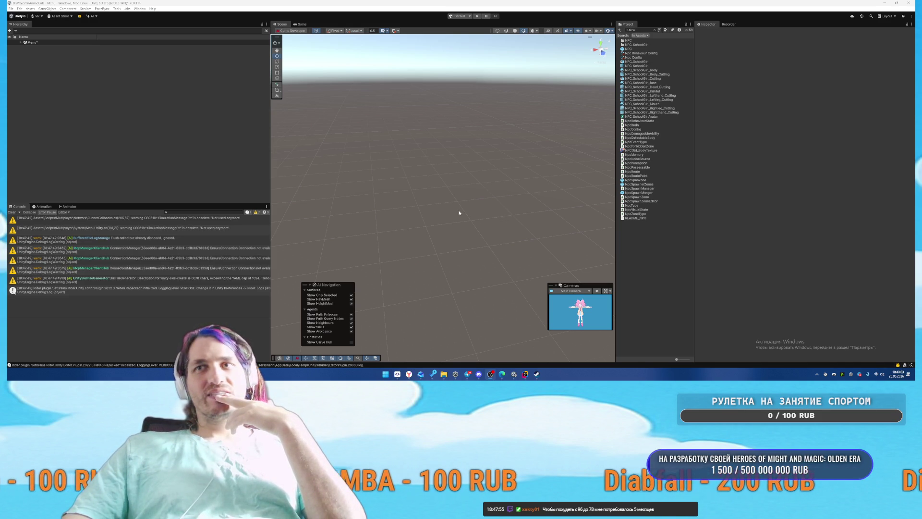
pyautogui.click(13, 213)
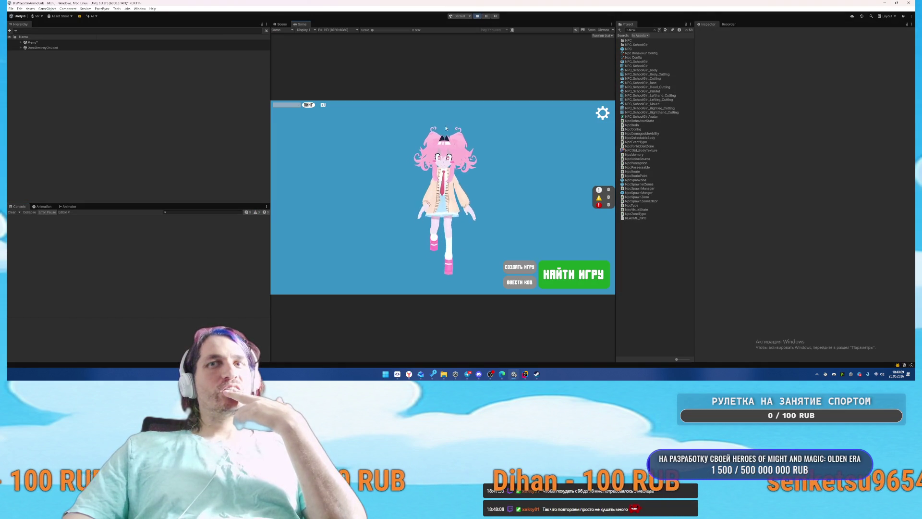
pyautogui.click(571, 275)
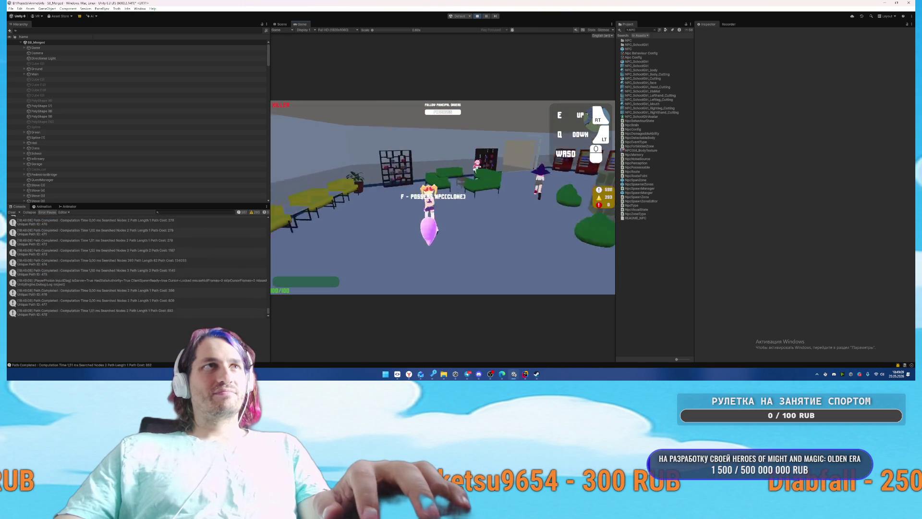
pyautogui.press('Escape')
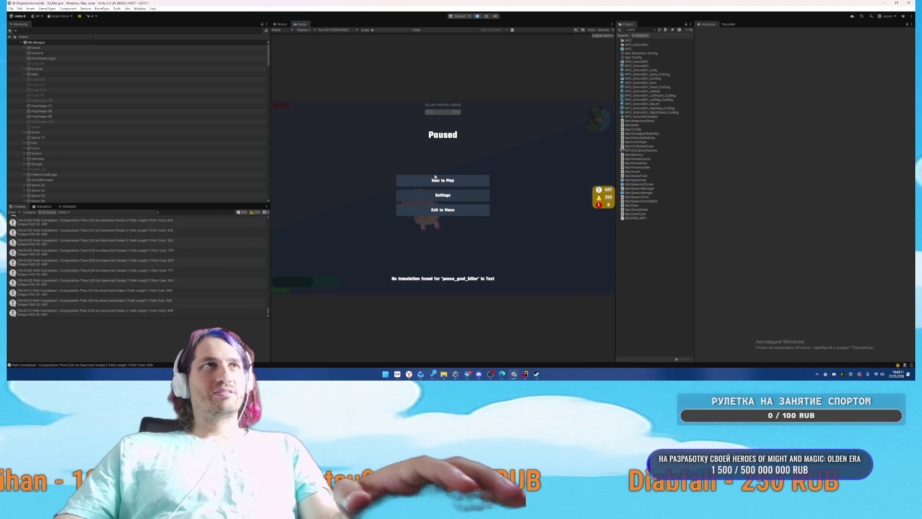
pyautogui.click(482, 15)
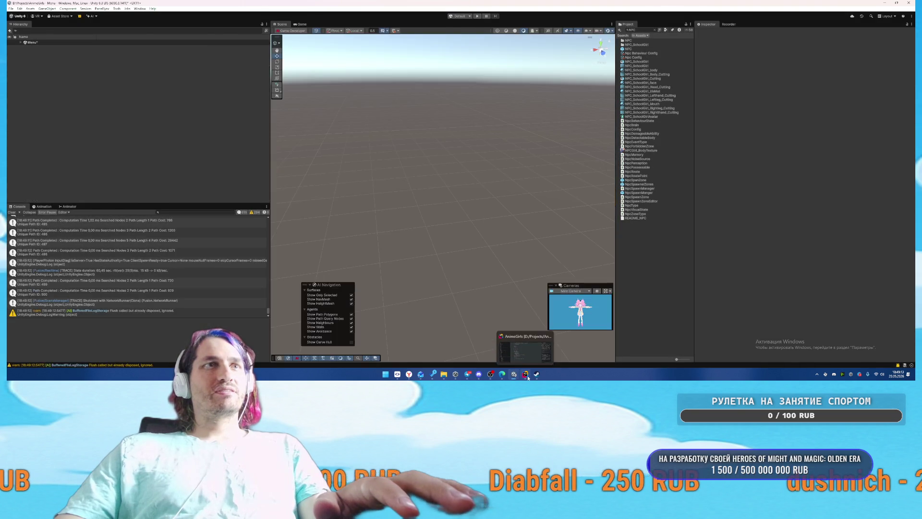
# Step: Replace the Rider chat draft with a reply starting 'нет': possession still teleports and resets the skin
pyautogui.click(526, 374)
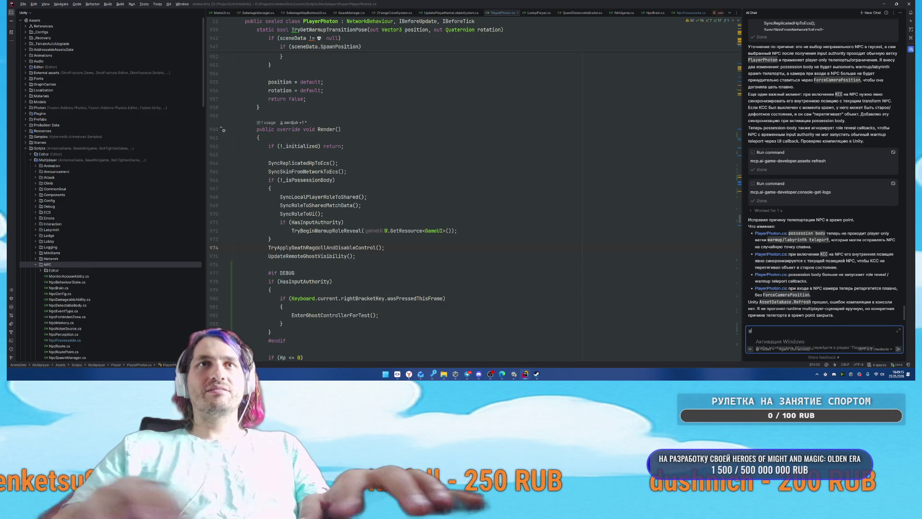
pyautogui.write('н')
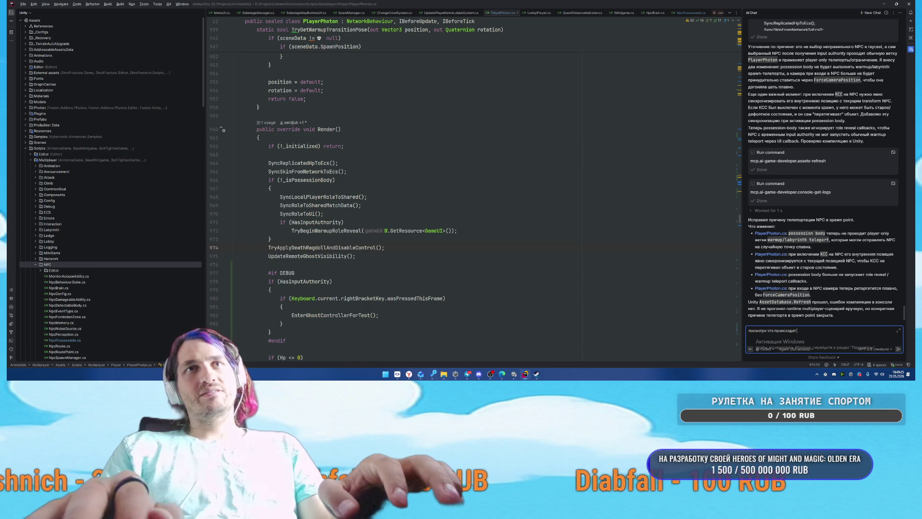
pyautogui.hotkey('ctrl', 'a')
pyautogui.write('нет, ')
pyautogui.write('их вс')
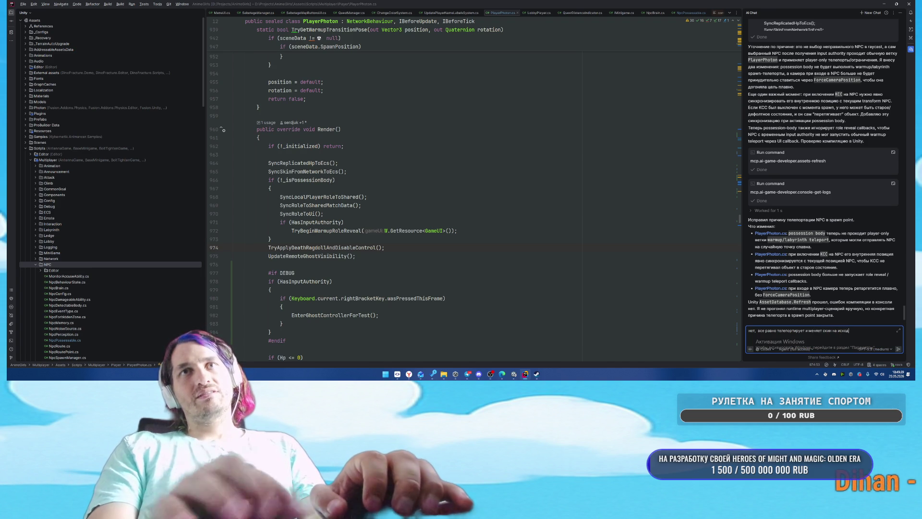
pyautogui.write('ный. П')
pyautogui.hotkey('shift', 'Return')
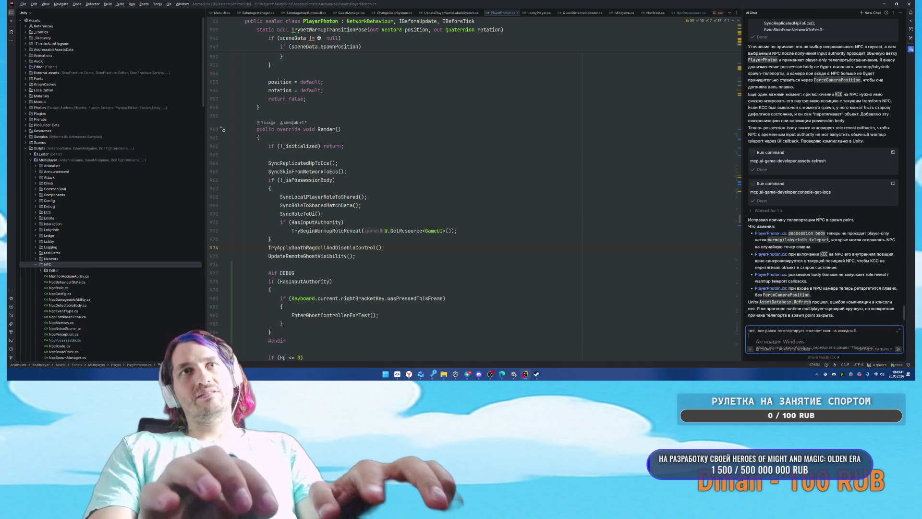
pyautogui.write('Посмотри чтобы т')
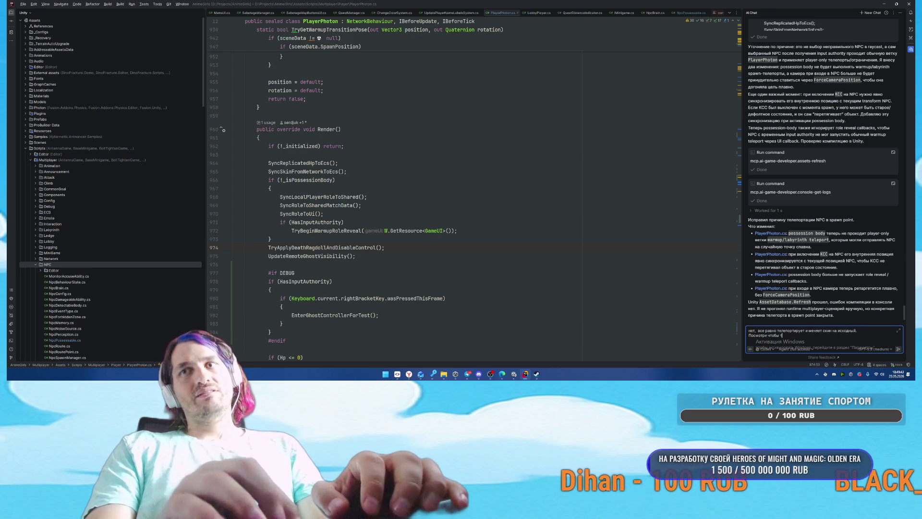
pyautogui.press('BackSpace')
pyautogui.press('BackSpace')
pyautogui.press('BackSpace')
pyautogui.press('BackSpace')
pyautogui.press('BackSpace')
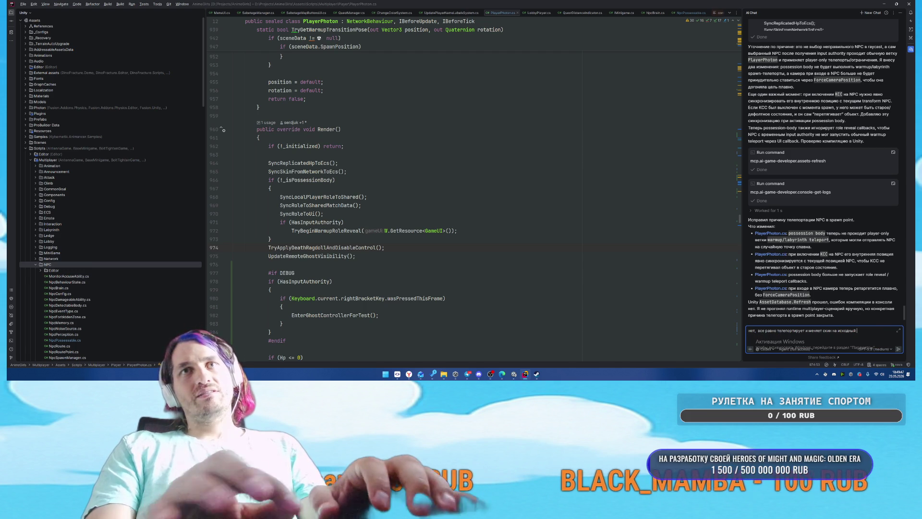